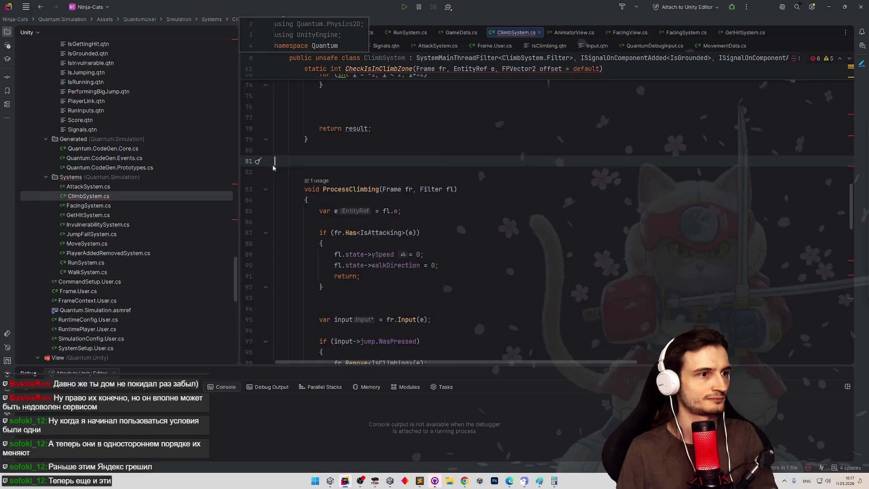
Append '> 0' to the CheckIsInClimbZone check on line 125
{"action": "key", "text": "ctrl+shift+BackSpace"}
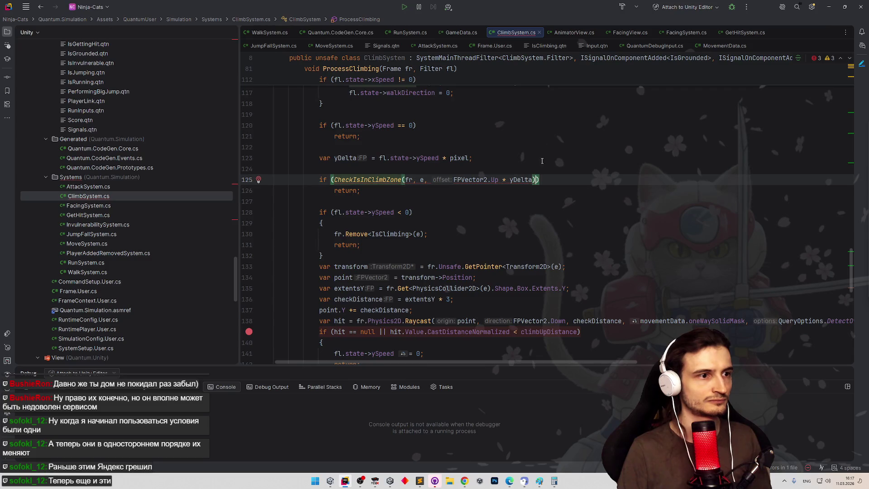
{"action": "type", "text": ">"}
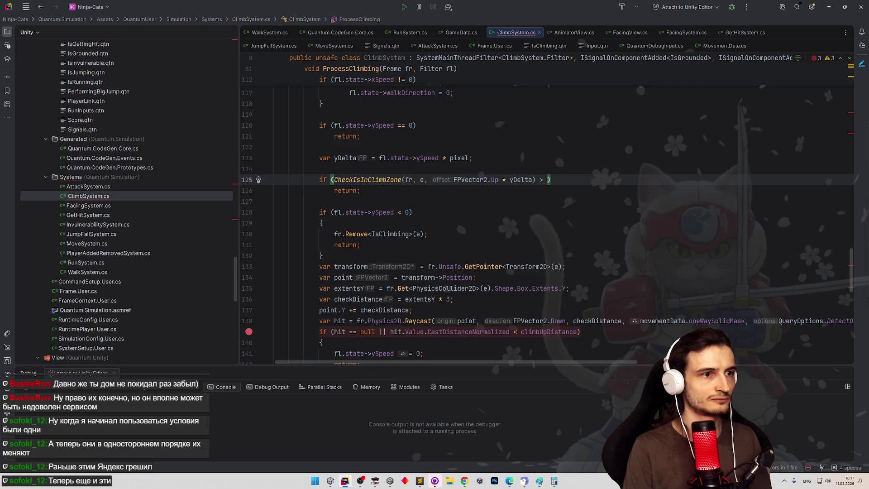
{"action": "key", "text": "ctrl+z"}
{"action": "key", "text": "ctrl+z"}
{"action": "key", "text": "ctrl+z"}
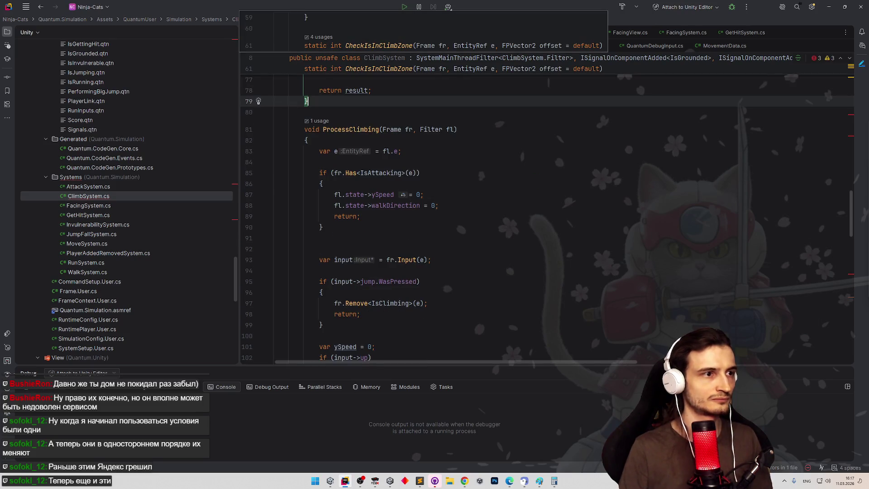
{"action": "scroll", "scroll_direction": "down", "scroll_amount": 3}
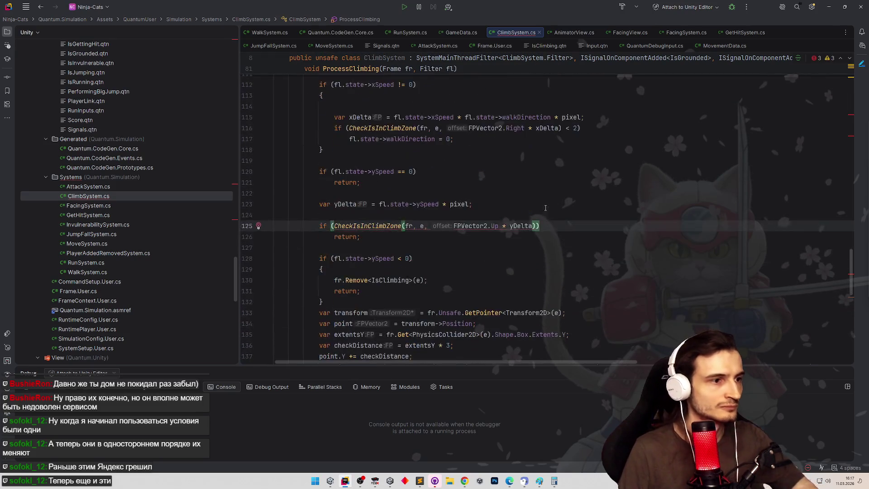
{"action": "scroll", "scroll_direction": "down", "scroll_amount": 3}
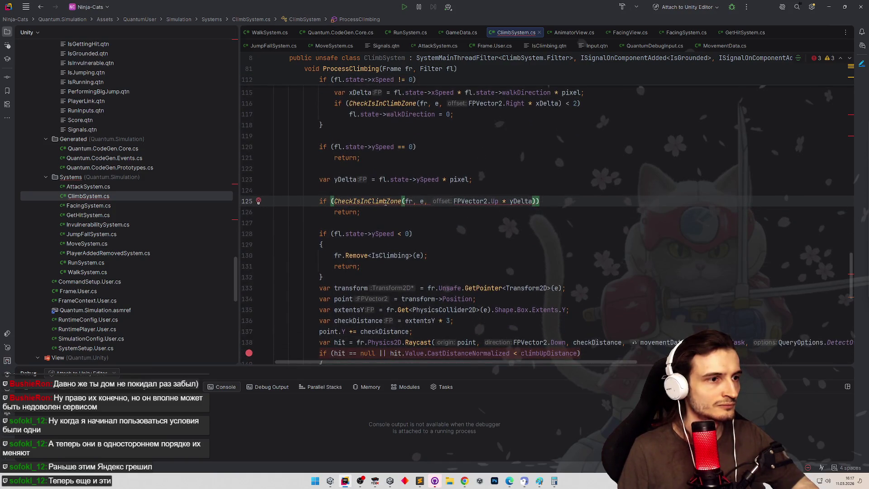
{"action": "scroll", "scroll_direction": "up", "scroll_amount": 3}
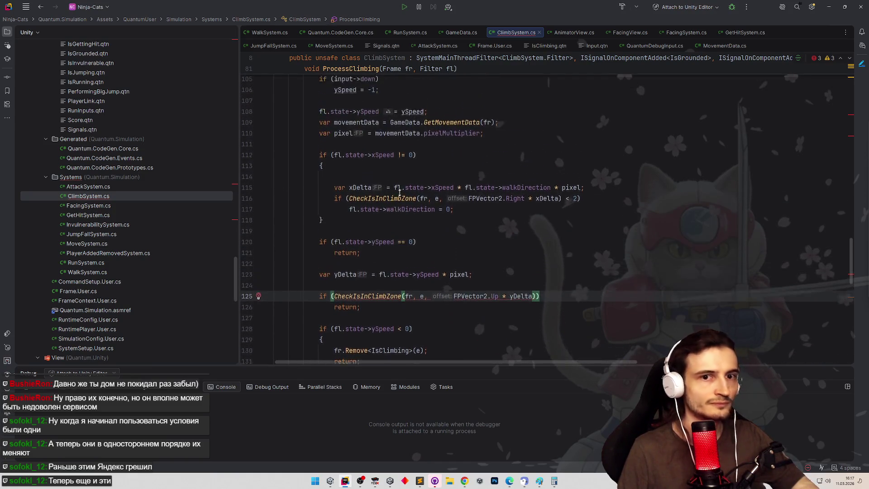
{"action": "scroll", "scroll_direction": "down", "scroll_amount": 3}
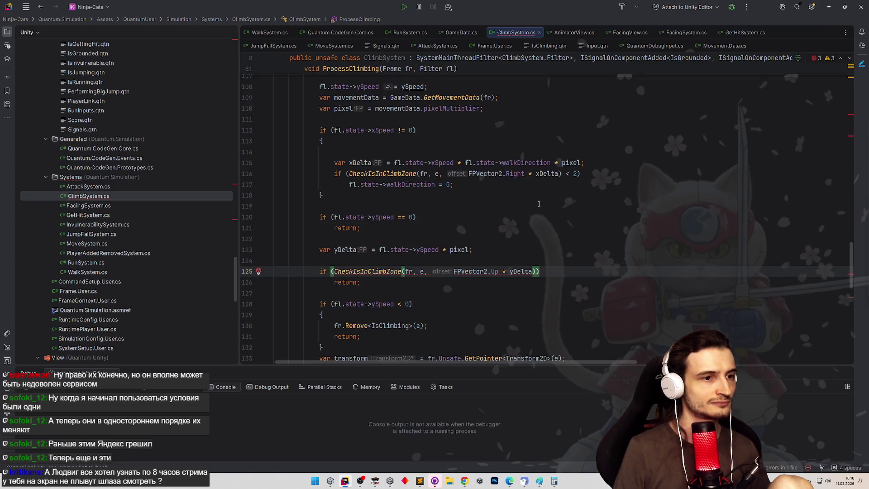
{"action": "scroll", "scroll_direction": "down", "scroll_amount": 3}
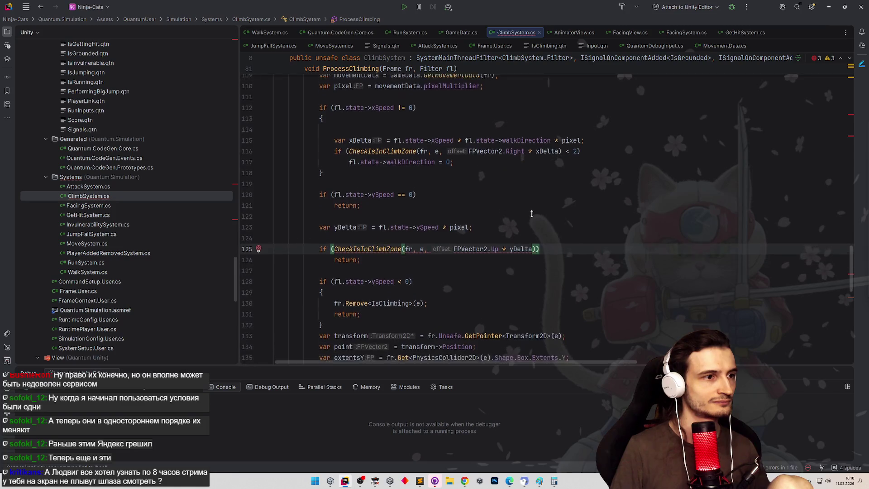
{"action": "scroll", "scroll_direction": "down", "scroll_amount": 3}
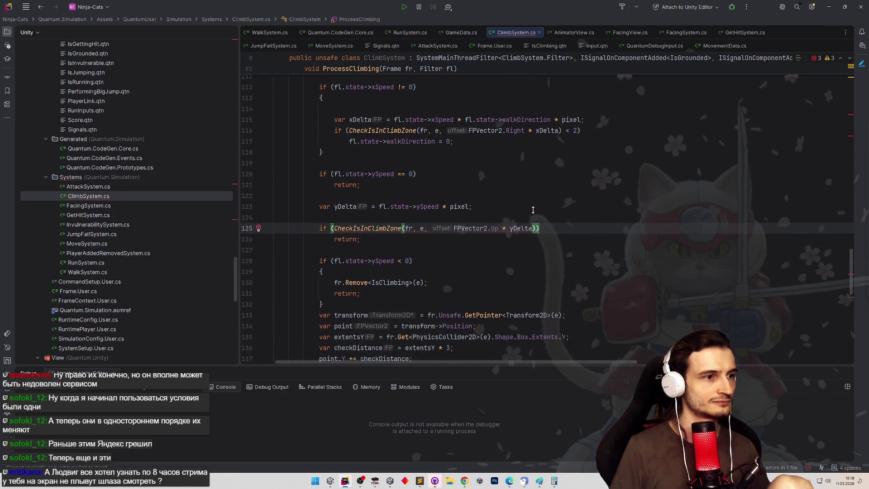
{"action": "scroll", "scroll_direction": "down", "scroll_amount": 3}
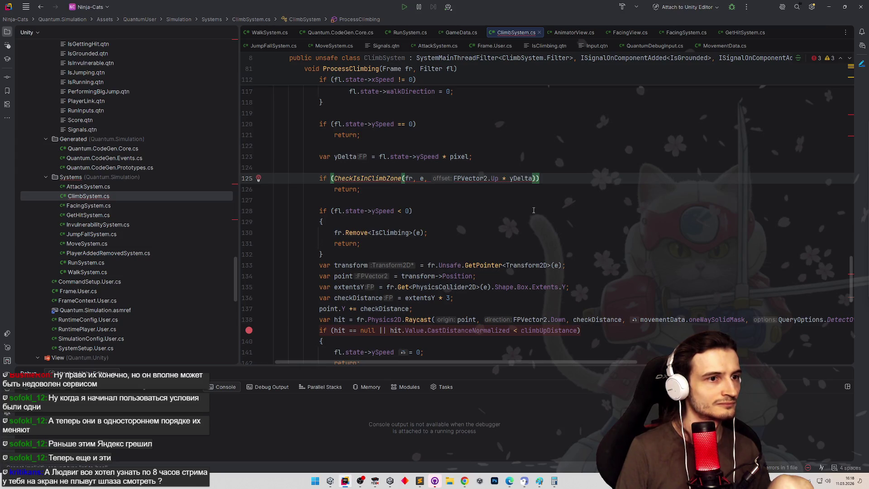
{"action": "type", "text": "> 0"}
{"action": "left_click", "coordinate": [533, 210]}
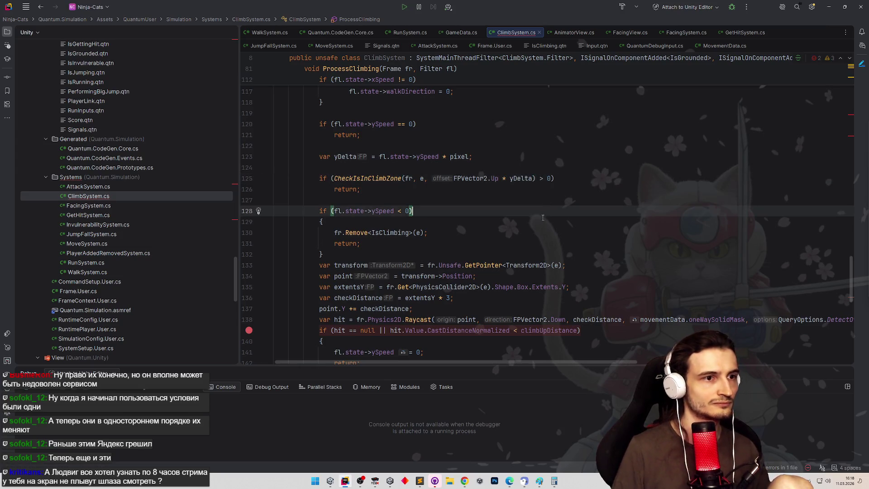
Append '> 0' to the CheckIsInClimbZone condition on line 30
{"action": "scroll", "scroll_direction": "down", "scroll_amount": 3}
{"action": "key", "text": "ctrl+minus"}
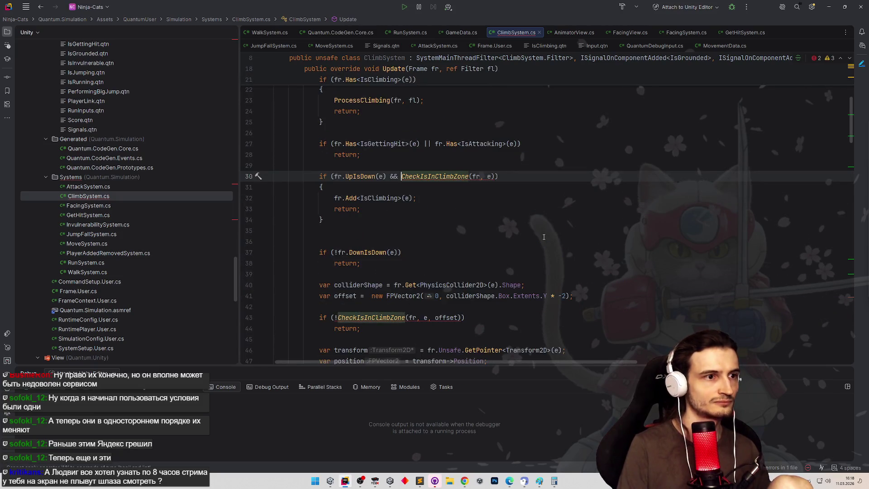
{"action": "scroll", "scroll_direction": "up", "scroll_amount": 3}
{"action": "key", "text": "End"}
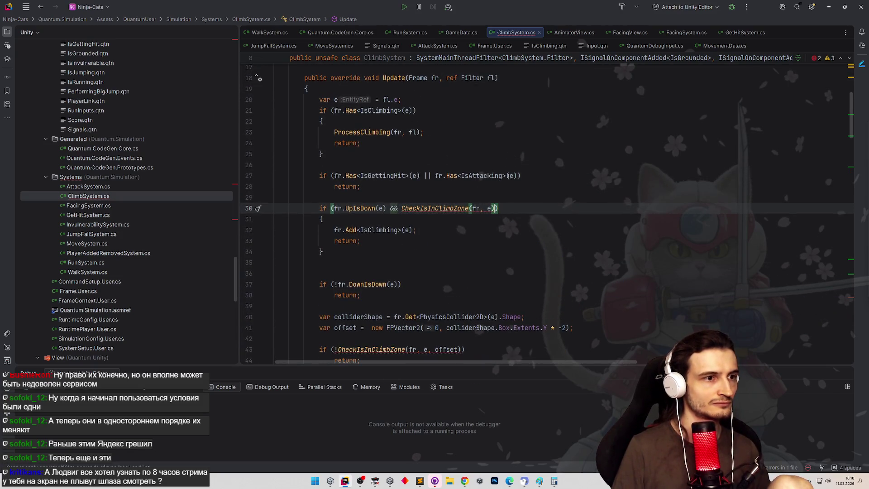
{"action": "type", "text": "> 0"}
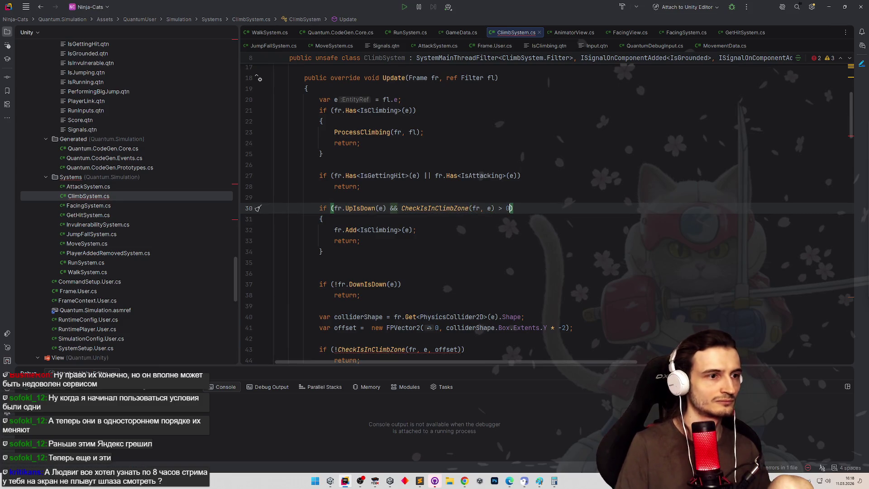
{"action": "left_click", "coordinate": [538, 187]}
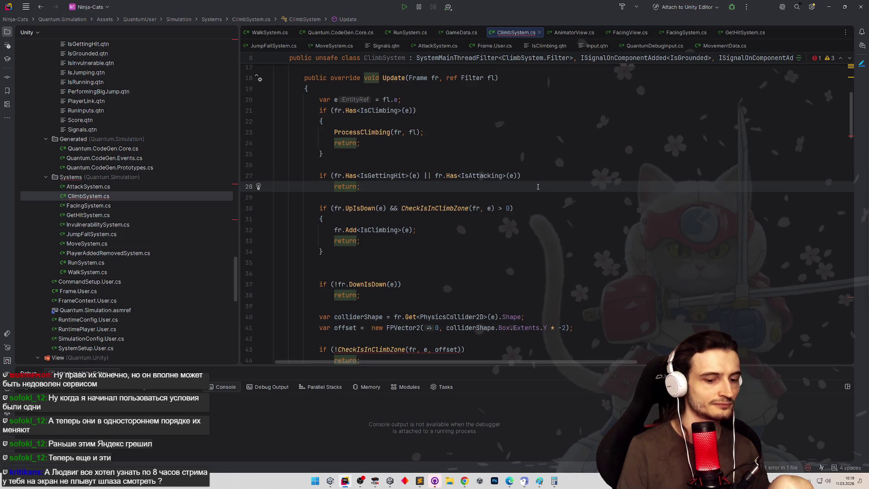
Replace line 43's negated check with CheckIsInClimbZone(fr, e, offset) == 0
{"action": "key", "text": "F2"}
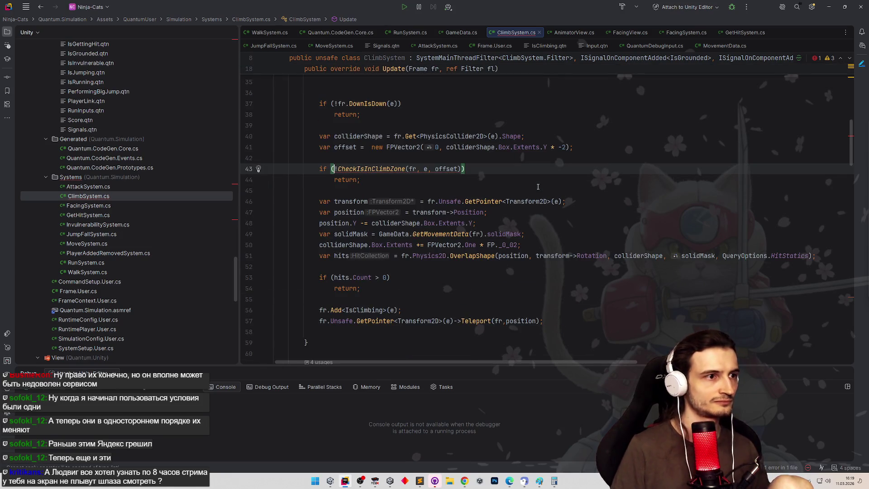
{"action": "key", "text": "Right"}
{"action": "key", "text": "Right"}
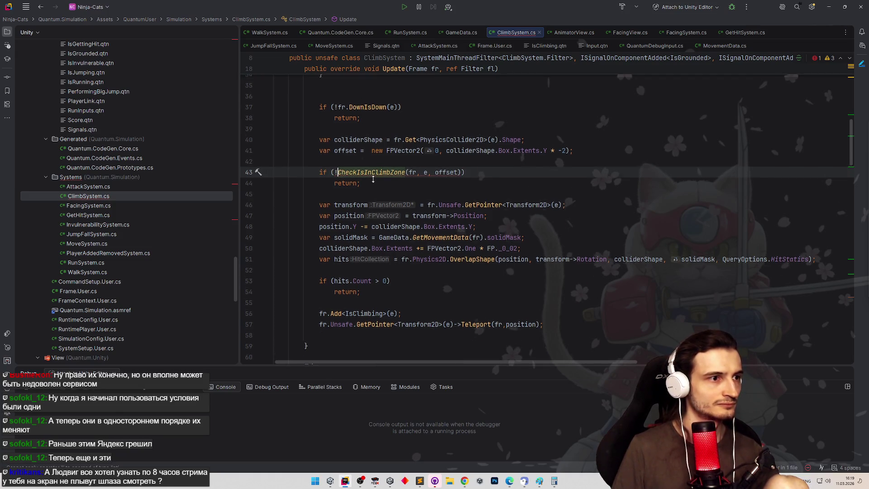
{"action": "scroll", "scroll_direction": "up", "scroll_amount": 3}
{"action": "key", "text": "BackSpace"}
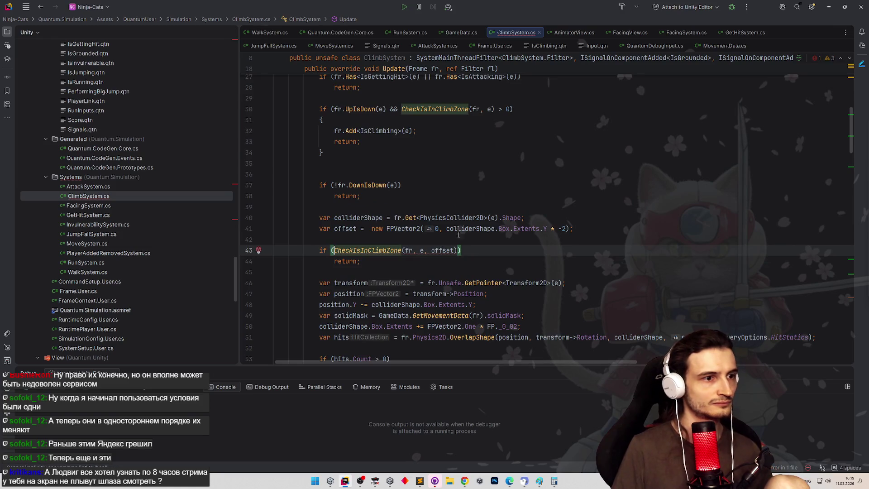
{"action": "key", "text": "End"}
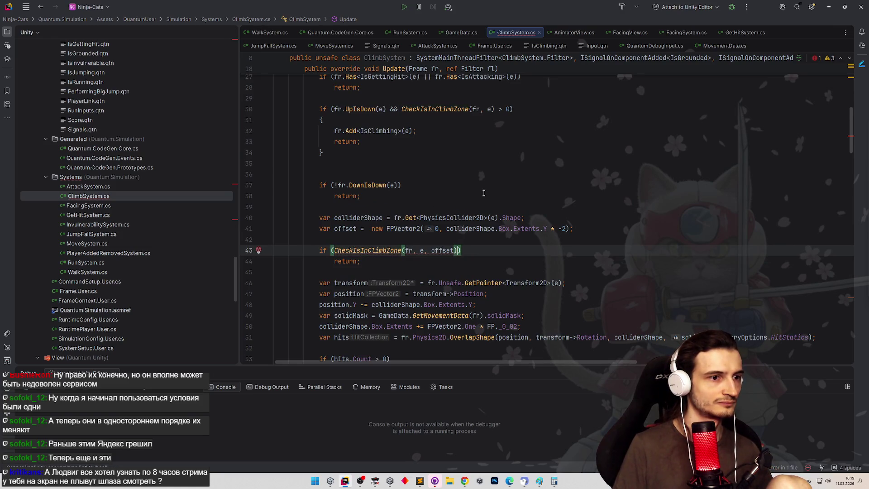
{"action": "key", "text": "Left"}
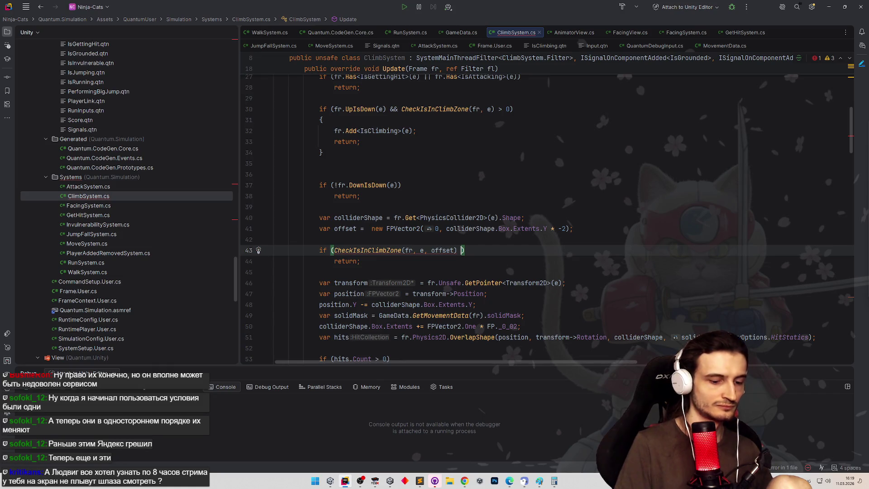
{"action": "type", "text": "<"}
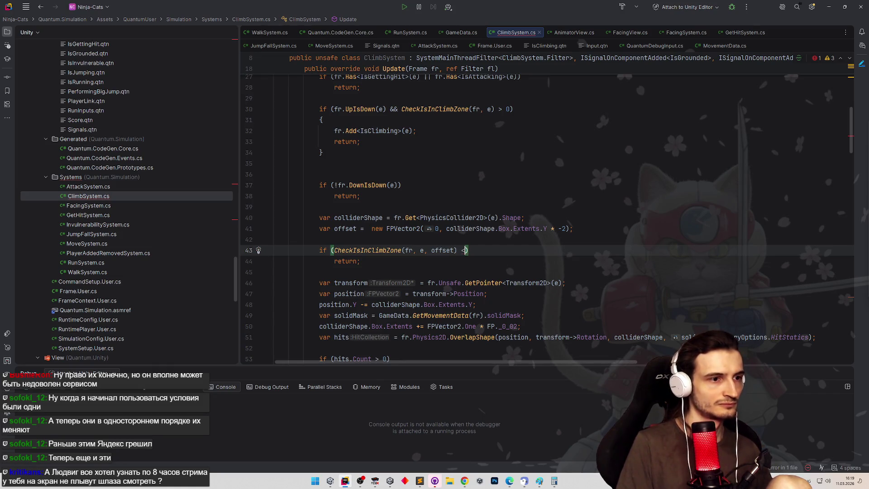
{"action": "type", "text": " 1"}
{"action": "left_click", "coordinate": [490, 197]}
{"action": "scroll", "scroll_direction": "down", "scroll_amount": 3}
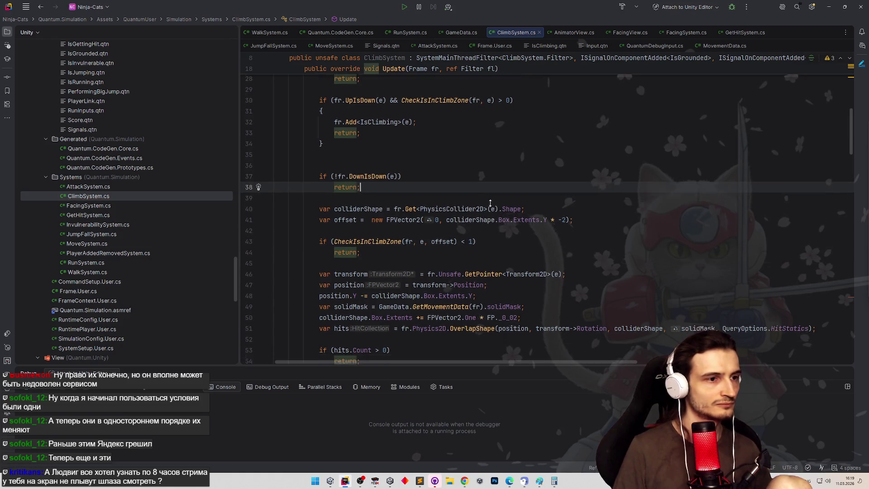
{"action": "scroll", "scroll_direction": "down", "scroll_amount": 3}
{"action": "left_click_drag", "start_coordinate": [461, 225], "coordinate": [476, 225]}
{"action": "type", "text": "== 0"}
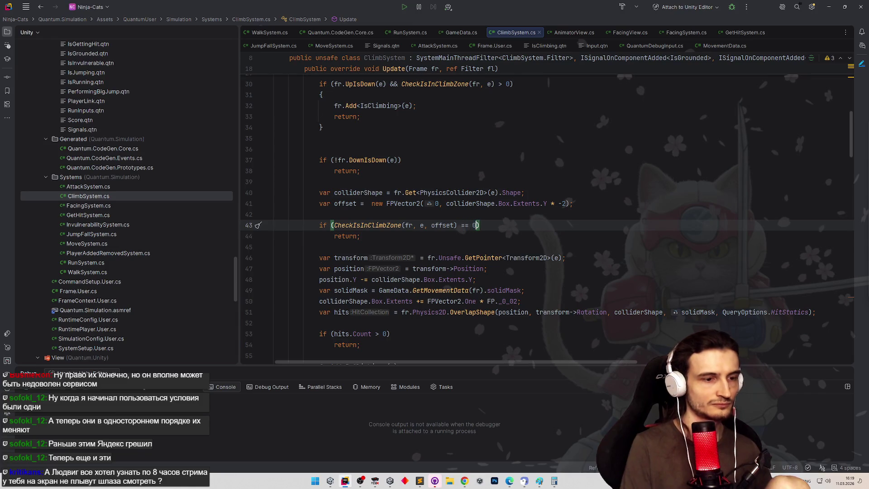
{"action": "scroll", "scroll_direction": "down", "scroll_amount": 3}
{"action": "scroll", "scroll_direction": "down", "scroll_amount": 3}
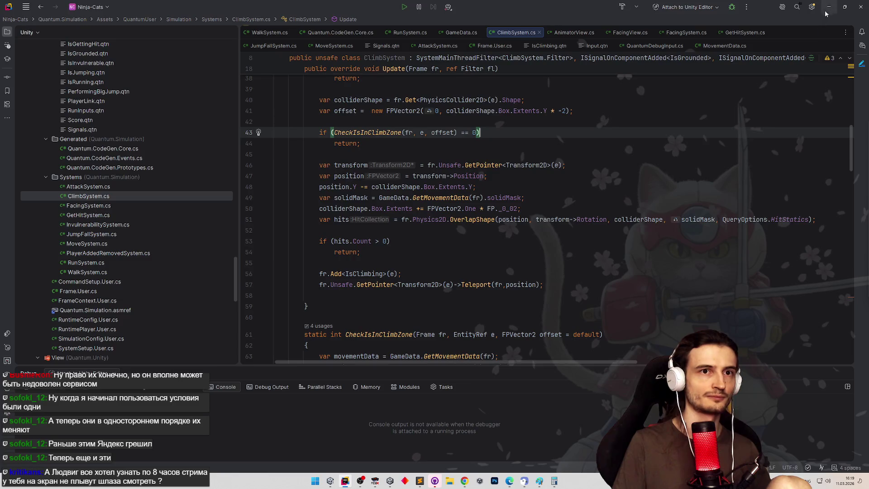
{"action": "left_click", "coordinate": [828, 7]}
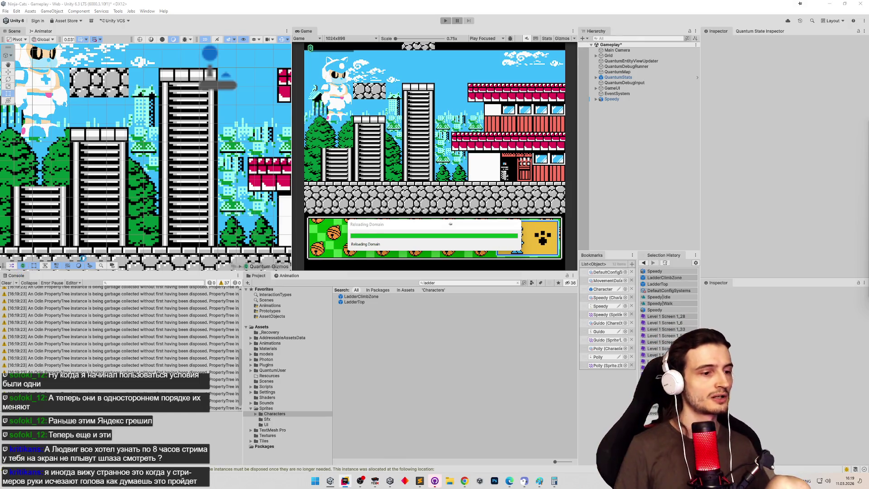
{"action": "key", "text": "alt+Tab"}
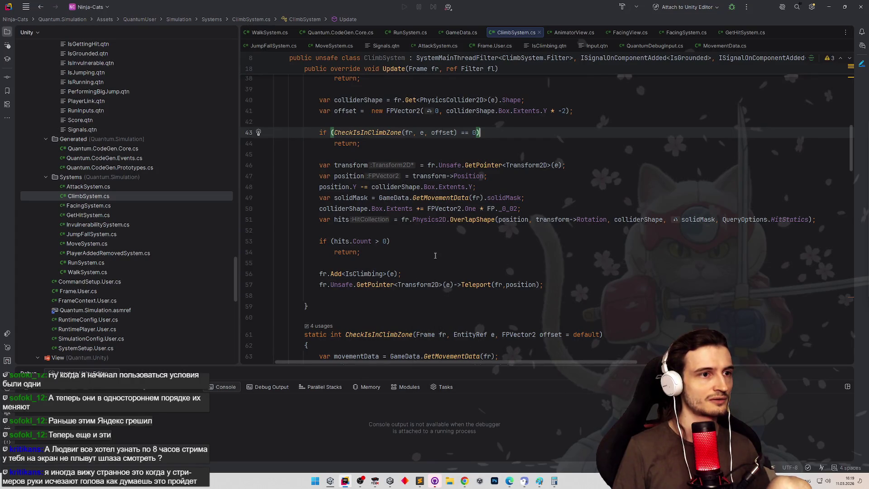
Go to CheckIsInClimbZone's declaration on line 61 and read through its Raycast hit-counting body
{"action": "left_click", "coordinate": [367, 133]}
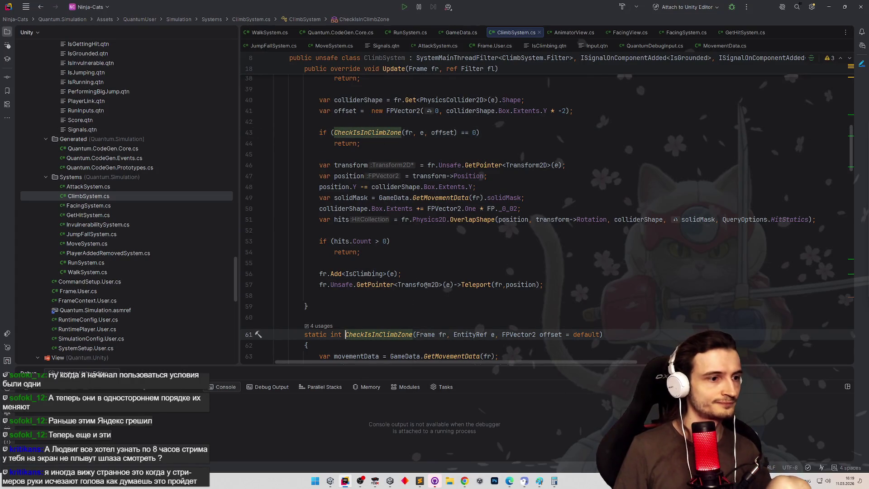
{"action": "scroll", "scroll_direction": "down", "scroll_amount": 3}
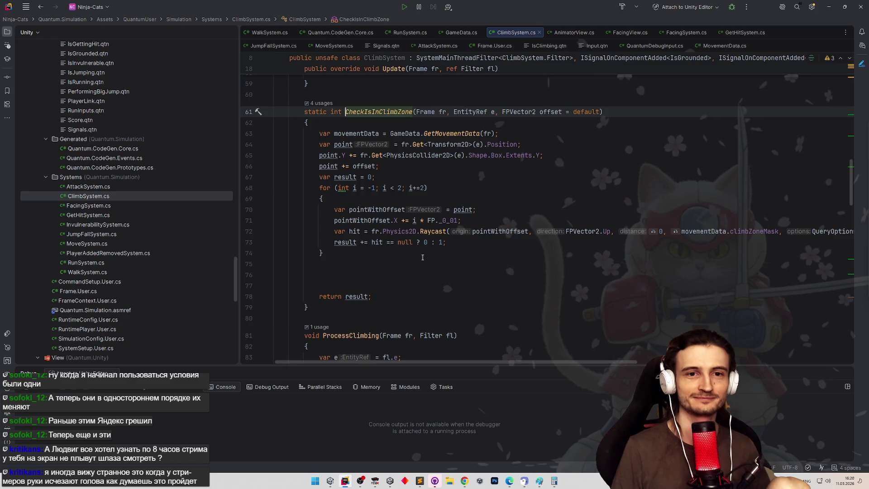
{"action": "scroll", "scroll_direction": "down", "scroll_amount": 3}
{"action": "scroll", "scroll_direction": "down", "scroll_amount": 3}
{"action": "scroll", "scroll_direction": "down", "scroll_amount": 3}
{"action": "scroll", "scroll_direction": "up", "scroll_amount": 3}
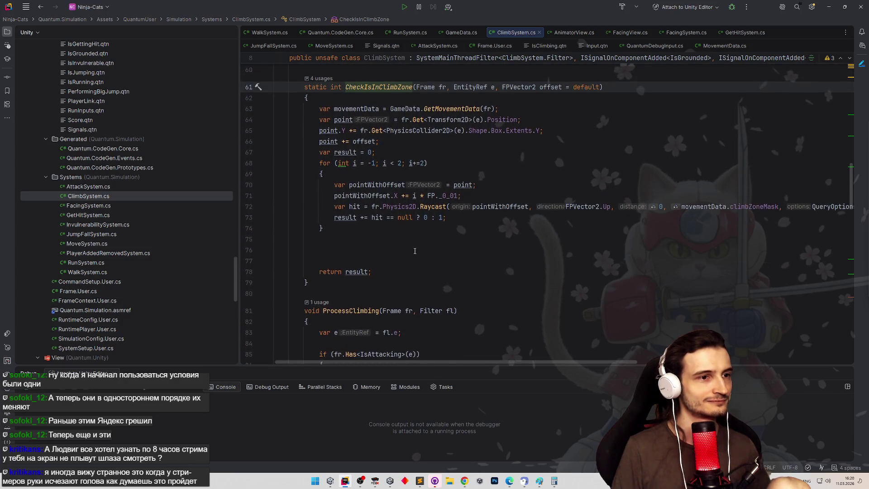
{"action": "scroll", "scroll_direction": "up", "scroll_amount": 3}
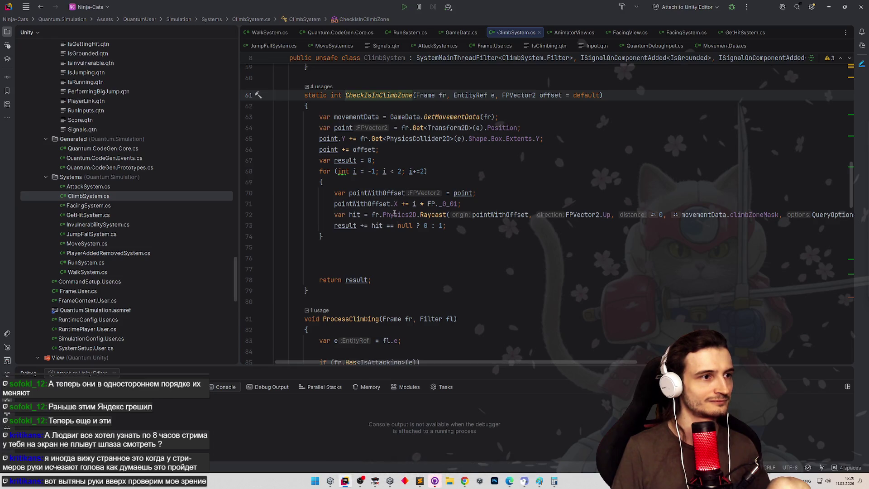
{"action": "double_click", "coordinate": [370, 161]}
{"action": "type", "text": "-1"}
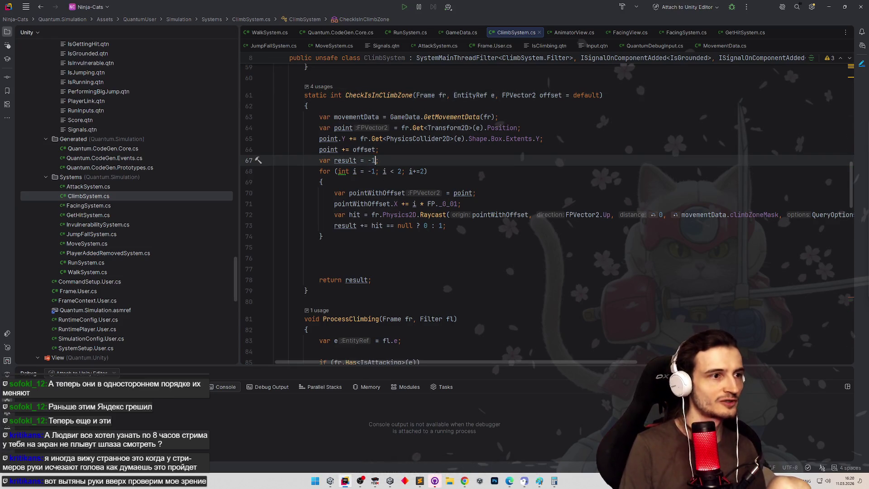
{"action": "left_click", "coordinate": [401, 243]}
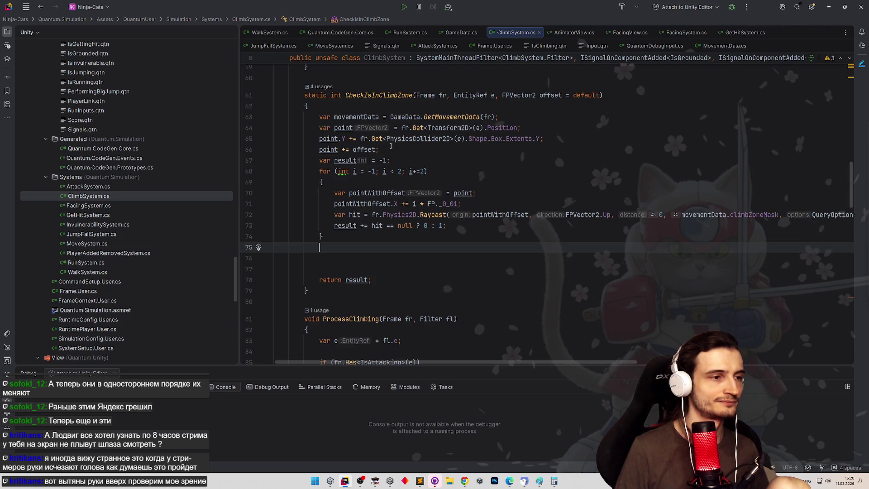
{"action": "double_click", "coordinate": [383, 160]}
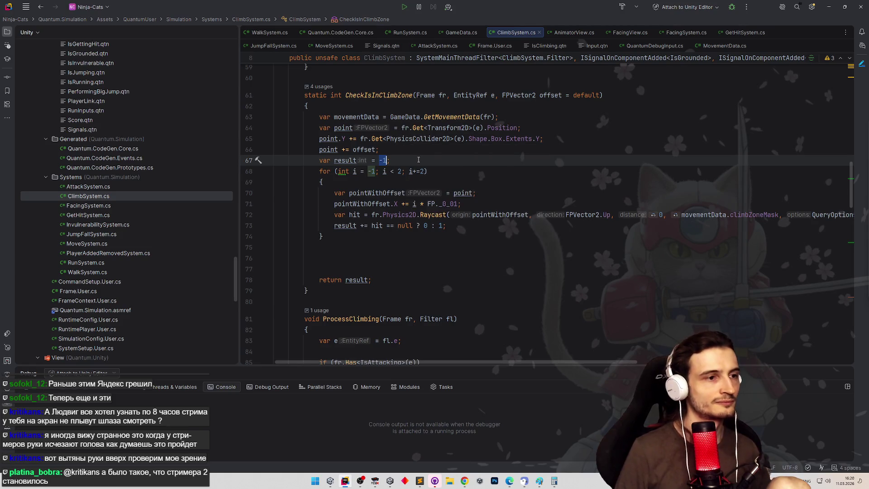
{"action": "type", "text": "0"}
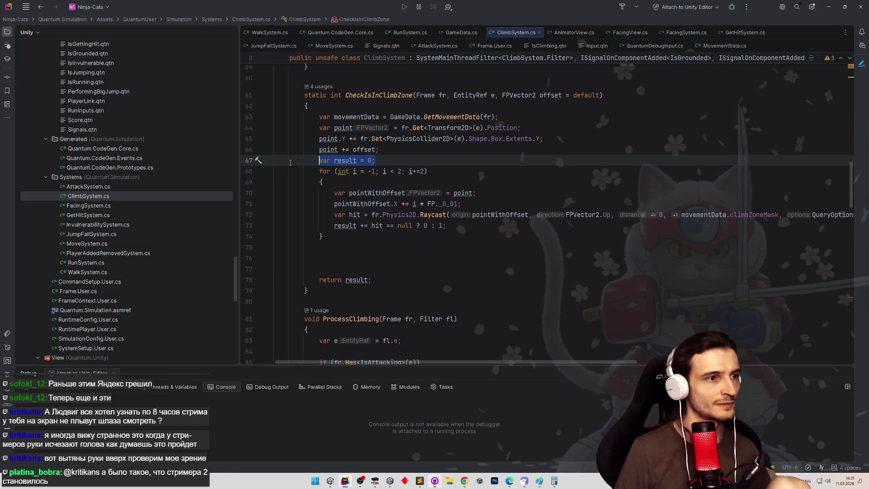
Add an 'out int allowedDir' parameter at the end of CheckIsInClimbZone's signature
{"action": "left_click", "coordinate": [604, 95]}
{"action": "type", "text": ", out "}
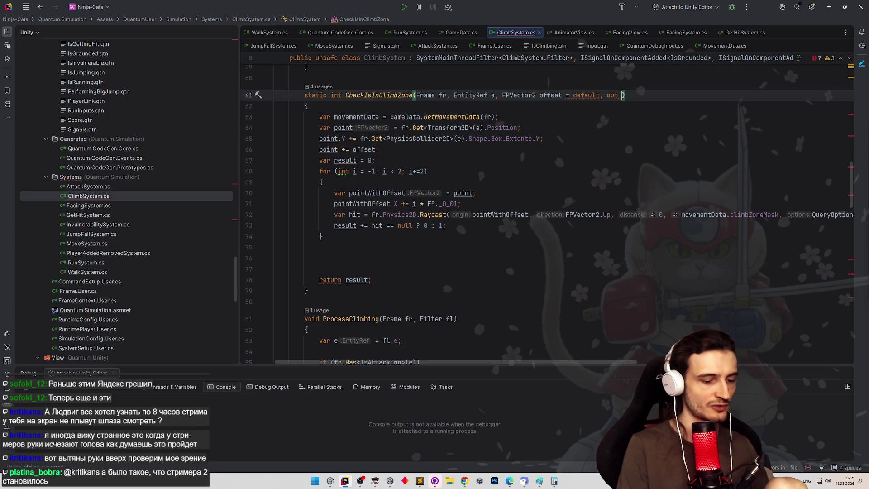
{"action": "type", "text": "int"}
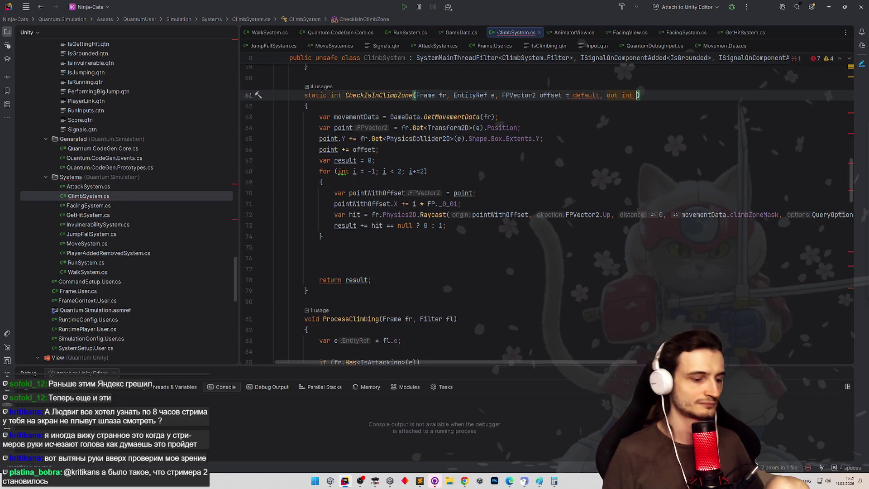
{"action": "type", "text": "dir"}
{"action": "key", "text": "BackSpace"}
{"action": "key", "text": "BackSpace"}
{"action": "key", "text": "BackSpace"}
{"action": "type", "text": "allow"}
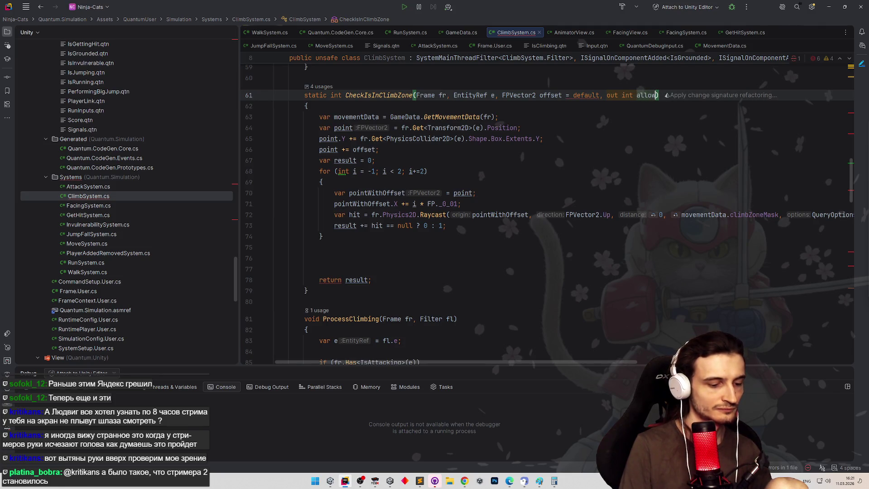
{"action": "key", "text": "BackSpace"}
{"action": "key", "text": "BackSpace"}
{"action": "key", "text": "BackSpace"}
{"action": "type", "text": "allow"}
{"action": "type", "text": "edDir"}
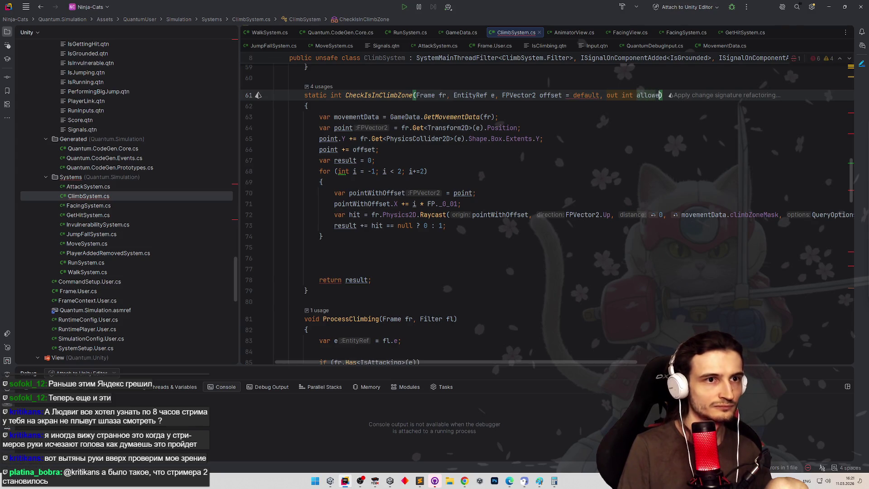
{"action": "left_click", "coordinate": [608, 127]}
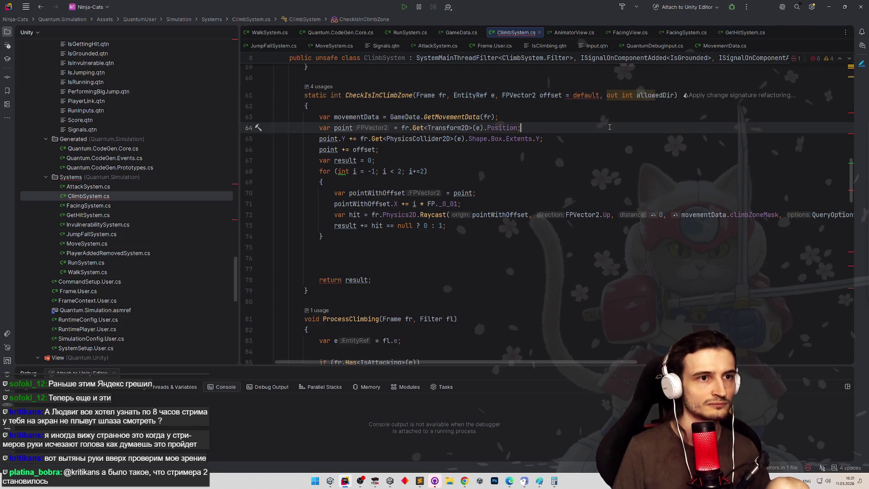
{"action": "left_click", "coordinate": [633, 129]}
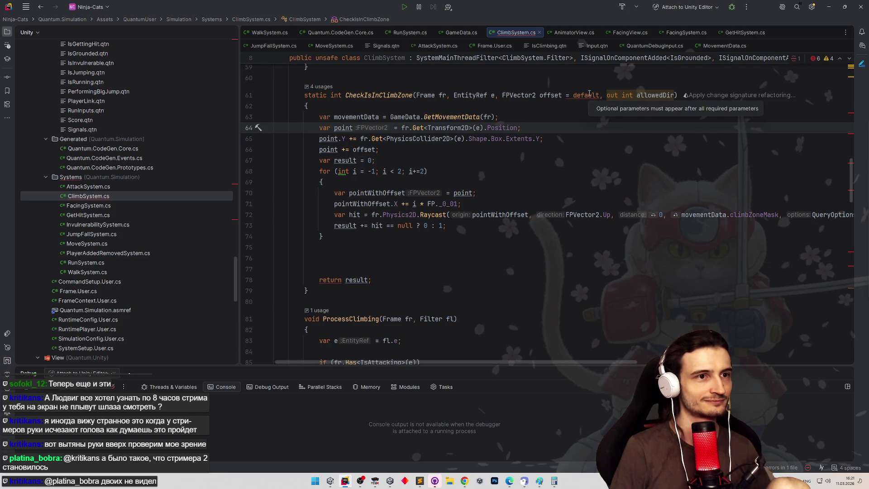
Move the out int allowedDir parameter before FPVector2 offset and remove the trailing comma
{"action": "left_click_drag", "start_coordinate": [608, 95], "coordinate": [678, 95]}
{"action": "key", "text": "BackSpace"}
{"action": "left_click", "coordinate": [502, 95]}
{"action": "key", "text": "ctrl+v"}
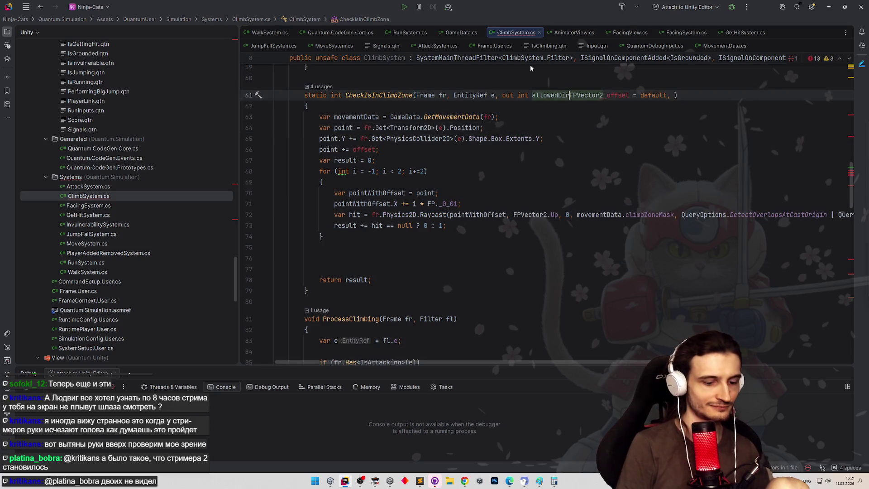
{"action": "key", "text": "End"}
{"action": "key", "text": "Left"}
{"action": "key", "text": "BackSpace"}
{"action": "key", "text": "BackSpace"}
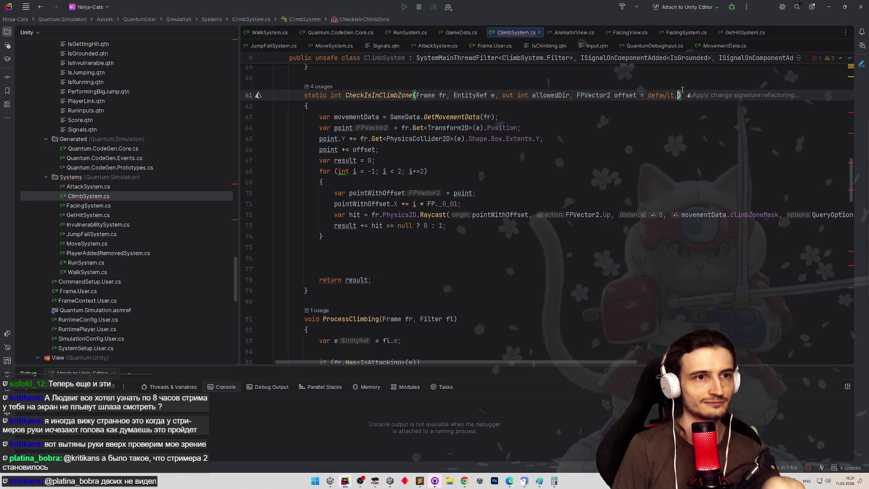
{"action": "left_click", "coordinate": [665, 130]}
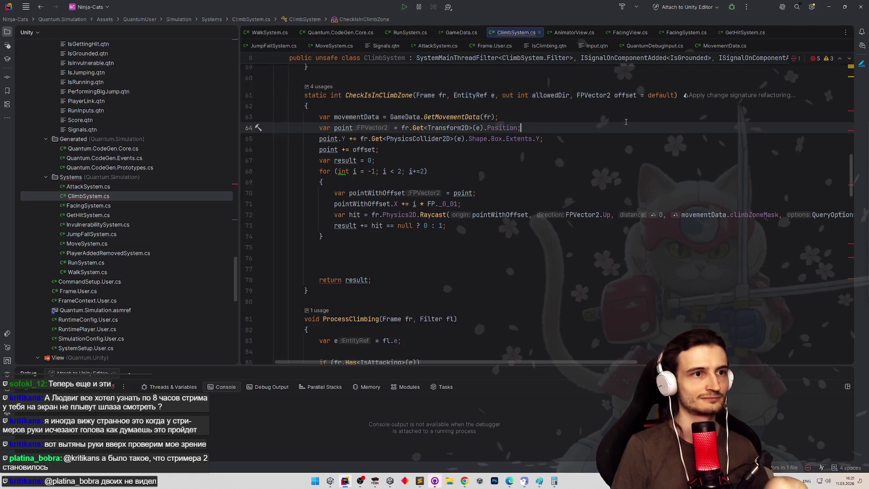
{"action": "key", "text": "ctrl+z"}
{"action": "key", "text": "ctrl+z"}
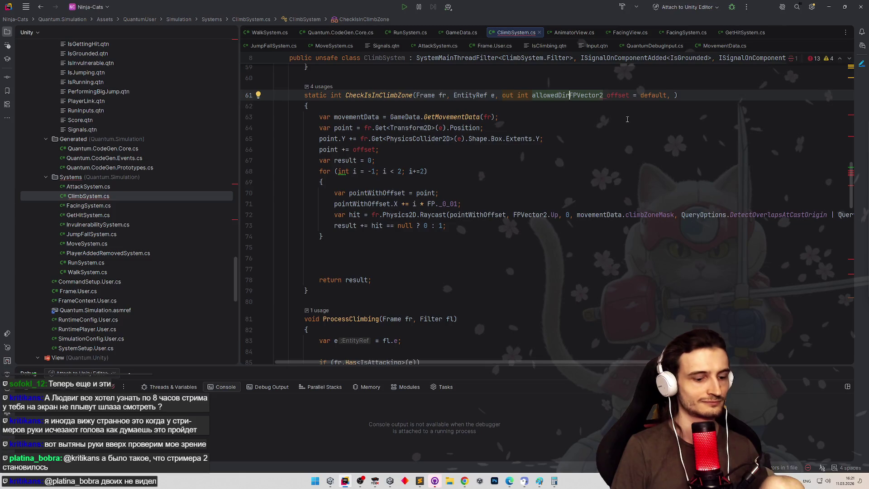
{"action": "key", "text": "ctrl+shift+z"}
{"action": "key", "text": "ctrl+shift+z"}
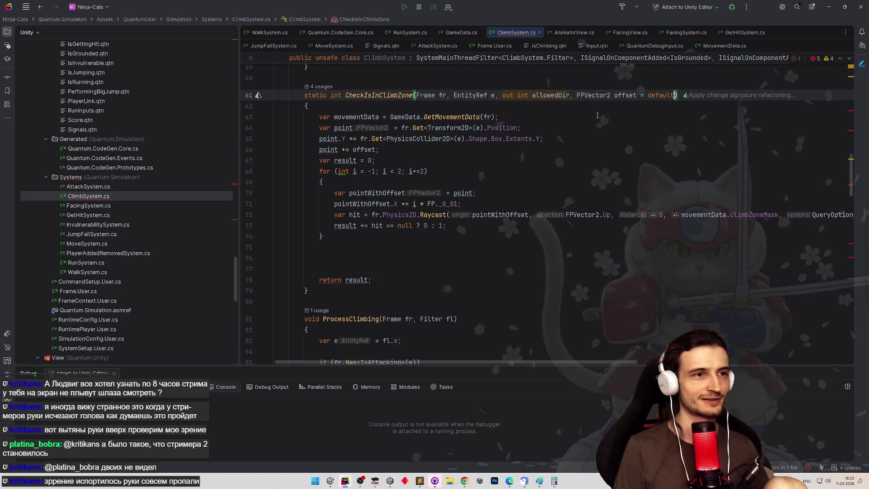
Rename the local variable result on line 67 to allowedDir
{"action": "key", "text": "Down"}
{"action": "key", "text": "Down"}
{"action": "key", "text": "Down"}
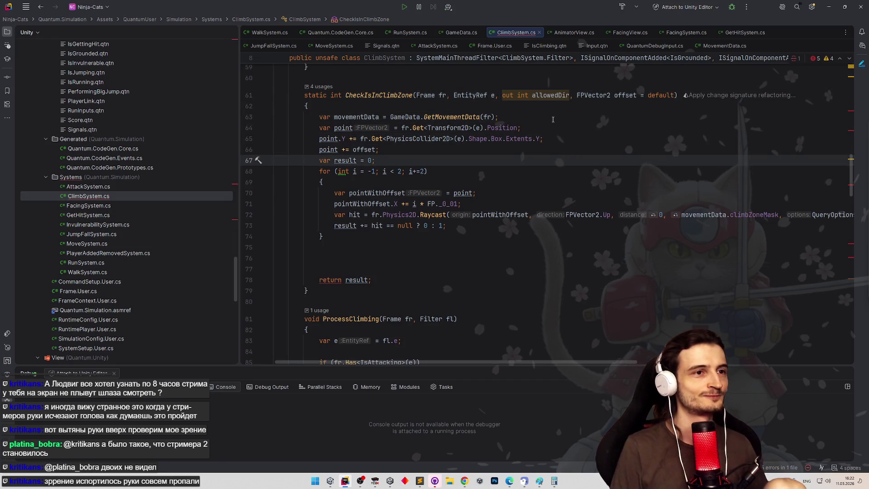
{"action": "double_click", "coordinate": [552, 96]}
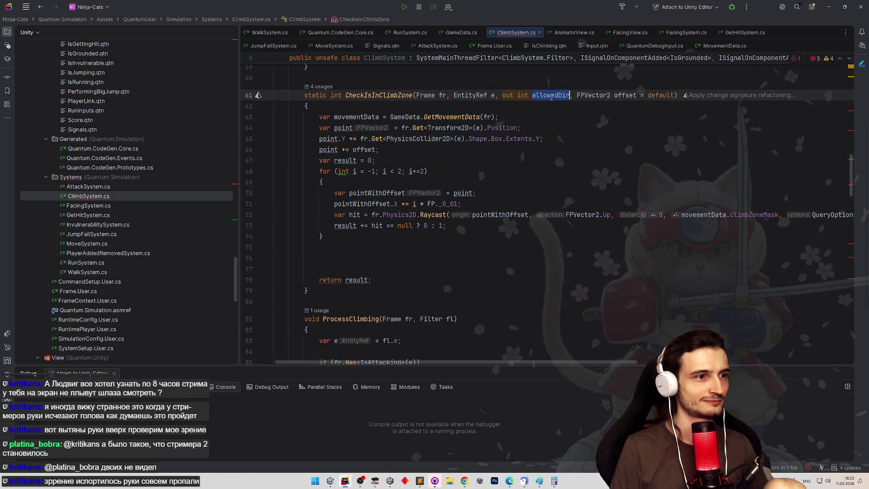
{"action": "left_click", "coordinate": [548, 127]}
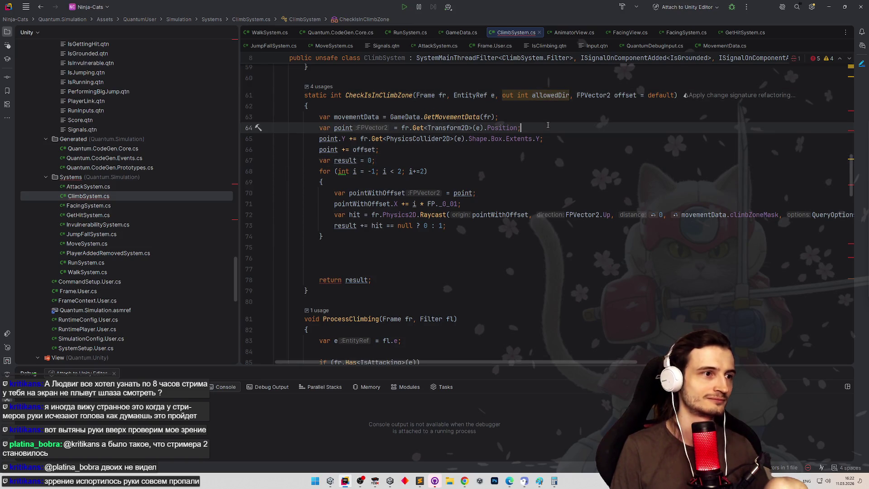
{"action": "double_click", "coordinate": [551, 95]}
{"action": "key", "text": "ctrl+c"}
{"action": "double_click", "coordinate": [345, 160]}
{"action": "key", "text": "ctrl+v"}
{"action": "left_click", "coordinate": [448, 152]}
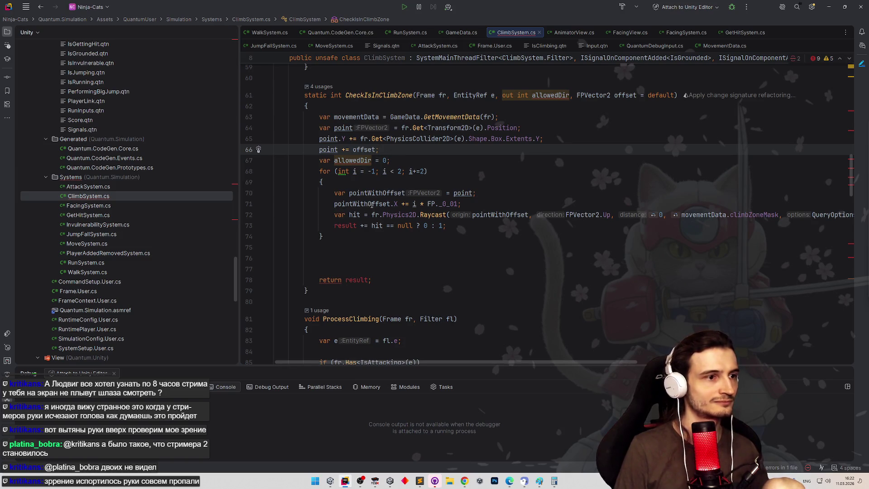
Make the loop's sum line accumulate into allowedDir, adding i instead of 1 per hit
{"action": "left_click", "coordinate": [540, 96]}
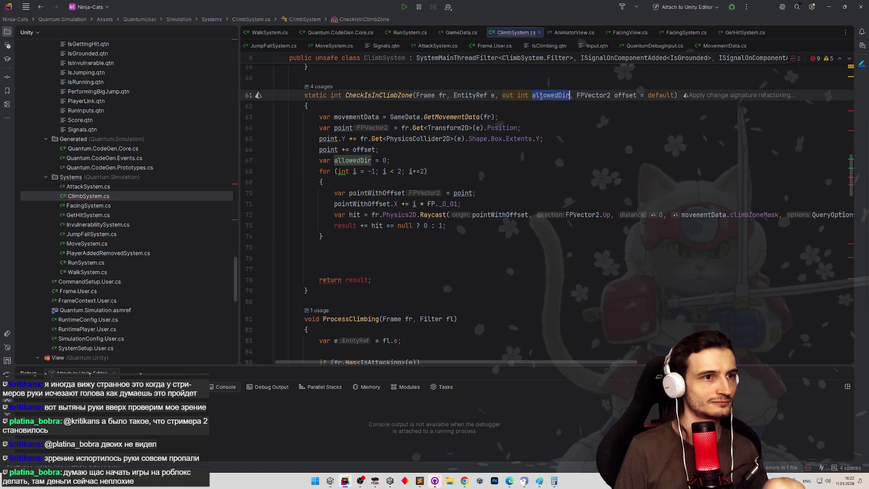
{"action": "double_click", "coordinate": [346, 226]}
{"action": "key", "text": "ctrl+v"}
{"action": "left_click", "coordinate": [385, 244]}
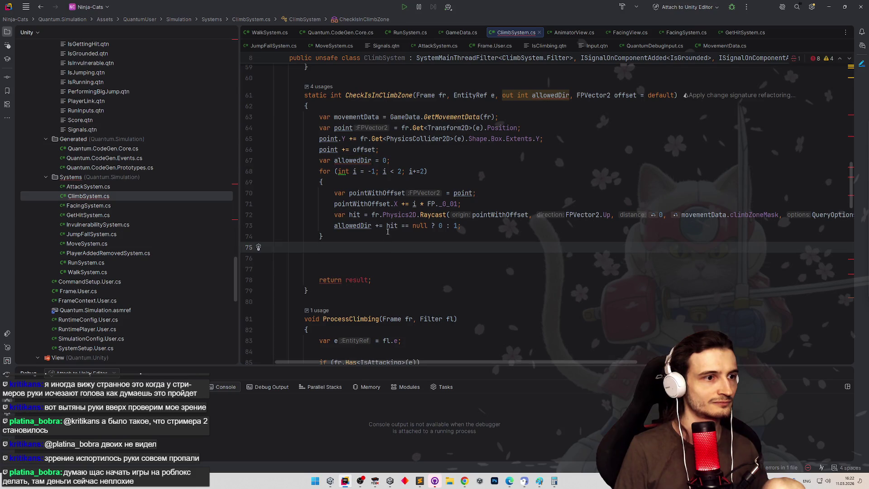
{"action": "left_click", "coordinate": [355, 171]}
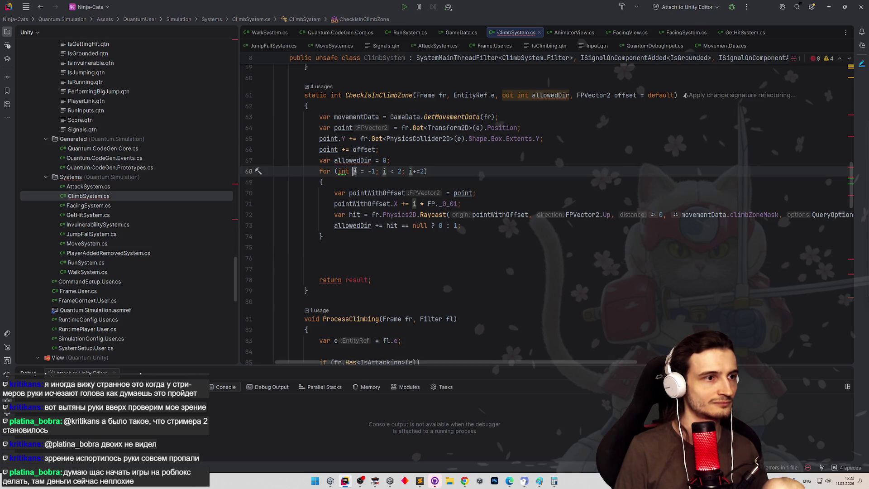
{"action": "left_click_drag", "start_coordinate": [388, 226], "coordinate": [461, 226]}
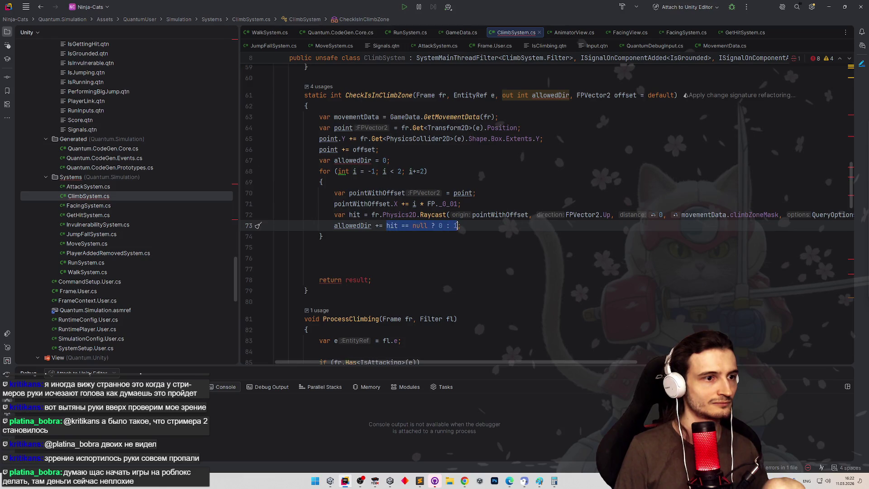
{"action": "type", "text": "i;"}
{"action": "key", "text": "ctrl+z"}
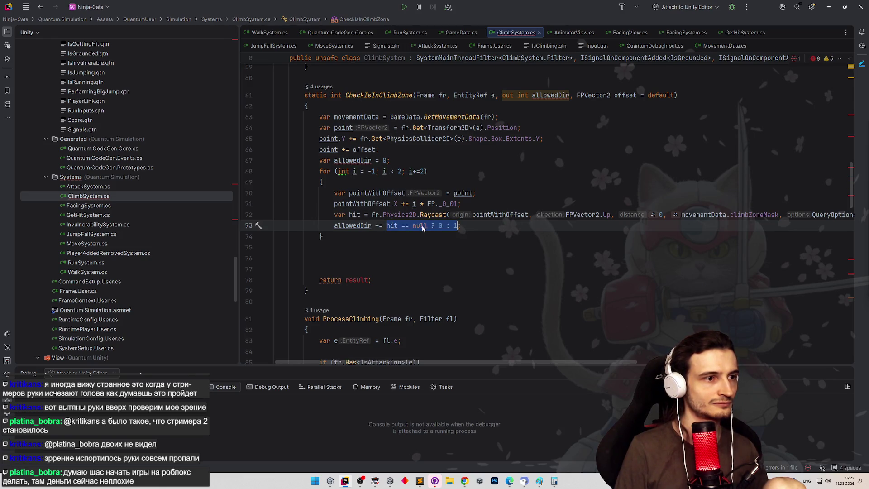
{"action": "key", "text": "Down"}
{"action": "double_click", "coordinate": [454, 225]}
{"action": "type", "text": "i"}
{"action": "left_click", "coordinate": [476, 237]}
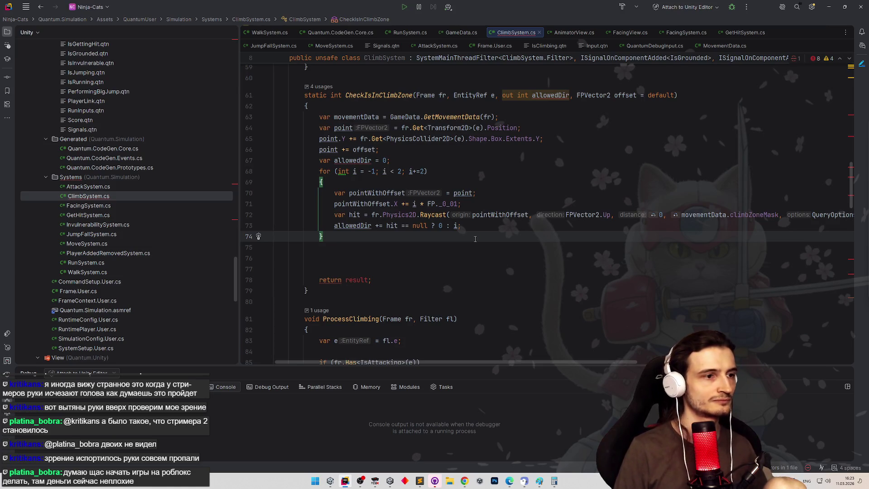
Drop 'var' so allowedDir = 0 assigns the out parameter, keeping 'return result'
{"action": "double_click", "coordinate": [335, 161]}
{"action": "key", "text": "Delete"}
{"action": "key", "text": "Delete"}
{"action": "left_click", "coordinate": [362, 248]}
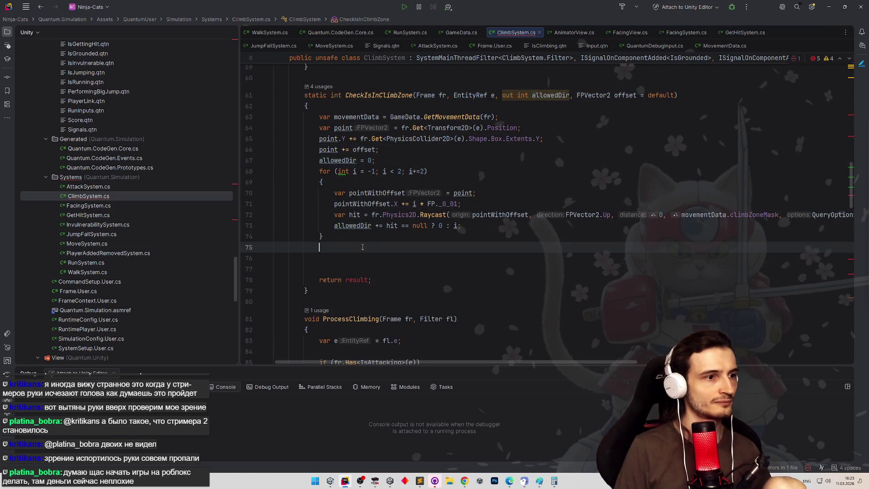
{"action": "key", "text": "Up"}
{"action": "key", "text": "Up"}
{"action": "key", "text": "Down"}
{"action": "key", "text": "Down"}
{"action": "key", "text": "Down"}
{"action": "key", "text": "ctrl+w"}
{"action": "type", "text": "allowedDir"}
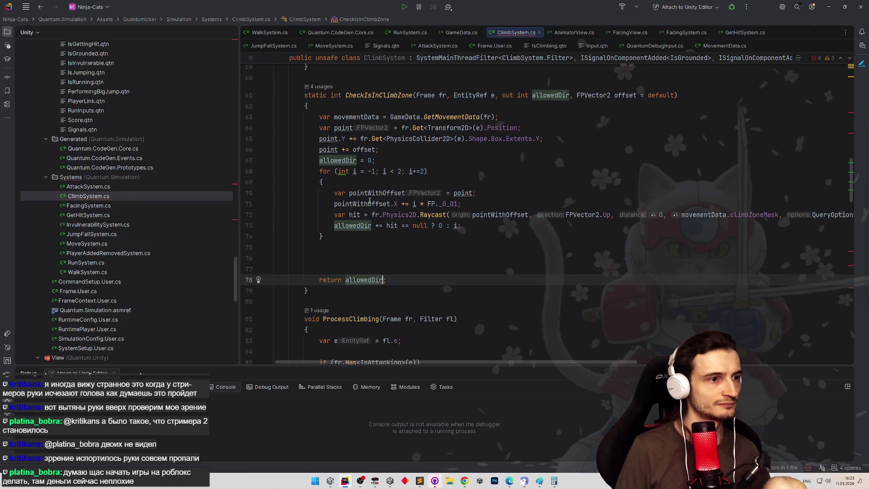
{"action": "key", "text": "ctrl+z"}
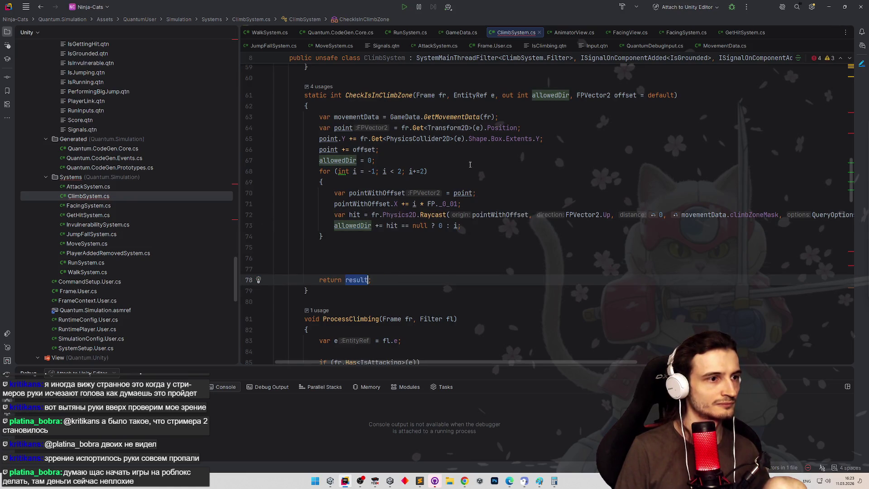
Add 'var result = false;' on a new line after allowedDir = 0
{"action": "double_click", "coordinate": [356, 215]}
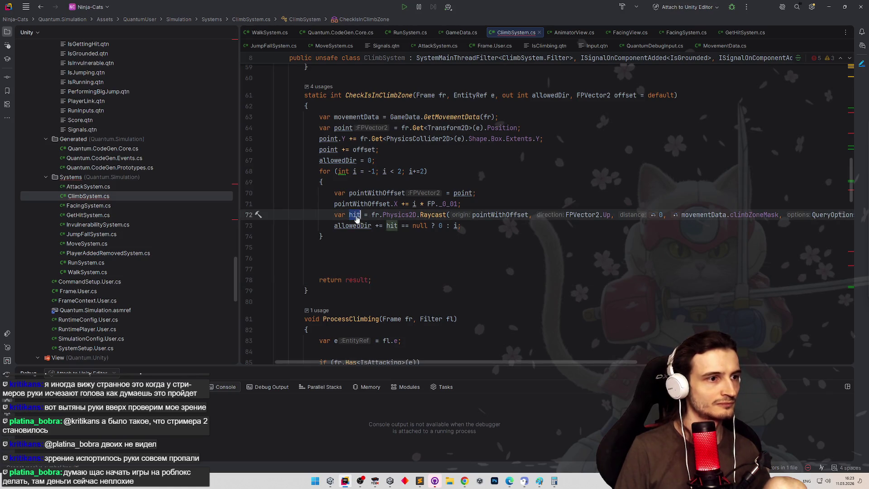
{"action": "left_click", "coordinate": [467, 227]}
{"action": "left_click", "coordinate": [389, 160]}
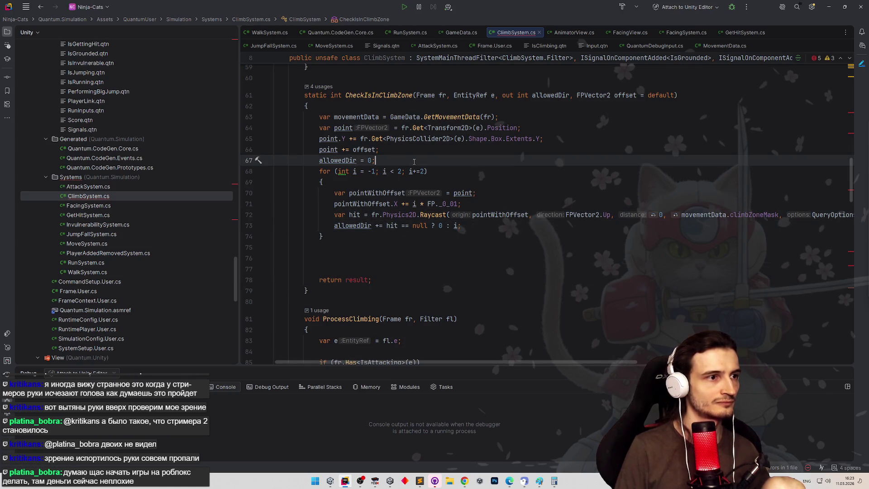
{"action": "key", "text": "Return"}
{"action": "type", "text": "var "}
{"action": "type", "text": "result = false;"}
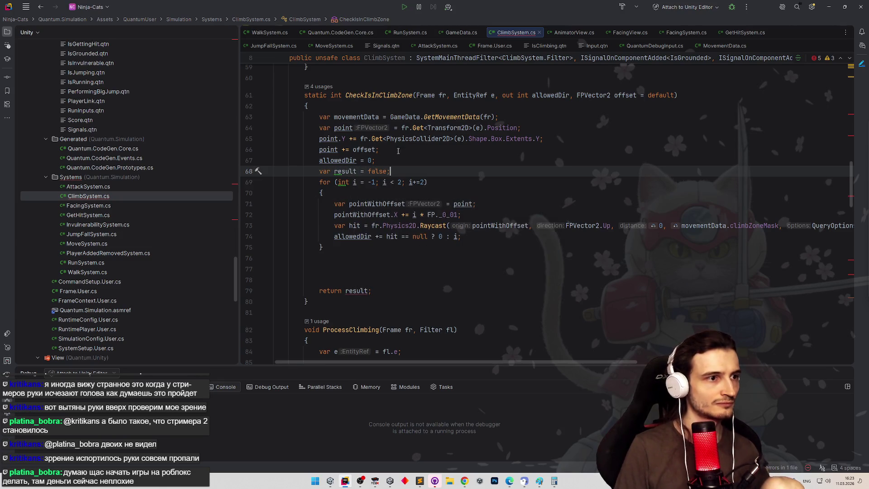
Add 'result = true;' inside the raycast loop after the allowedDir update
{"action": "left_click", "coordinate": [358, 171]}
{"action": "left_click", "coordinate": [476, 241]}
{"action": "key", "text": "Return"}
{"action": "type", "text": "result = t"}
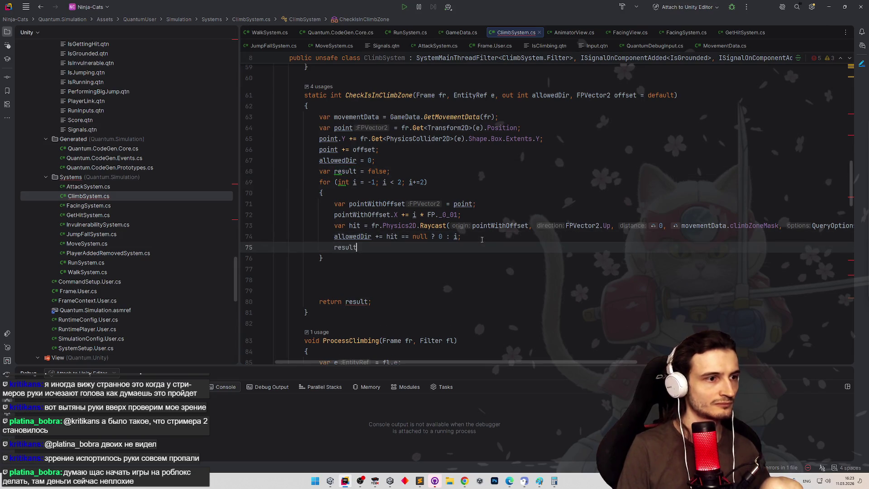
{"action": "key", "text": "Return"}
{"action": "type", "text": ";"}
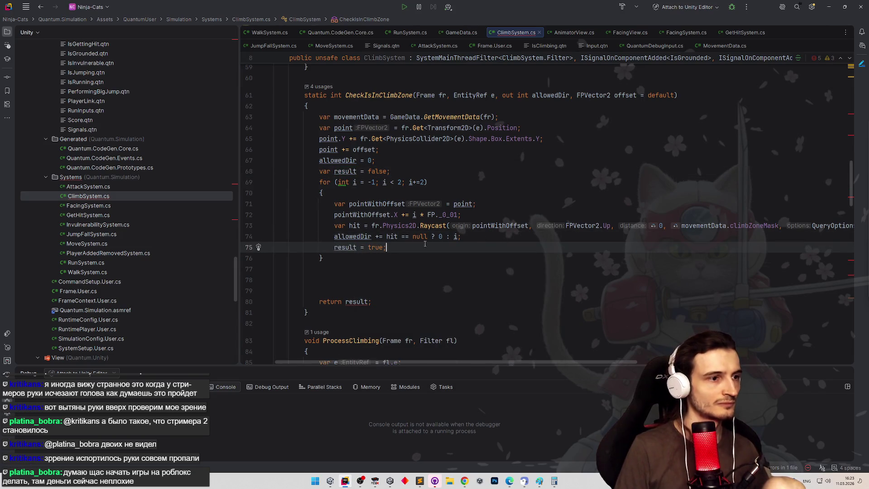
Remove the extra blank line above 'return result' and change the return type from int to bool
{"action": "left_click", "coordinate": [352, 301]}
{"action": "key", "text": "Up"}
{"action": "key", "text": "Up"}
{"action": "key", "text": "Delete"}
{"action": "key", "text": "BackSpace"}
{"action": "double_click", "coordinate": [335, 96]}
{"action": "type", "text": "bool"}
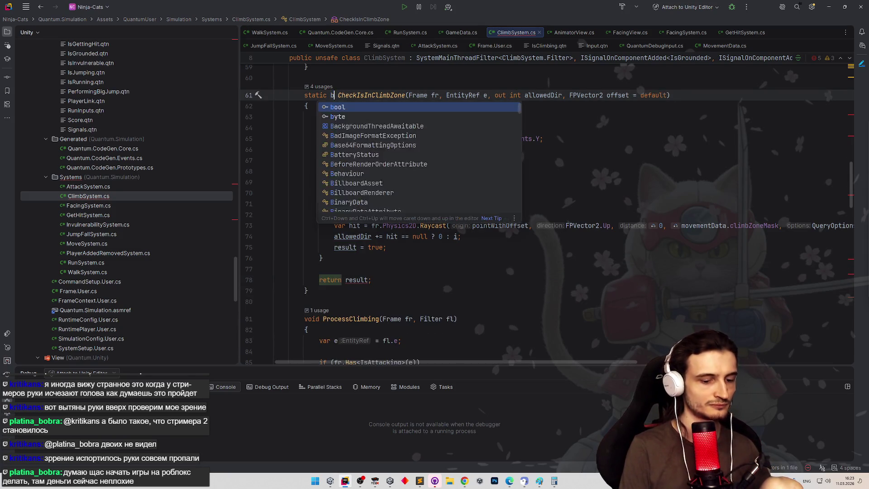
{"action": "key", "text": "Escape"}
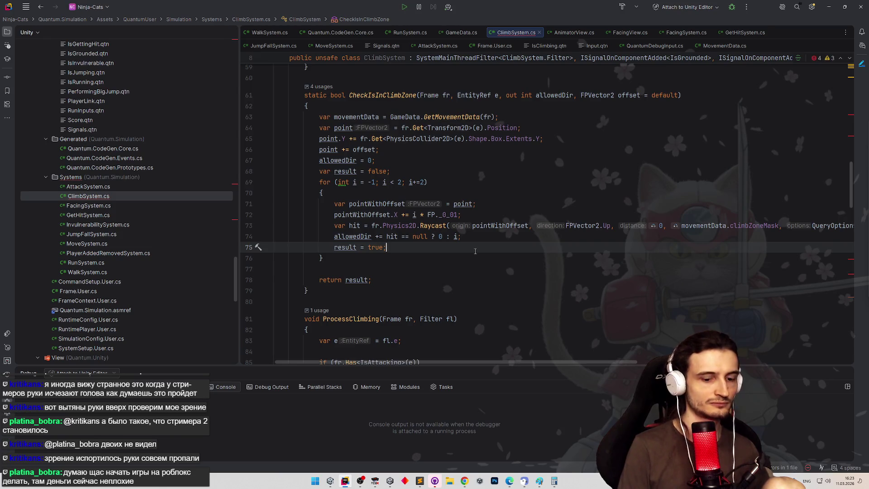
{"action": "key", "text": "F2"}
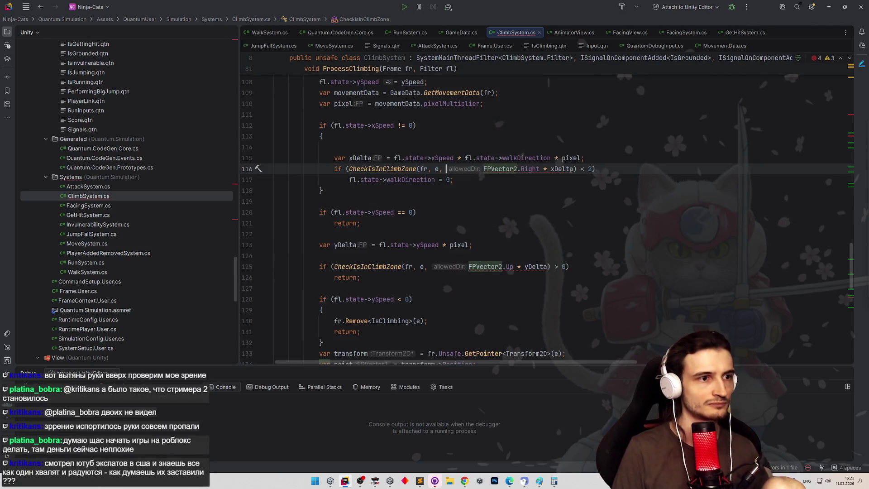
Append ', out var allowedDir' to the horizontal CheckIsInClimbZone call on line 116
{"action": "left_click", "coordinate": [572, 169]}
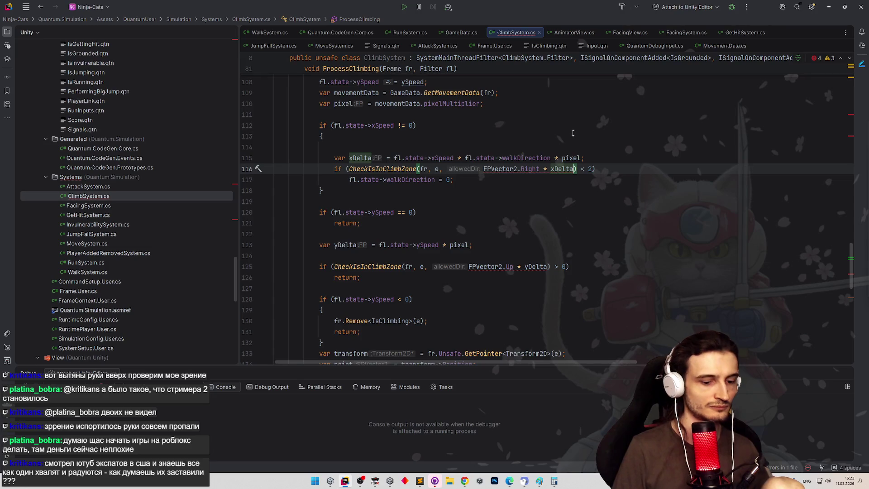
{"action": "type", "text": ", out"}
{"action": "key", "text": "Escape"}
{"action": "type", "text": "var e"}
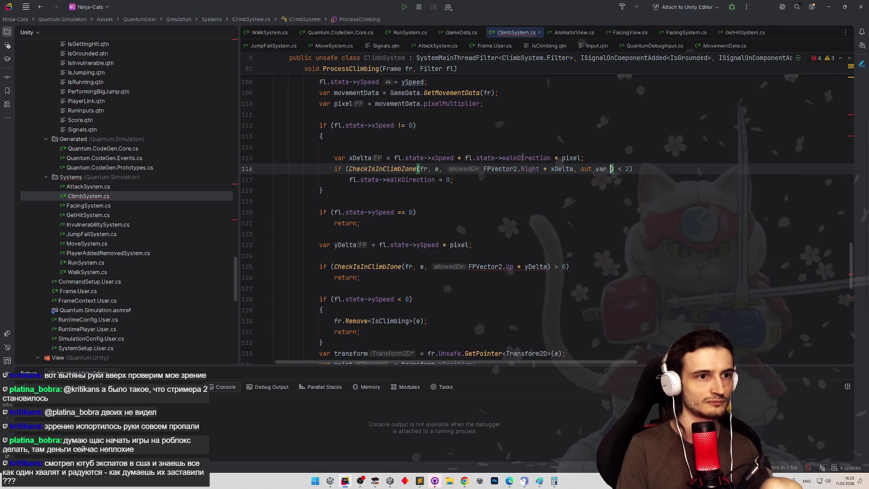
{"action": "key", "text": "BackSpace"}
{"action": "type", "text": "allowedD"}
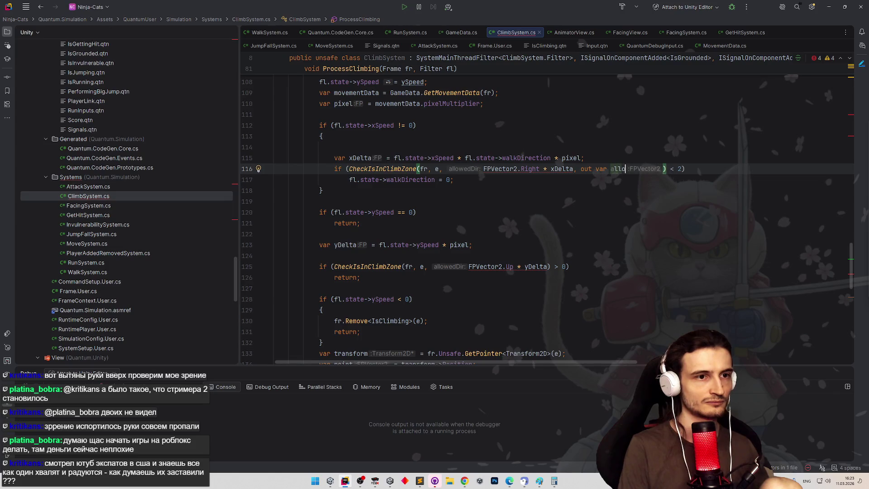
{"action": "type", "text": "ir"}
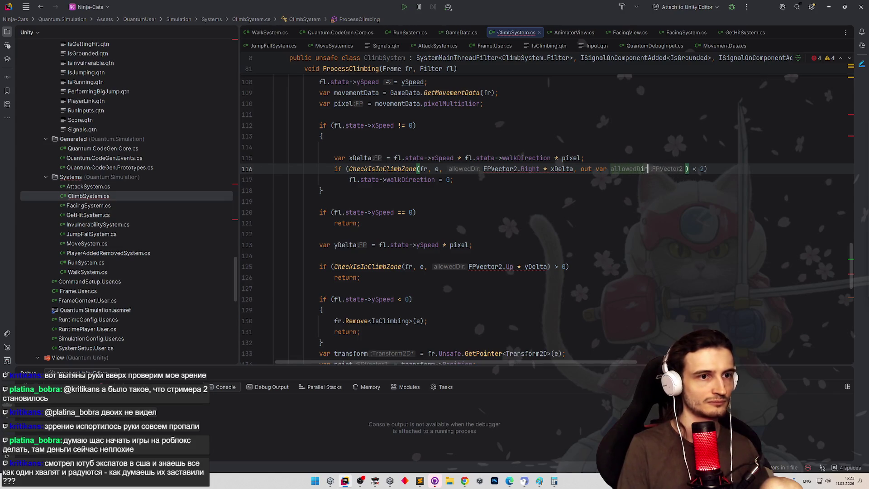
Delete the ' < 2' comparison after that CheckIsInClimbZone call
{"action": "left_click", "coordinate": [598, 125]}
{"action": "scroll", "scroll_direction": "up", "scroll_amount": 3}
{"action": "scroll", "scroll_direction": "up", "scroll_amount": 3}
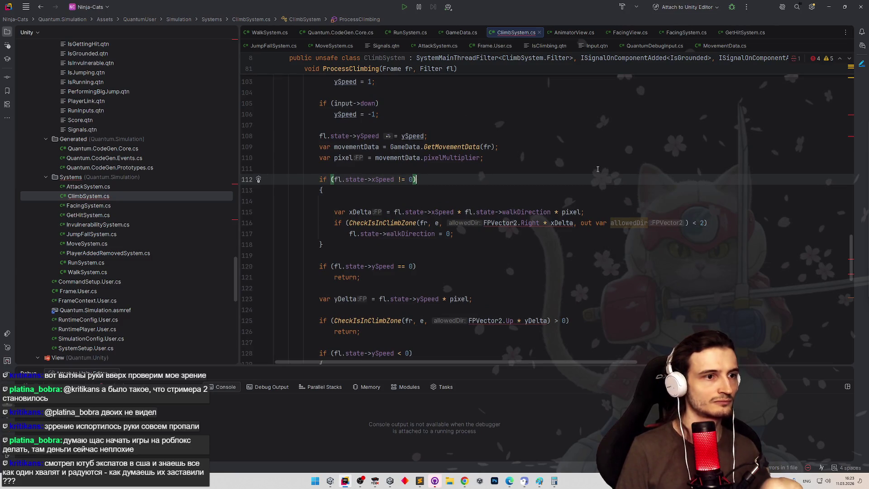
{"action": "scroll", "scroll_direction": "down", "scroll_amount": 3}
{"action": "scroll", "scroll_direction": "down", "scroll_amount": 3}
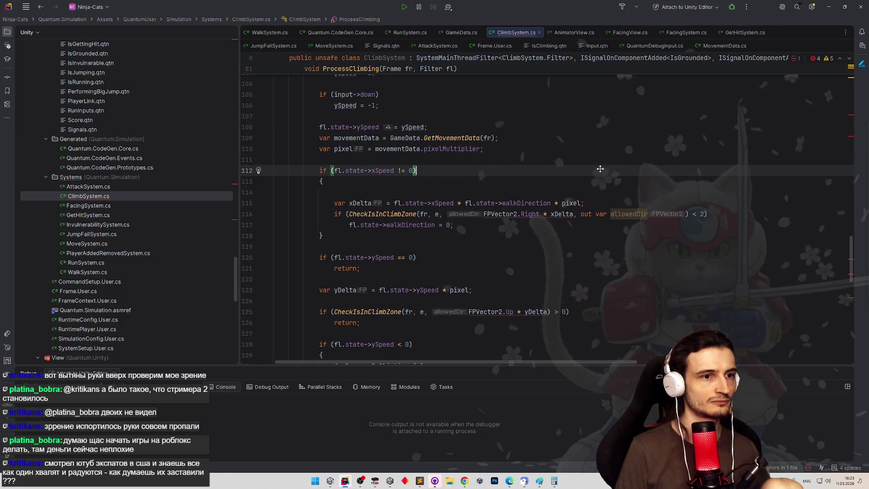
{"action": "scroll", "scroll_direction": "down", "scroll_amount": 3}
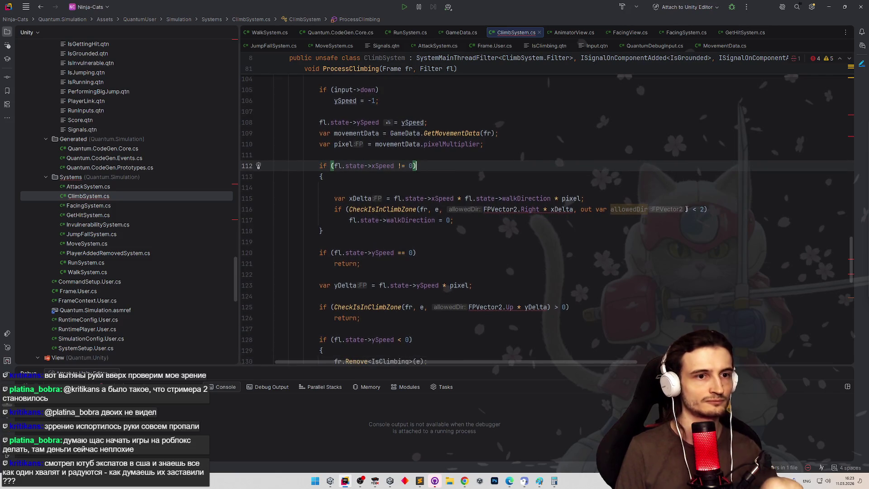
{"action": "left_click", "coordinate": [699, 209]}
{"action": "key", "text": "Up"}
{"action": "key", "text": "Up"}
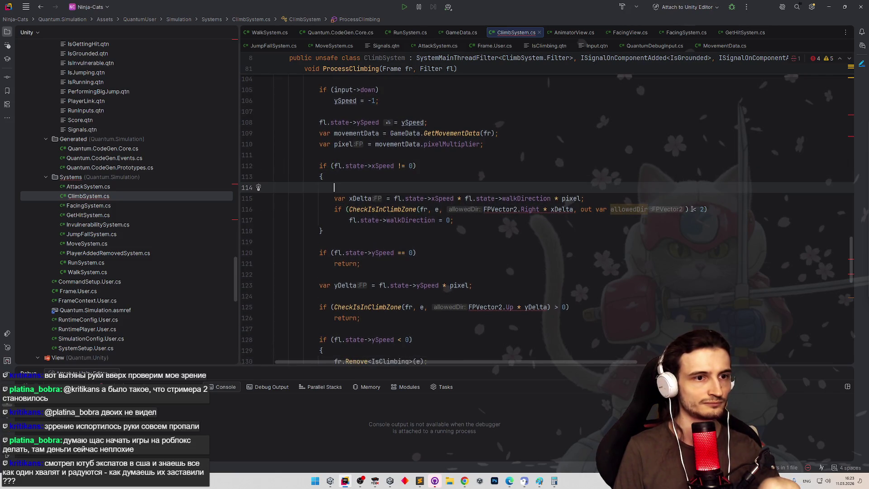
{"action": "left_click", "coordinate": [690, 210]}
{"action": "key", "text": "Delete"}
{"action": "key", "text": "Delete"}
{"action": "key", "text": "Delete"}
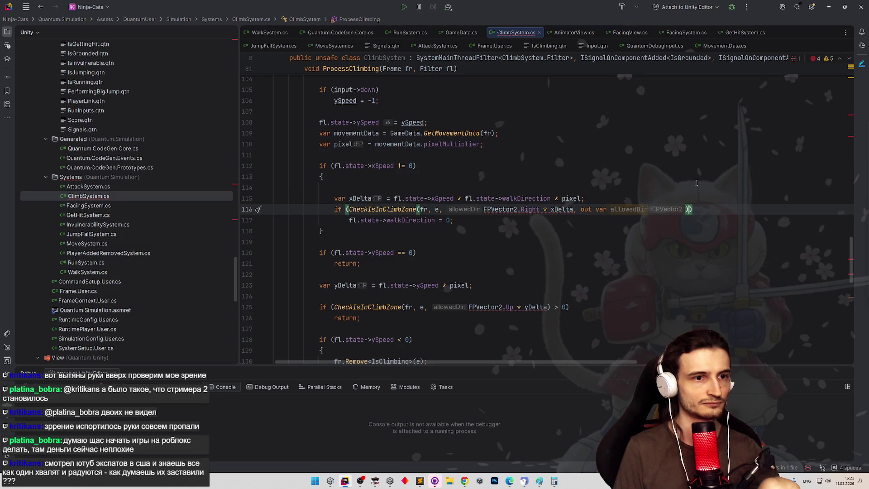
{"action": "key", "text": "Up"}
{"action": "key", "text": "Up"}
{"action": "key", "text": "Down"}
{"action": "key", "text": "Down"}
{"action": "key", "text": "Down"}
Move FPVector2.Right * xDelta after out var allowedDir and delete the leftover comma
{"action": "left_click", "coordinate": [536, 217]}
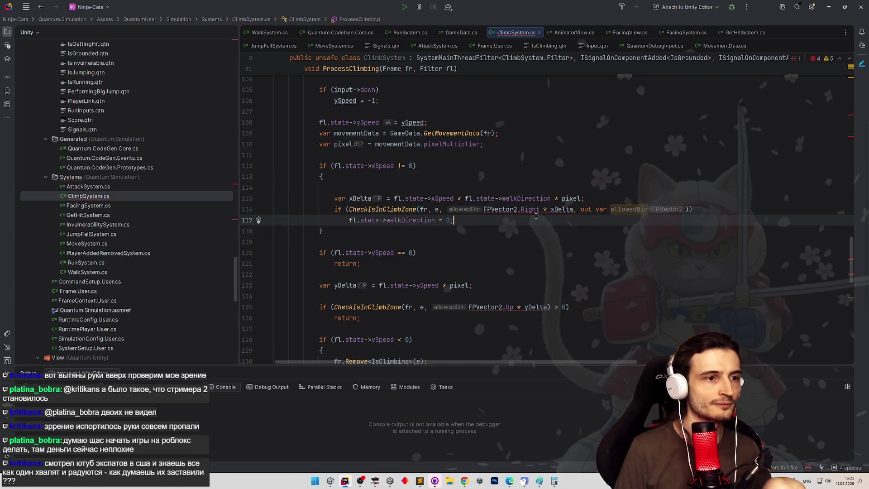
{"action": "mouse_move", "coordinate": [528, 212]}
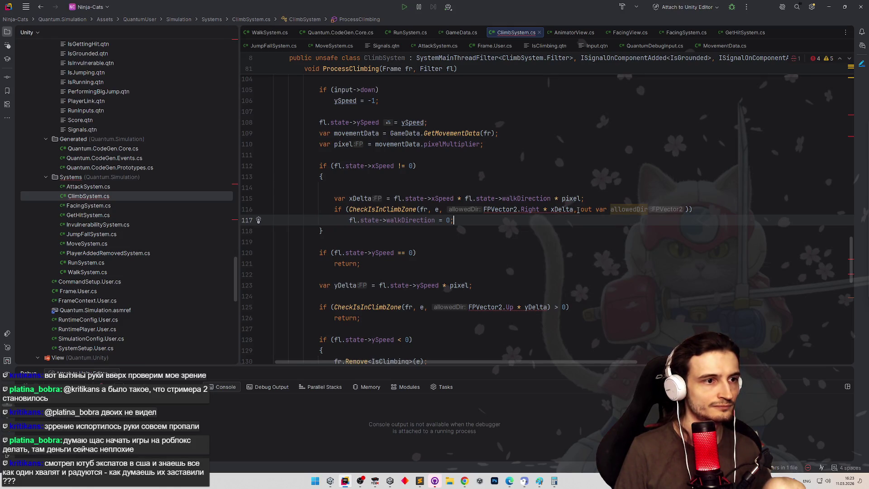
{"action": "left_click_drag", "start_coordinate": [578, 210], "coordinate": [484, 209]}
{"action": "key", "text": "BackSpace"}
{"action": "key", "text": "BackSpace"}
{"action": "key", "text": "BackSpace"}
{"action": "type", "text": ","}
{"action": "key", "text": "ctrl+Right"}
{"action": "key", "text": "ctrl+Right"}
{"action": "key", "text": "ctrl+Right"}
{"action": "type", "text": ","}
{"action": "key", "text": "ctrl+v"}
{"action": "key", "text": "Up"}
{"action": "key", "text": "Up"}
{"action": "key", "text": "Up"}
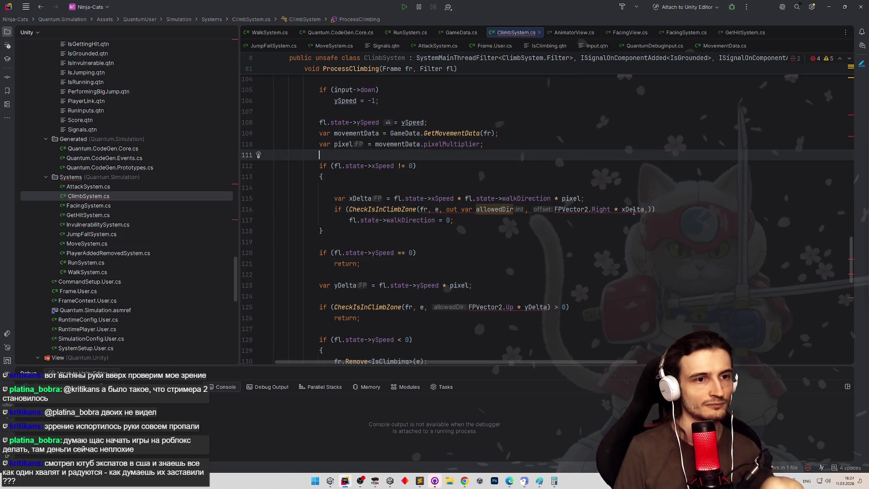
{"action": "left_click", "coordinate": [648, 210]}
{"action": "key", "text": "BackSpace"}
{"action": "left_click", "coordinate": [650, 185]}
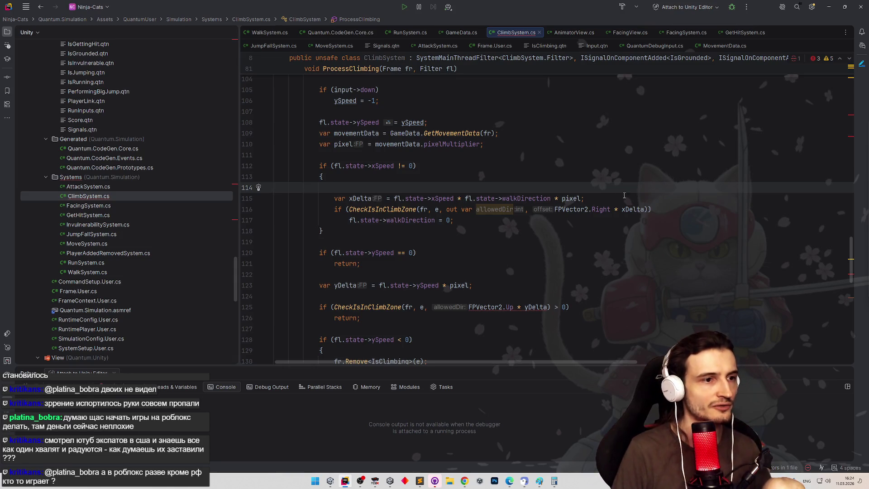
Add the discard argument out _ before FPVector2.Up in line 125's CheckIsInClimbZone call
{"action": "left_click", "coordinate": [441, 308]}
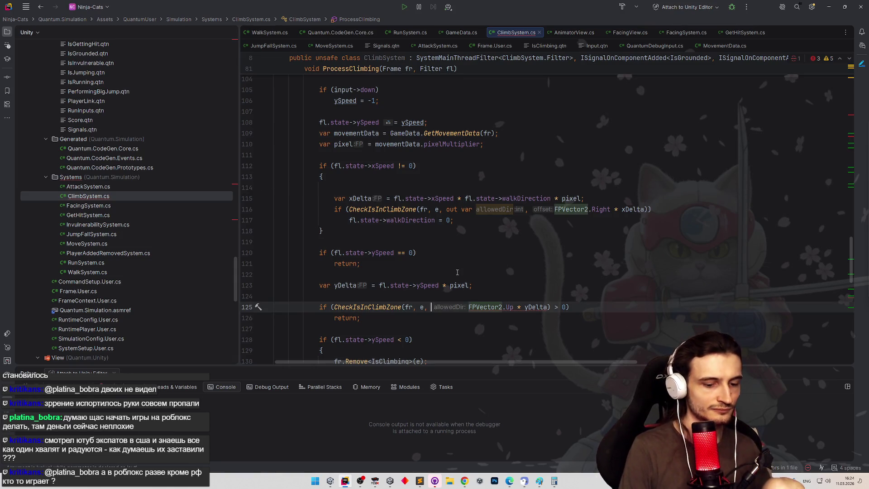
{"action": "type", "text": "out _"}
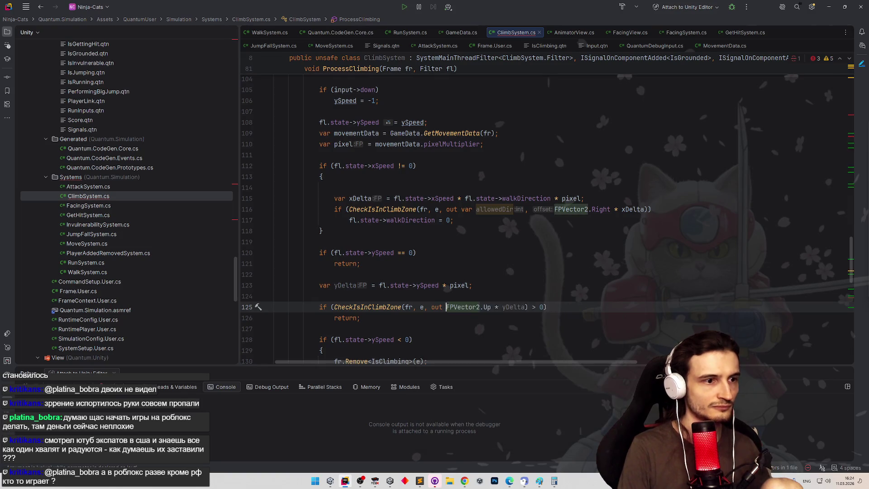
{"action": "key", "text": "Escape"}
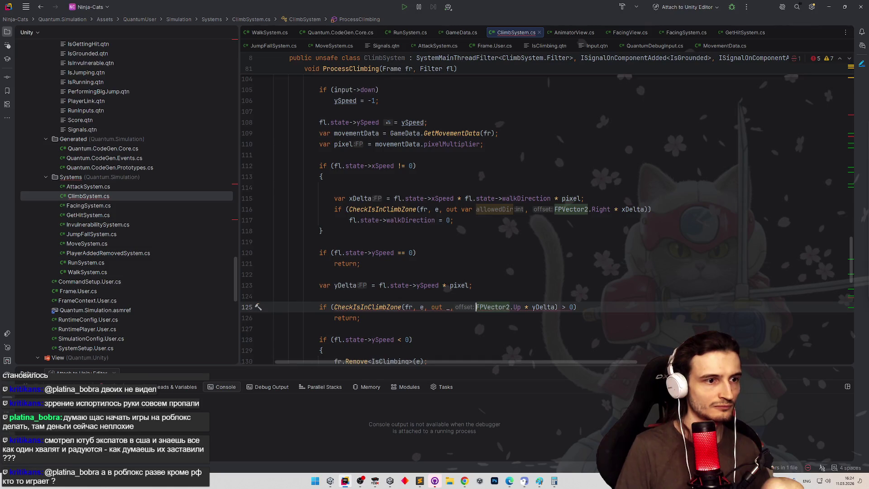
{"action": "key", "text": "Up"}
{"action": "key", "text": "Up"}
{"action": "key", "text": "Up"}
{"action": "left_click", "coordinate": [446, 307]}
{"action": "type", "text": "var"}
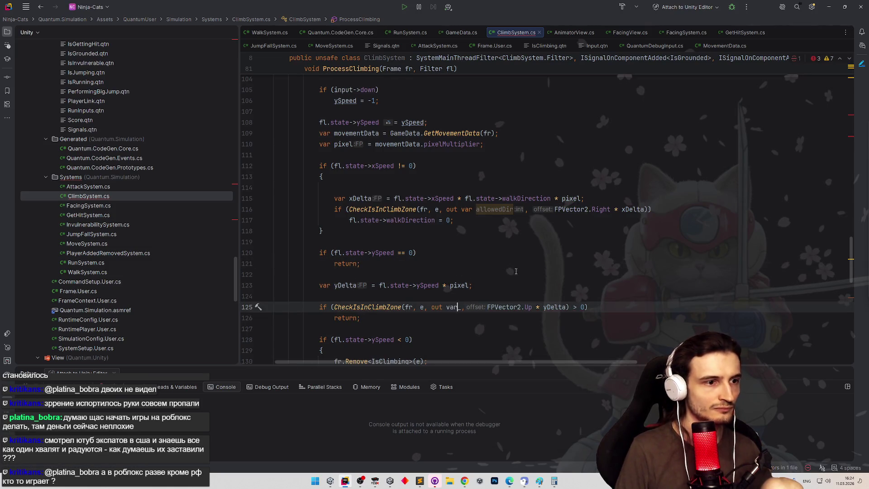
{"action": "key", "text": "Up"}
{"action": "key", "text": "Up"}
{"action": "key", "text": "Up"}
{"action": "mouse_move", "coordinate": [459, 311]}
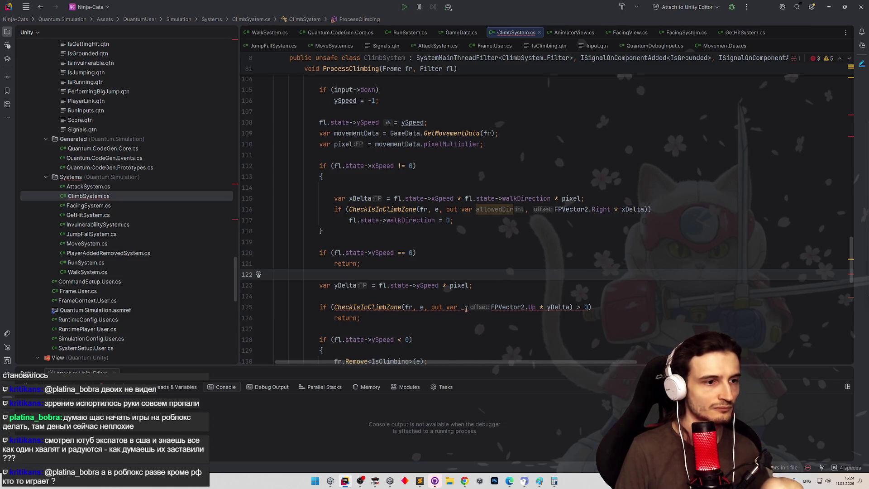
{"action": "key", "text": "Down"}
{"action": "key", "text": "Down"}
{"action": "key", "text": "Down"}
{"action": "key", "text": "BackSpace"}
{"action": "key", "text": "BackSpace"}
{"action": "key", "text": "BackSpace"}
{"action": "key", "text": "Up"}
{"action": "key", "text": "Up"}
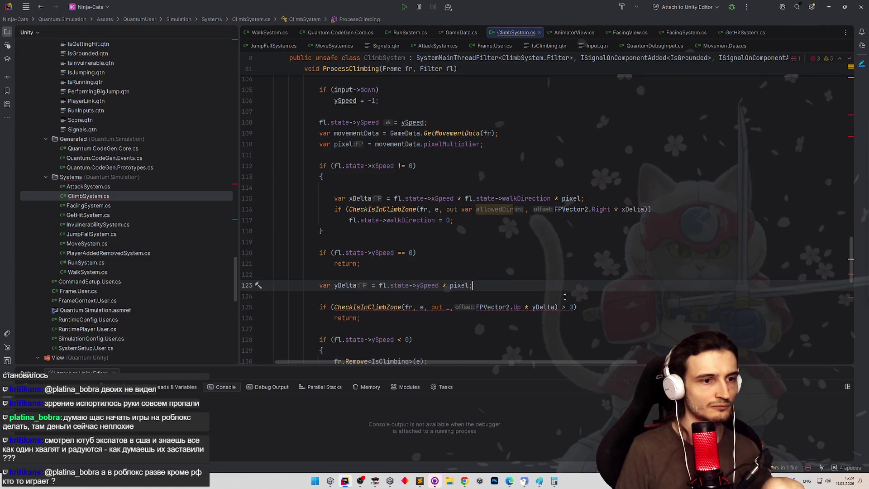
Delete the > 0 comparison from line 125's vertical climb-zone check
{"action": "left_click_drag", "start_coordinate": [559, 307], "coordinate": [573, 307]}
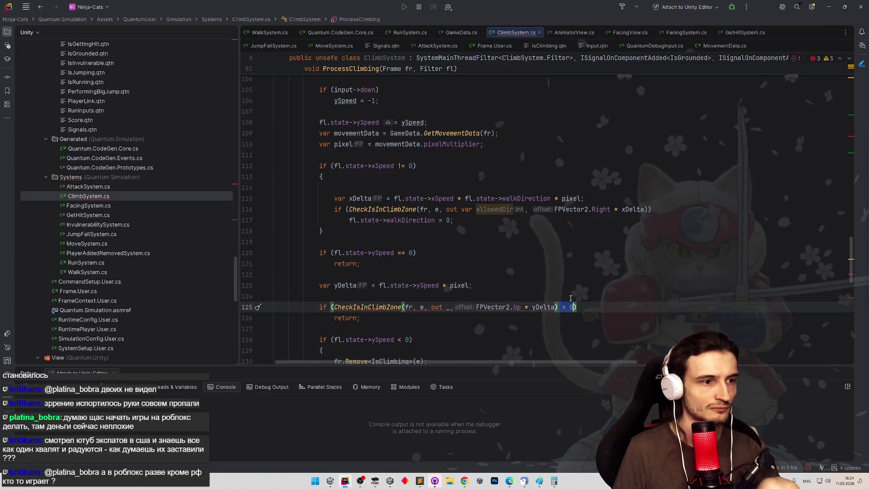
{"action": "key", "text": "BackSpace"}
{"action": "key", "text": "Down"}
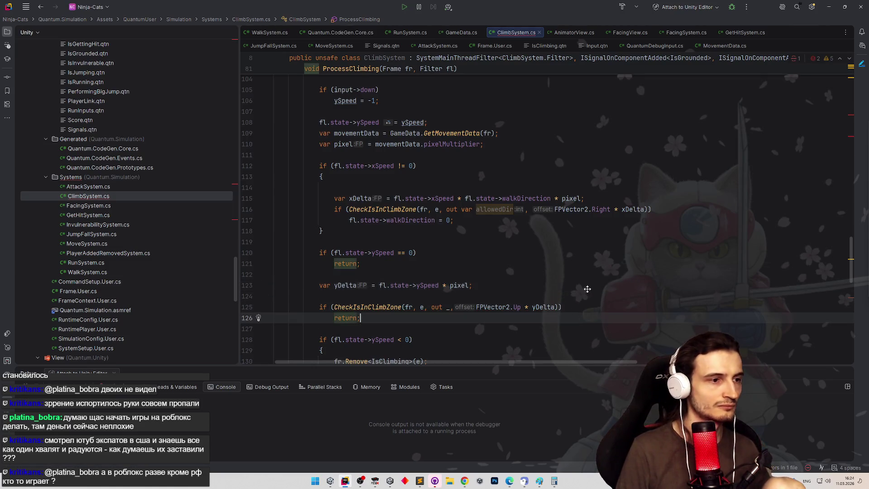
{"action": "scroll", "scroll_direction": "down", "scroll_amount": 3}
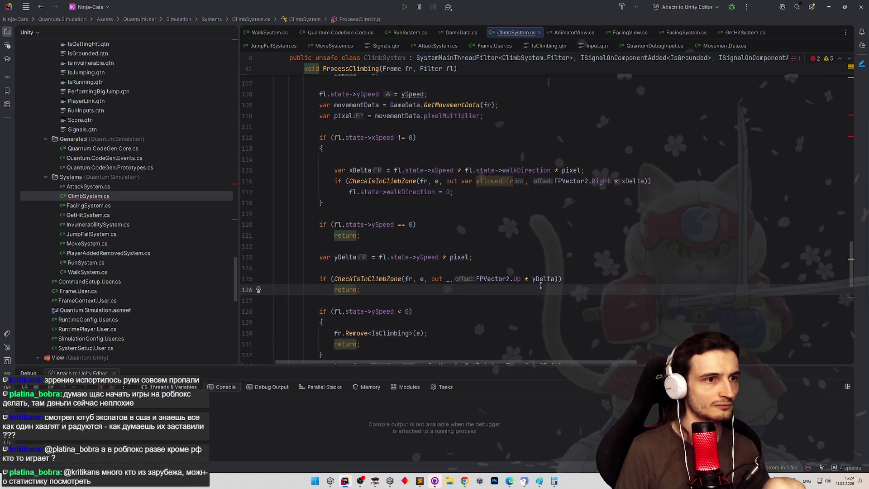
Negate the CheckIsInClimbZone test on line 116 with a leading !
{"action": "scroll", "scroll_direction": "up", "scroll_amount": 3}
{"action": "left_click", "coordinate": [648, 204]}
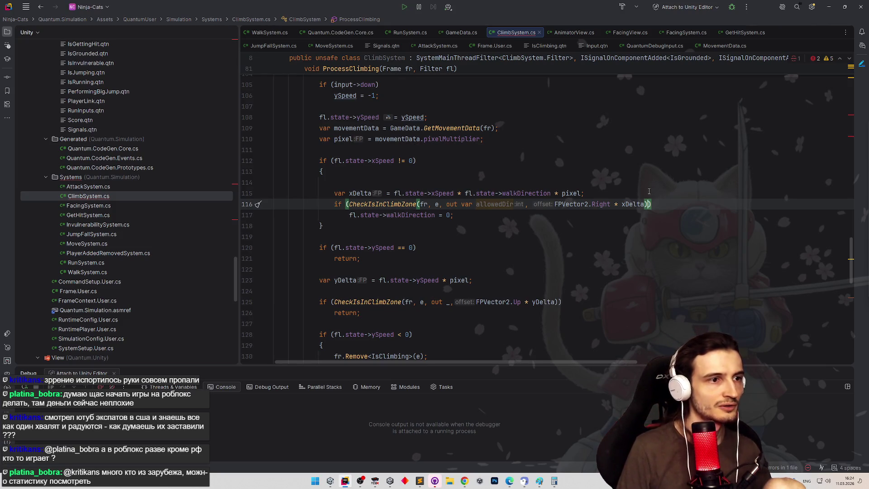
{"action": "key", "text": "Up"}
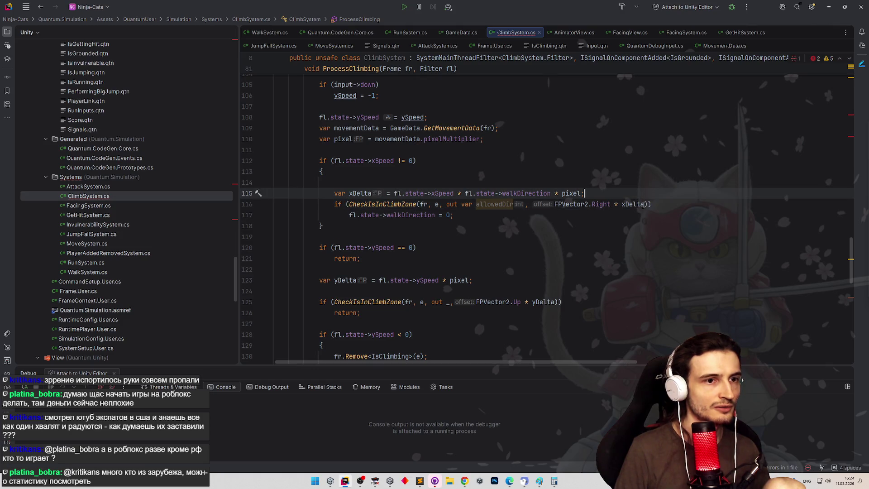
{"action": "key", "text": "Down"}
{"action": "left_click", "coordinate": [350, 204]}
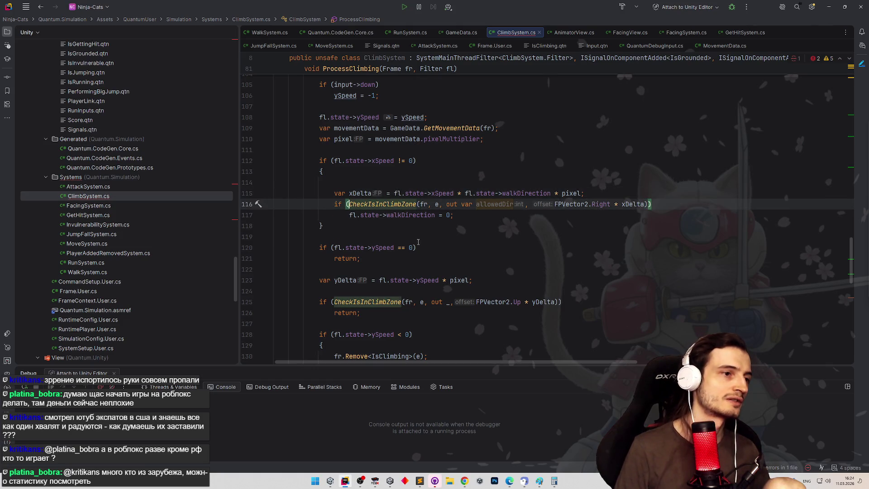
{"action": "type", "text": "!"}
{"action": "left_click", "coordinate": [418, 240]}
Start an empty || clause after the line 116 call, then open CheckIsInClimbZone's definition
{"action": "left_click", "coordinate": [653, 204]}
{"action": "type", "text": "||"}
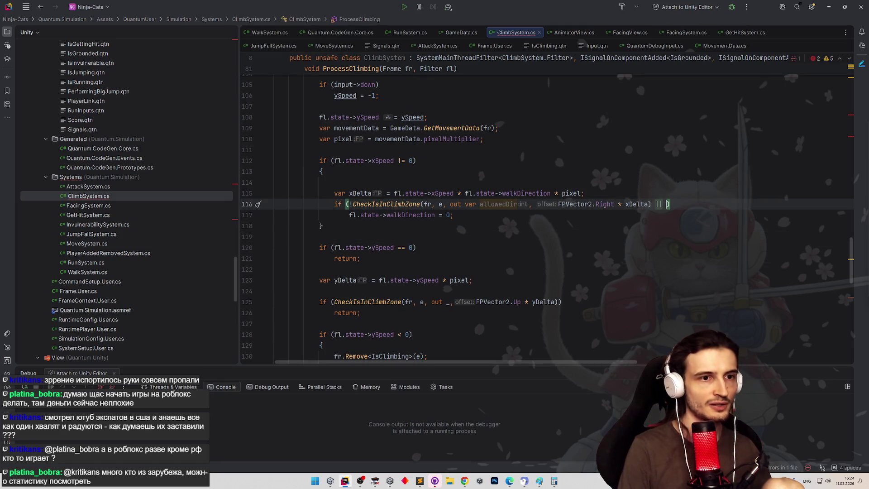
{"action": "double_click", "coordinate": [503, 203]}
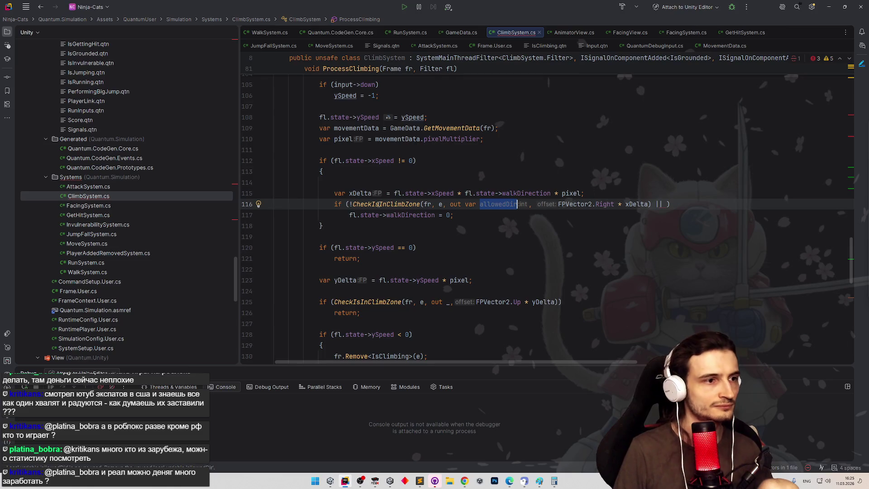
{"action": "left_click", "coordinate": [366, 204]}
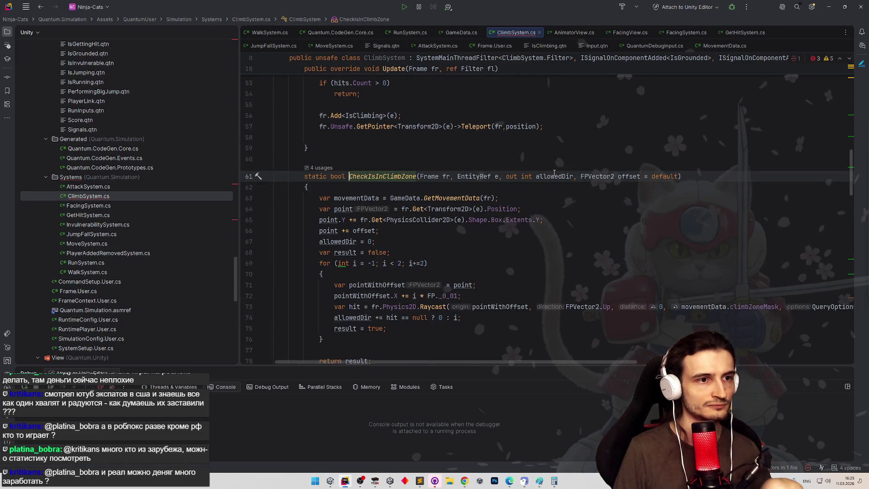
Try renaming allowedDir to restrictedDir, cancel the rename, and return to the line 116 call
{"action": "left_click", "coordinate": [554, 175]}
{"action": "key", "text": "F2"}
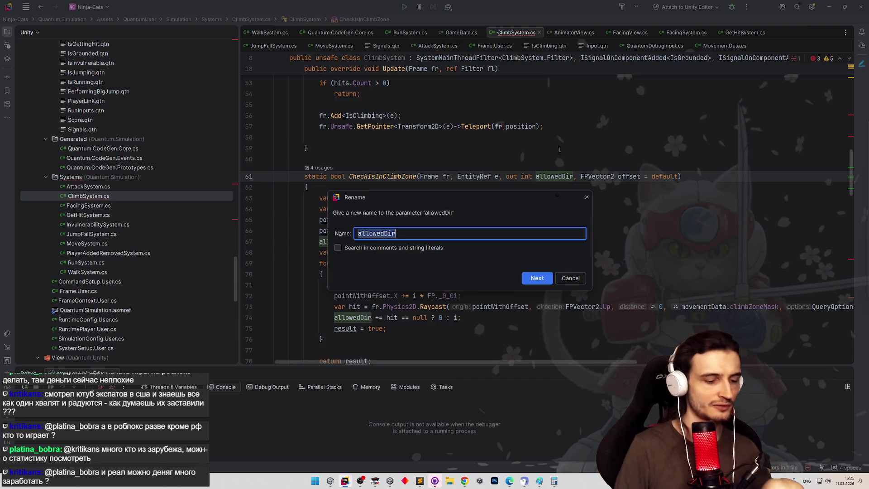
{"action": "type", "text": "restricted"}
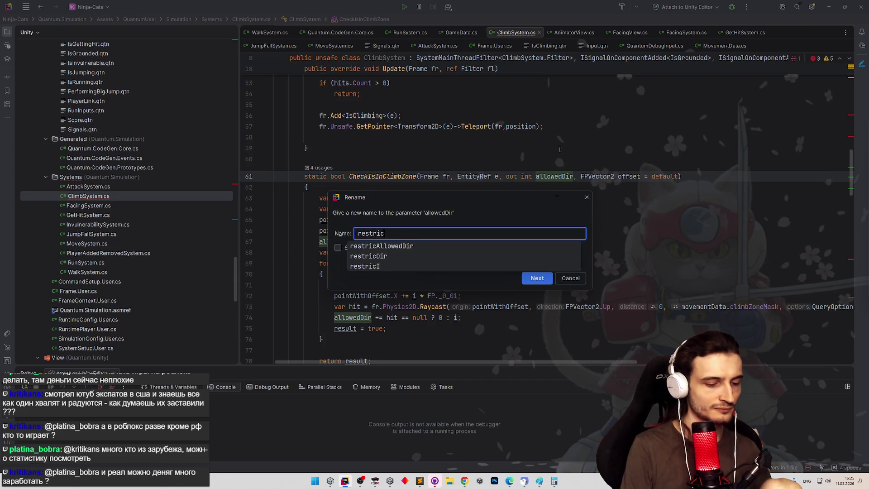
{"action": "type", "text": "Dir"}
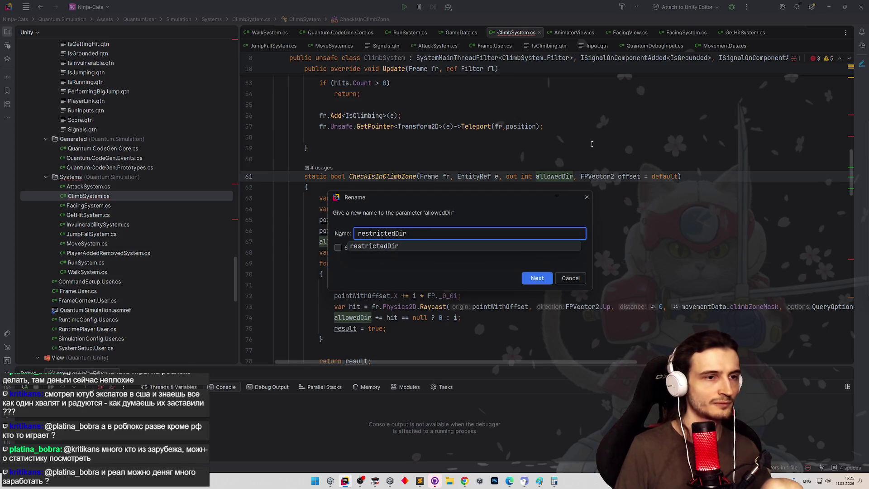
{"action": "key", "text": "Escape"}
{"action": "key", "text": "Escape"}
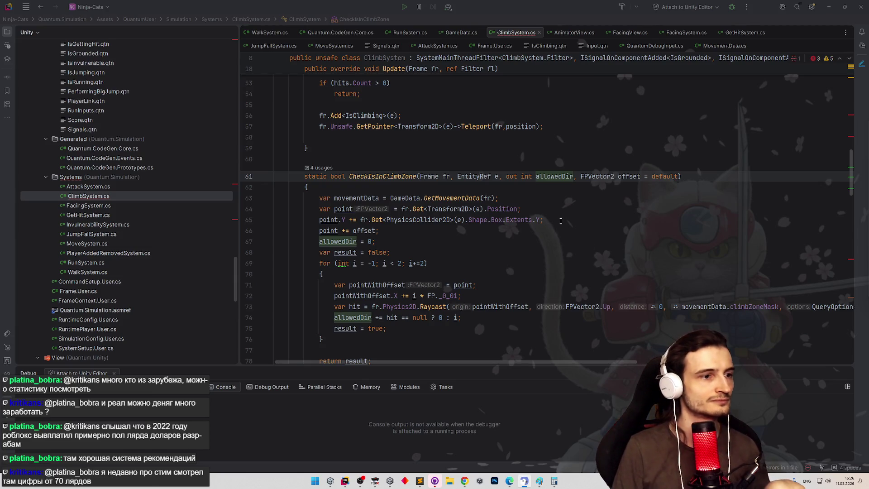
{"action": "left_click", "coordinate": [539, 176]}
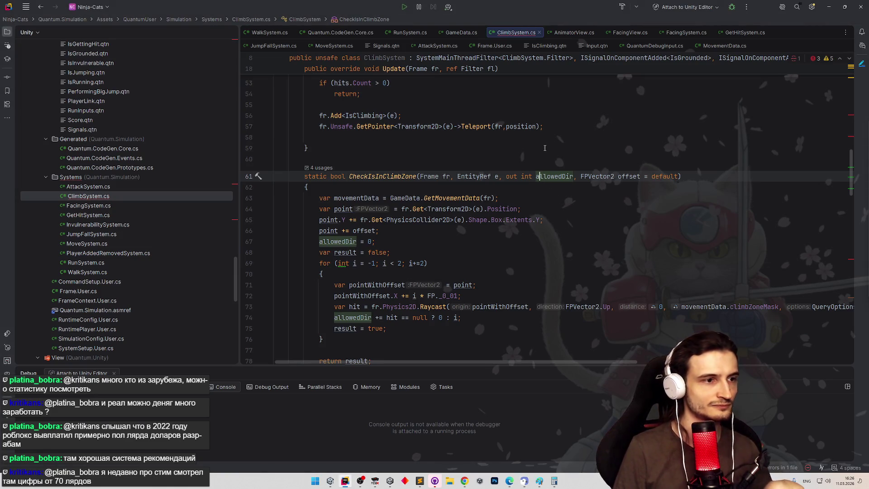
{"action": "key", "text": "ctrl+alt+Left"}
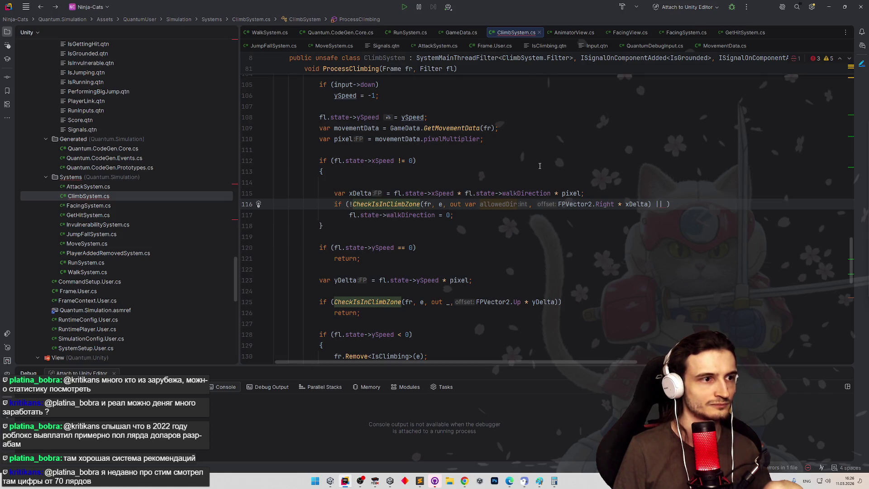
Rename CheckIsInClimbZone's allowedDir parameter to restrictedDir from its declaration on line 61
{"action": "scroll", "scroll_direction": "up", "scroll_amount": 3}
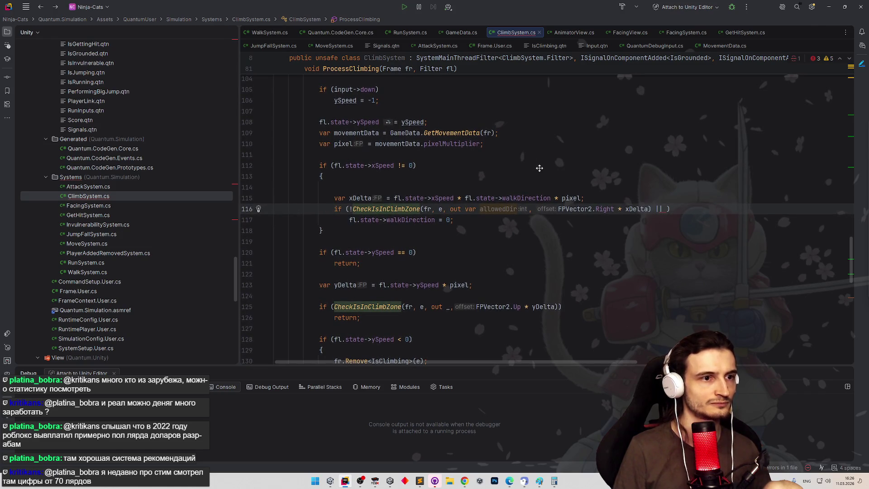
{"action": "scroll", "scroll_direction": "down", "scroll_amount": 3}
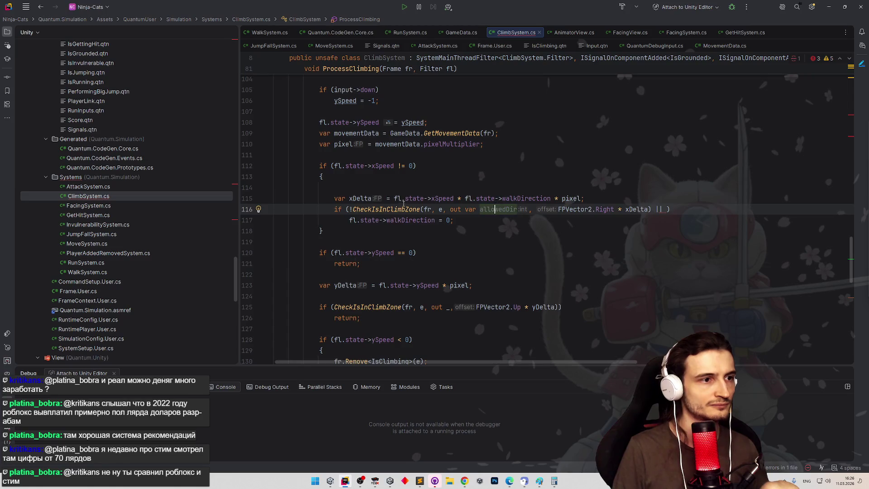
{"action": "left_click", "coordinate": [403, 206]}
{"action": "left_click", "coordinate": [551, 177]}
{"action": "key", "text": "shift+F6"}
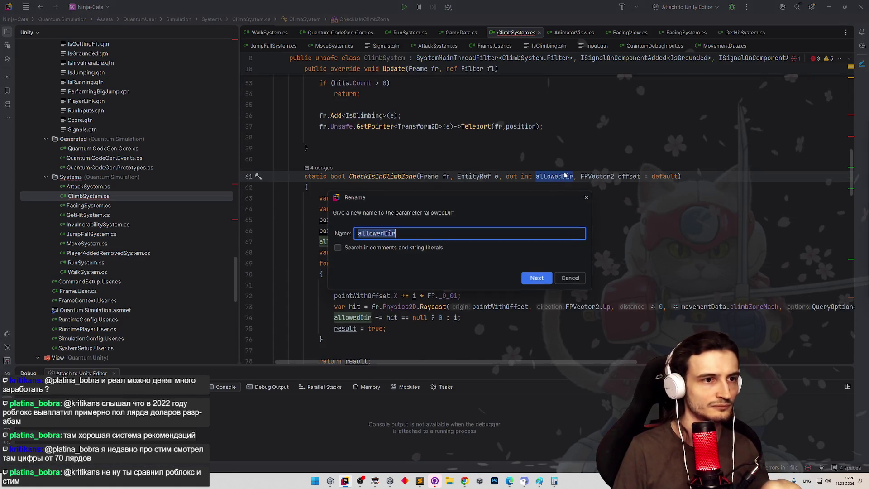
{"action": "type", "text": "res"}
{"action": "type", "text": "ultDir"}
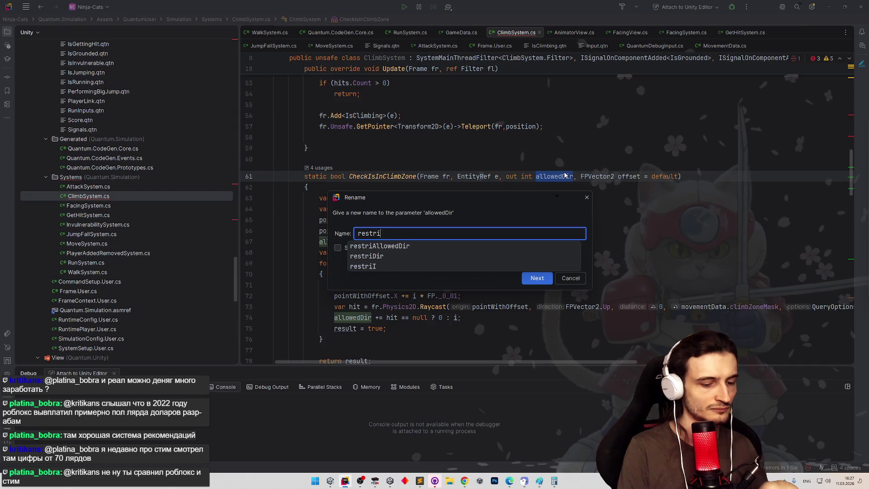
{"action": "key", "text": "Return"}
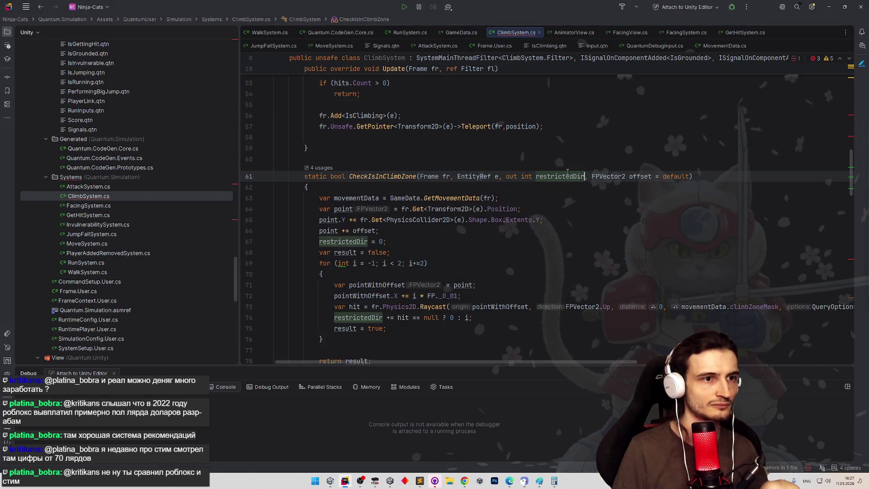
Shorten the parameter name from restrictedDir to restrictedX throughout the method
{"action": "key", "text": "shift+F6"}
{"action": "key", "text": "End"}
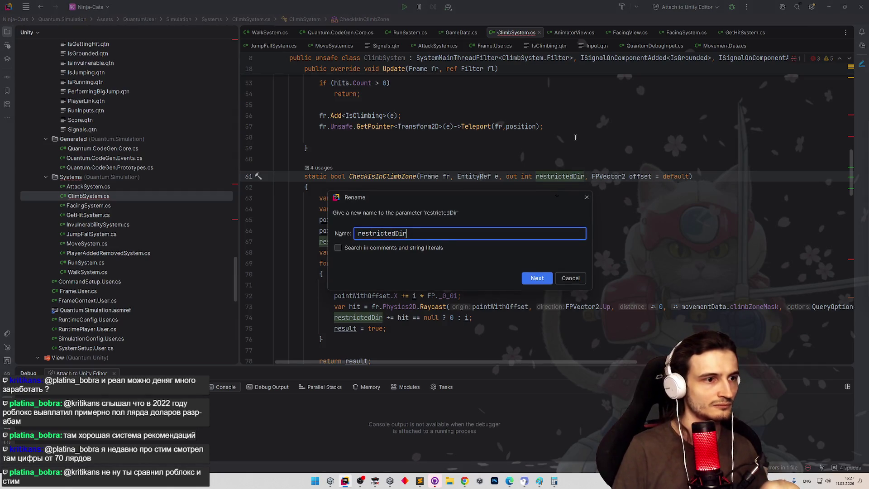
{"action": "key", "text": "BackSpace"}
{"action": "key", "text": "BackSpace"}
{"action": "key", "text": "BackSpace"}
{"action": "type", "text": "X"}
{"action": "key", "text": "Return"}
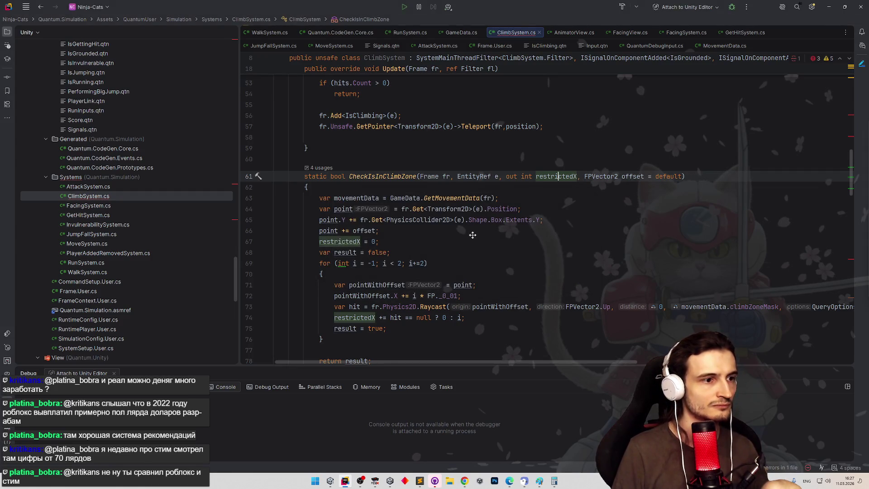
{"action": "scroll", "scroll_direction": "down", "scroll_amount": 3}
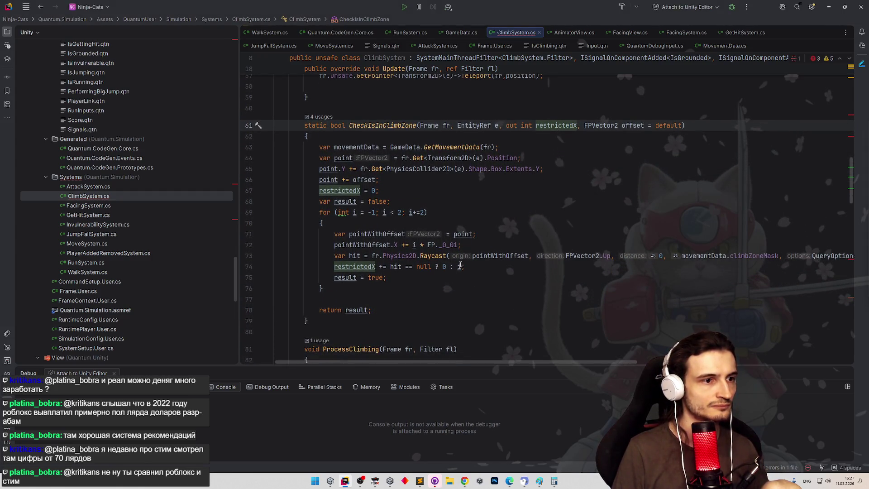
Make line 74 add -i to restrictedX, then navigate back to the call on line 116
{"action": "left_click", "coordinate": [459, 267]}
{"action": "type", "text": "-"}
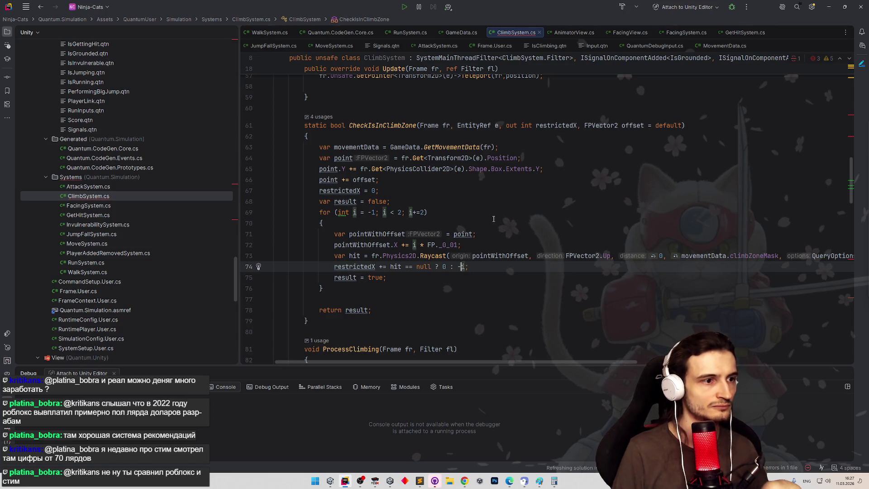
{"action": "key", "text": "End"}
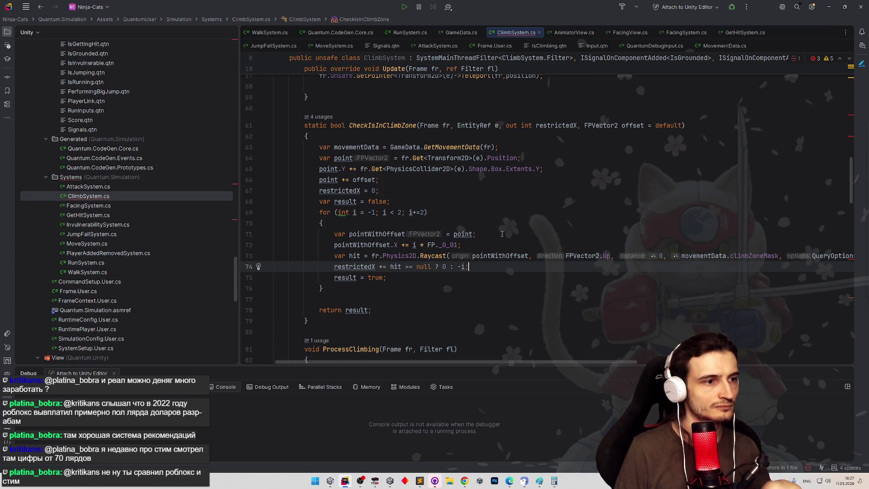
{"action": "key", "text": "alt+Up"}
{"action": "key", "text": "ctrl+alt+Down"}
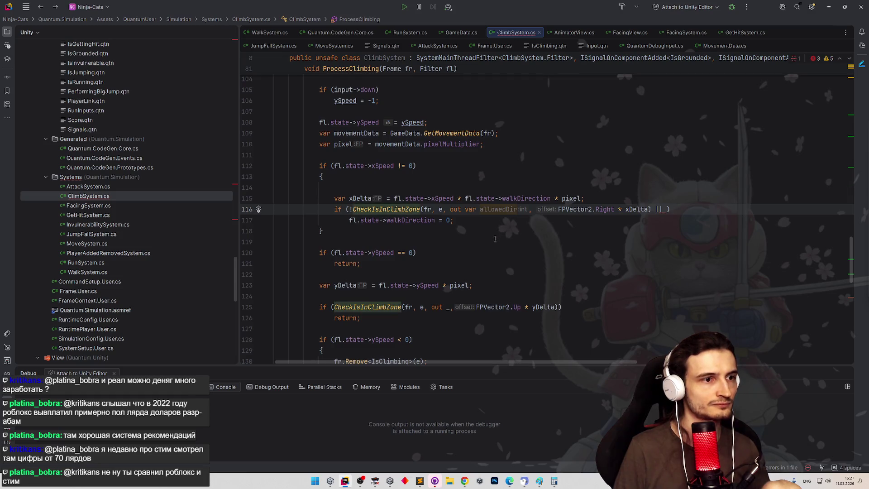
Rename line 116's out variable from allowedDir to restrictedDir
{"action": "double_click", "coordinate": [497, 209]}
{"action": "type", "text": "restr"}
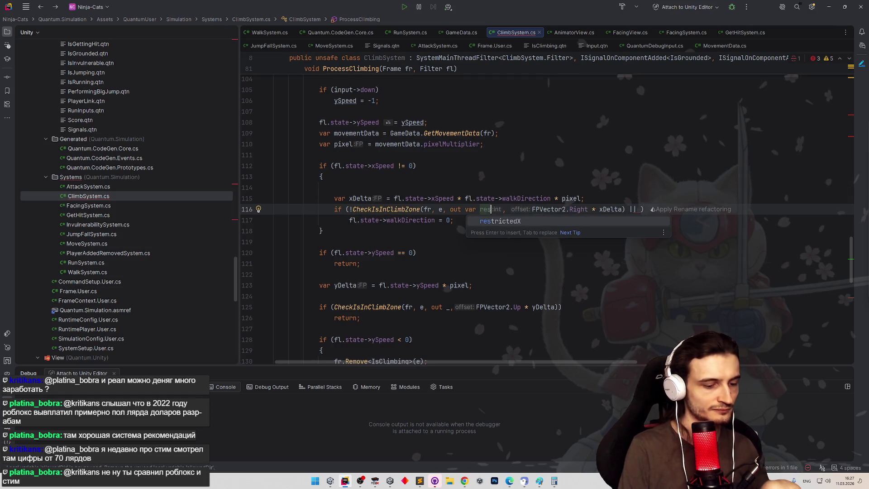
{"action": "type", "text": "ictedD"}
{"action": "type", "text": "ir"}
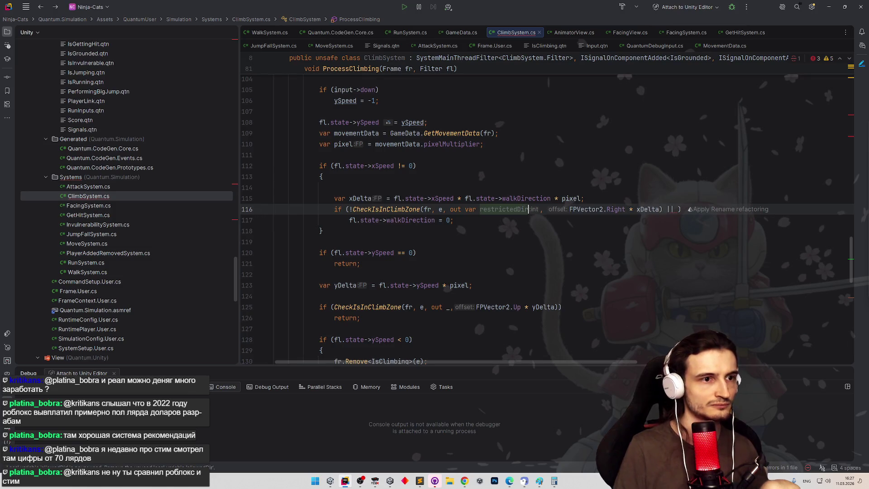
{"action": "key", "text": "ctrl+z"}
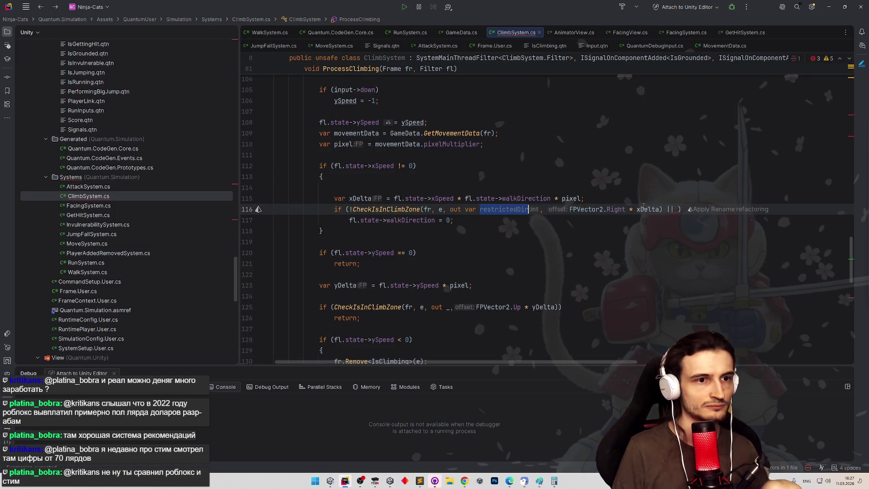
Add restrictedDir == fl.state->walkDirection after the ||, then jump to Update's CheckIsInClimbZone call
{"action": "left_click", "coordinate": [678, 208]}
{"action": "type", "text": "restrictedDir ==="}
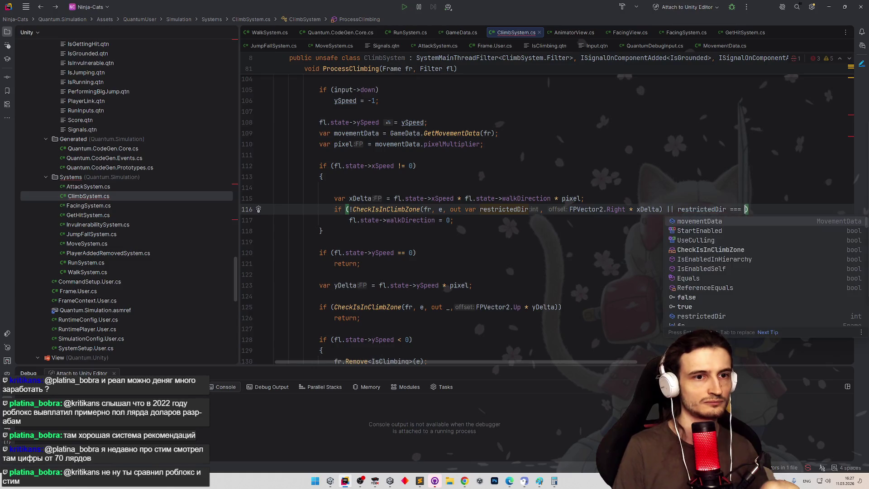
{"action": "key", "text": "BackSpace"}
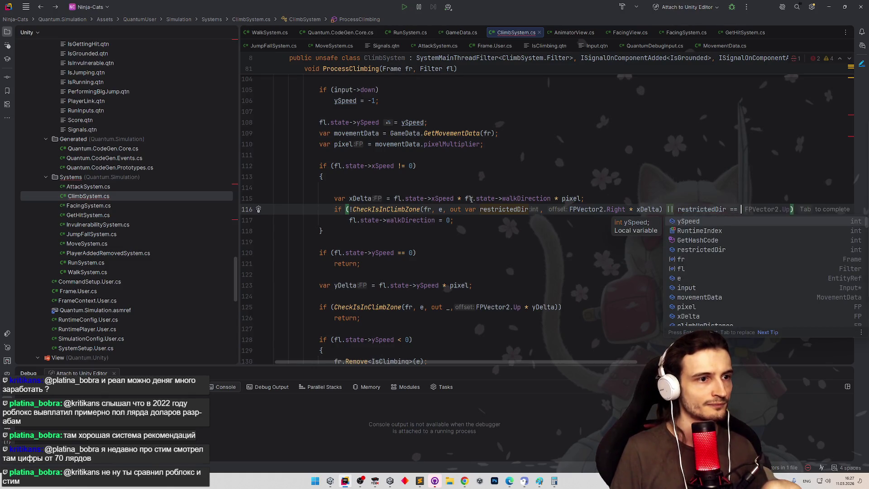
{"action": "type", "text": "fl.state->walkDirection"}
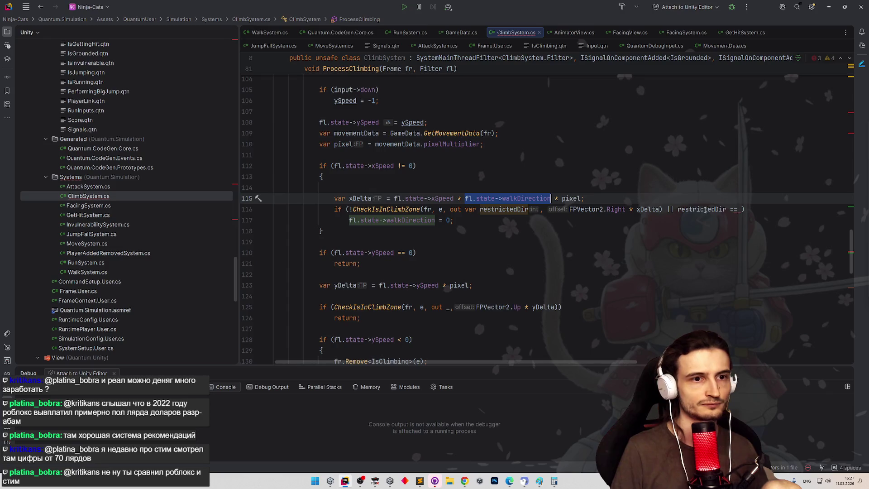
{"action": "left_click", "coordinate": [743, 173]}
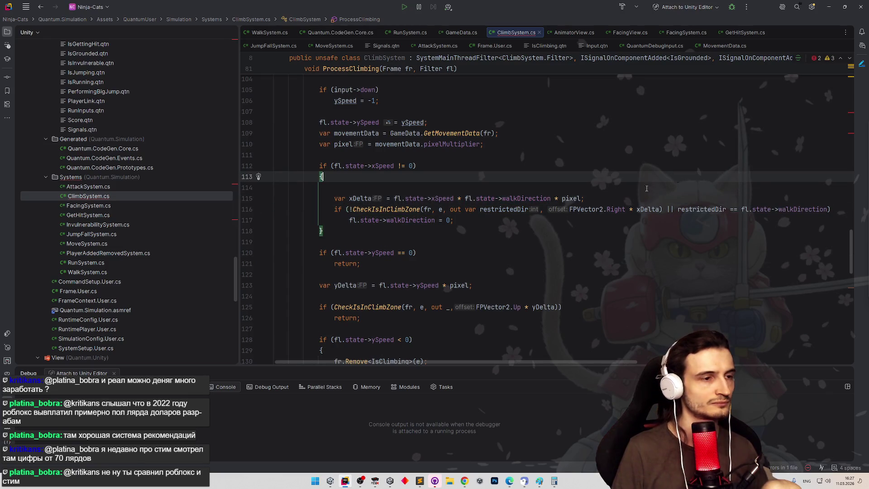
{"action": "left_click", "coordinate": [569, 210]}
{"action": "key", "text": "ctrl+minus"}
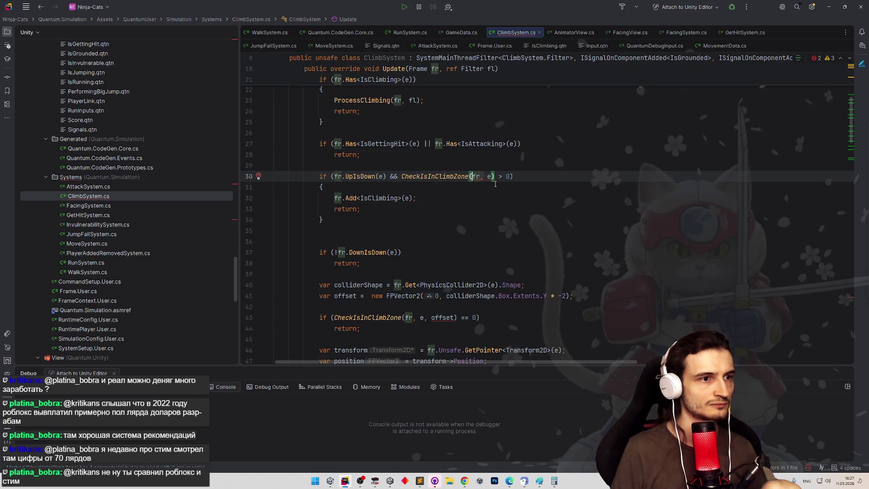
Give line 30's CheckIsInClimbZone call an out _ argument and drop its > 0 comparison
{"action": "type", "text": ", out"}
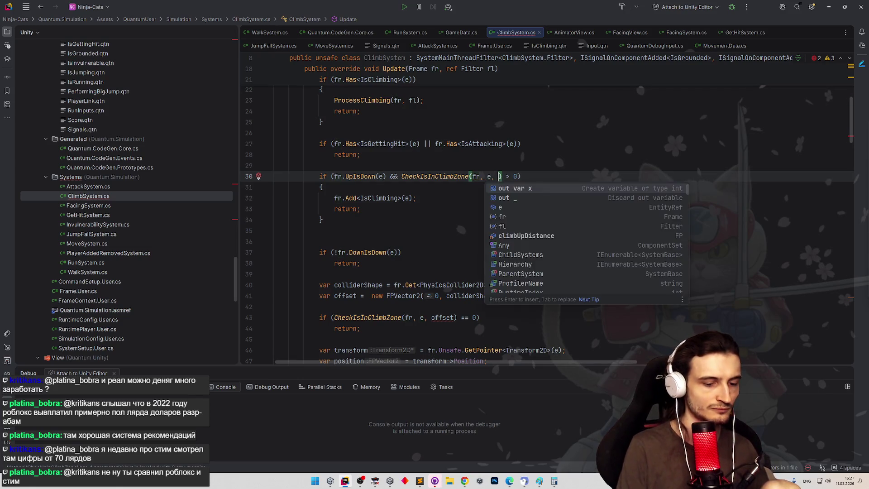
{"action": "key", "text": "Down"}
{"action": "key", "text": "Down"}
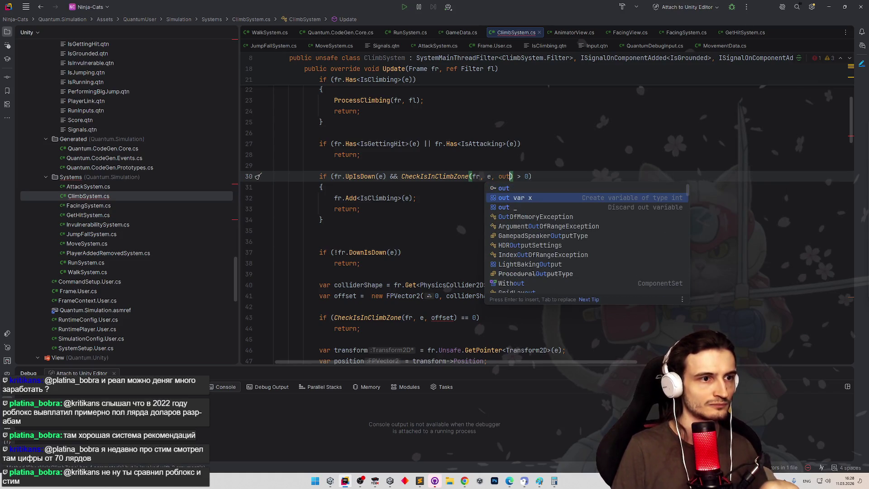
{"action": "key", "text": "Return"}
{"action": "key", "text": "Delete"}
{"action": "key", "text": "Delete"}
{"action": "key", "text": "BackSpace"}
{"action": "left_click", "coordinate": [554, 196]}
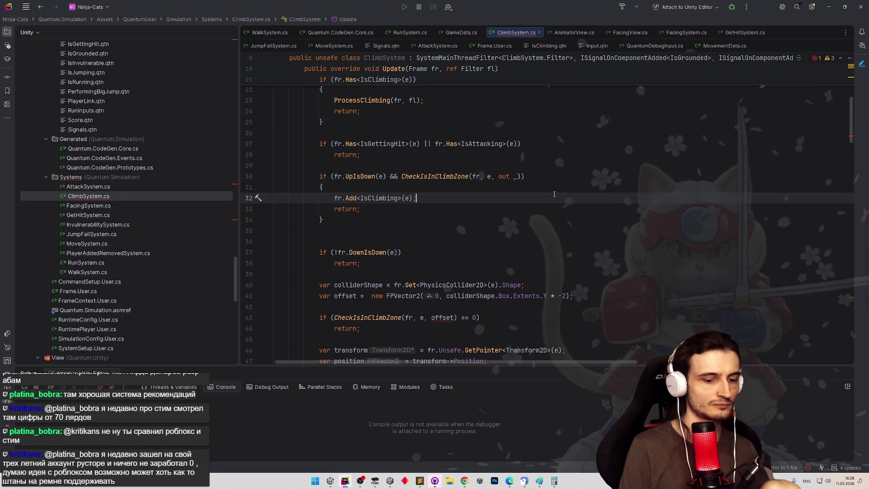
Negate line 43's CheckIsInClimbZone call, add out _, and remove its == 0 comparison
{"action": "key", "text": "F2"}
{"action": "scroll", "scroll_direction": "down", "scroll_amount": 3}
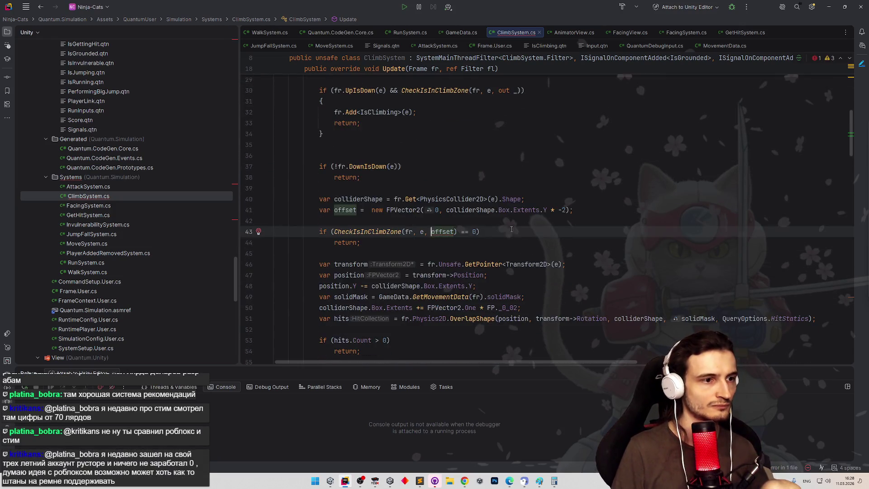
{"action": "type", "text": "!"}
{"action": "left_click", "coordinate": [413, 219]}
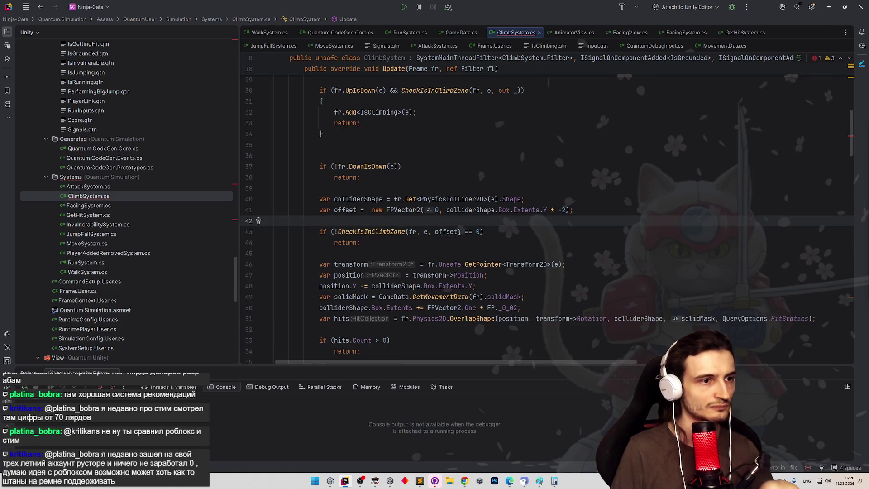
{"action": "key", "text": "Down"}
{"action": "key", "text": "ctrl+Right"}
{"action": "type", "text": "out"}
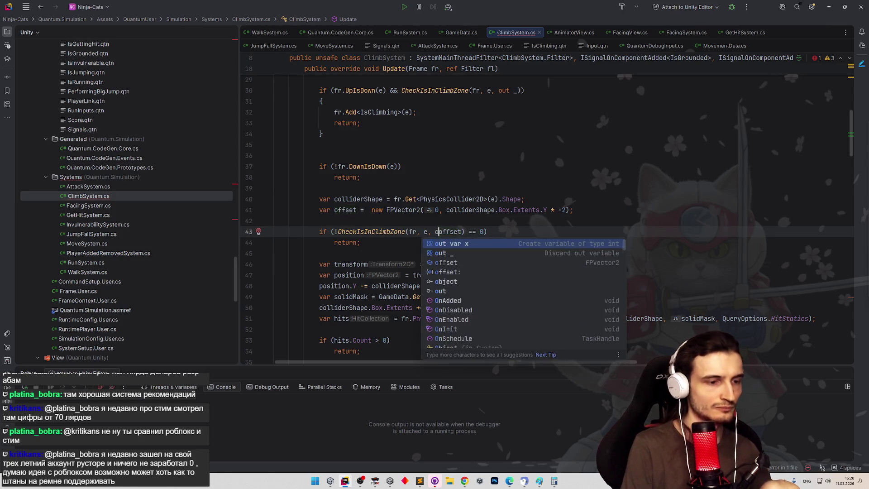
{"action": "type", "text": " _)o"}
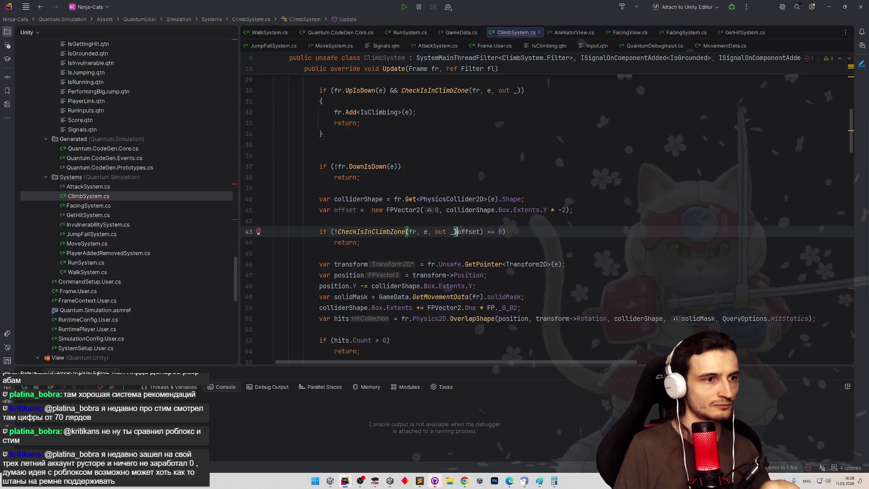
{"action": "key", "text": "BackSpace"}
{"action": "type", "text": ","}
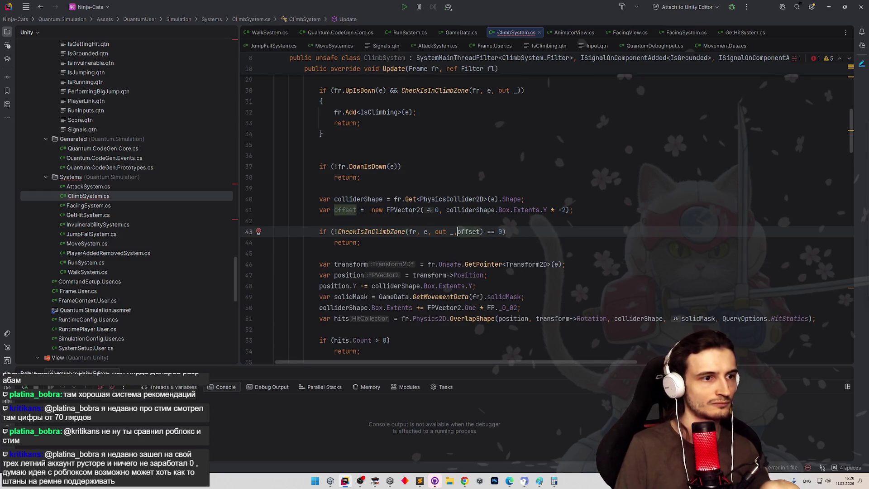
{"action": "key", "text": "Escape"}
{"action": "left_click_drag", "start_coordinate": [492, 232], "coordinate": [508, 232]}
{"action": "key", "text": "BackSpace"}
{"action": "key", "text": "BackSpace"}
{"action": "left_click", "coordinate": [519, 226]}
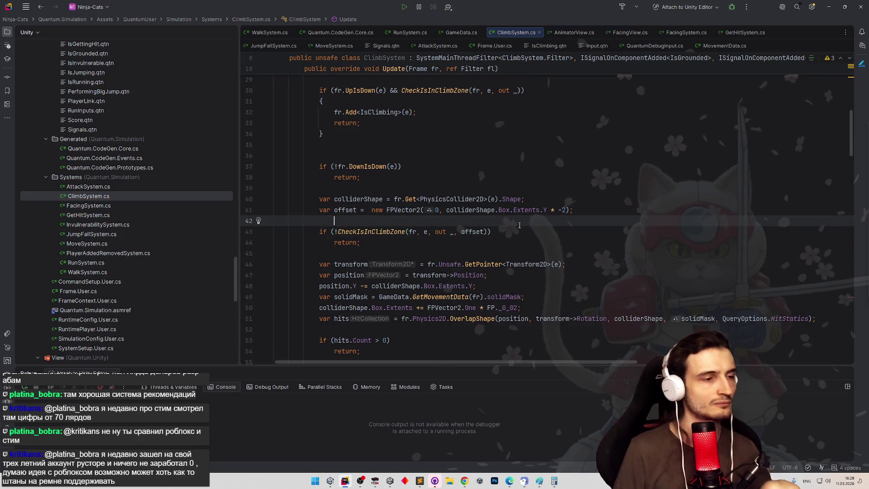
Minimize Rider to bring the Unity editor into view
{"action": "scroll", "scroll_direction": "down", "scroll_amount": 3}
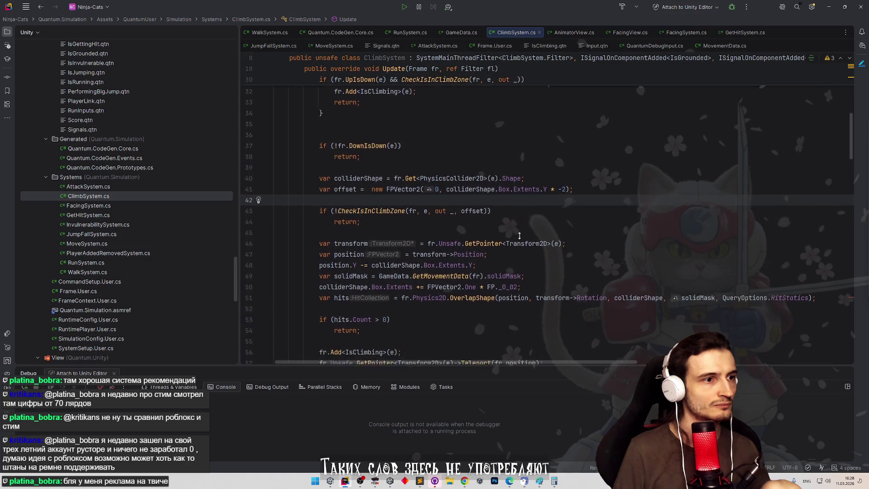
{"action": "scroll", "scroll_direction": "down", "scroll_amount": 3}
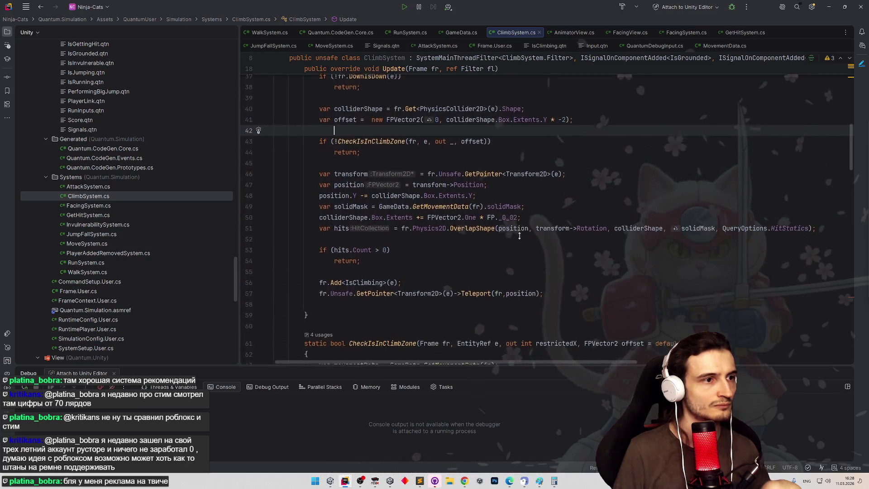
{"action": "scroll", "scroll_direction": "down", "scroll_amount": 3}
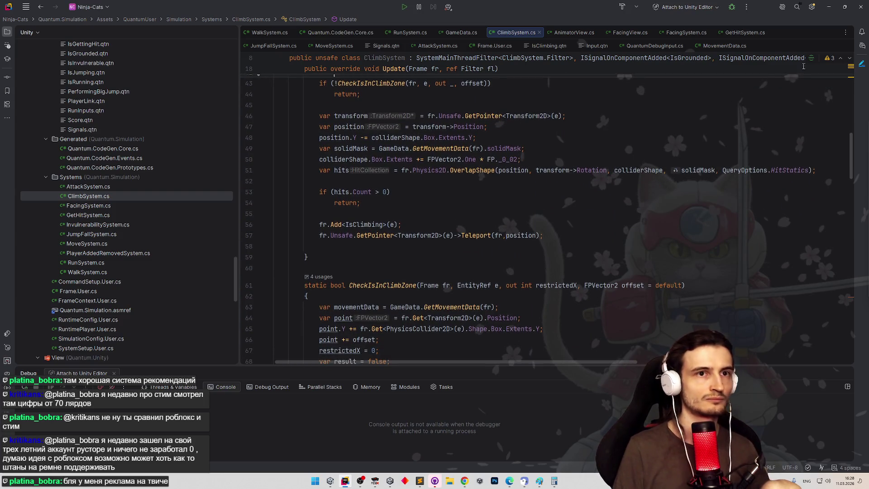
{"action": "left_click", "coordinate": [829, 7]}
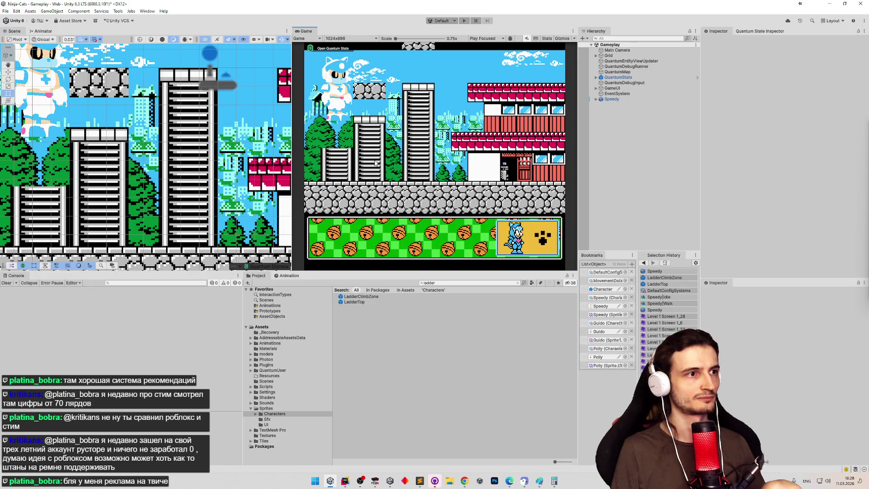
Play-test ladder climbing in play mode with a maximized Game view, then return to Rider
{"action": "key", "text": "ctrl+p"}
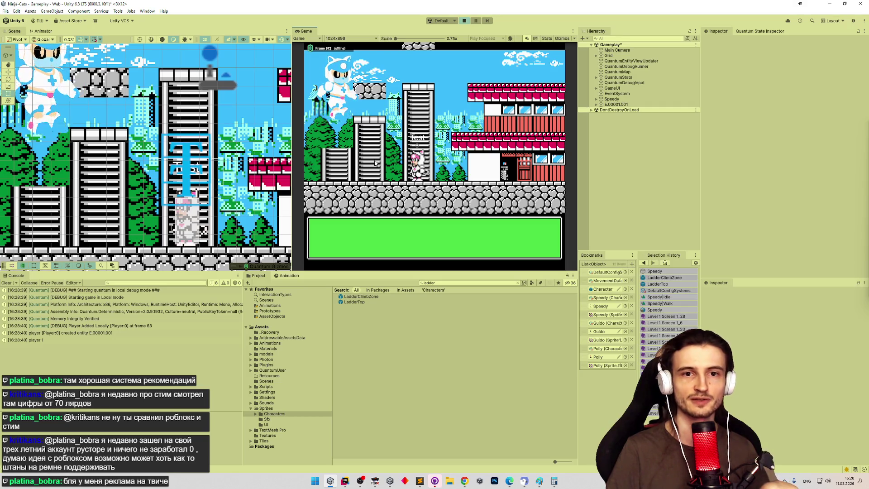
{"action": "key", "text": "shift+space"}
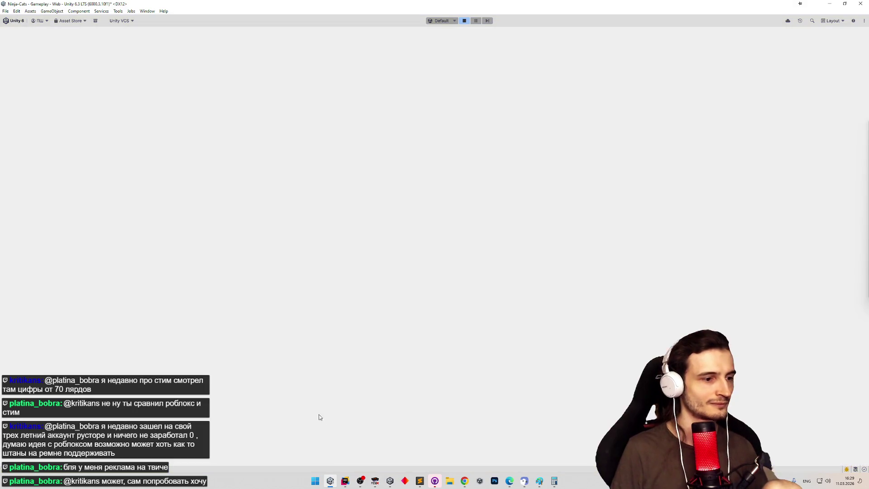
{"action": "key", "text": "alt+Tab"}
Go to the CheckIsInClimbZone definition on line 61 and highlight pointWithOffset's usages in its raycast loop
{"action": "scroll", "scroll_direction": "up", "scroll_amount": 3}
{"action": "scroll", "scroll_direction": "down", "scroll_amount": 3}
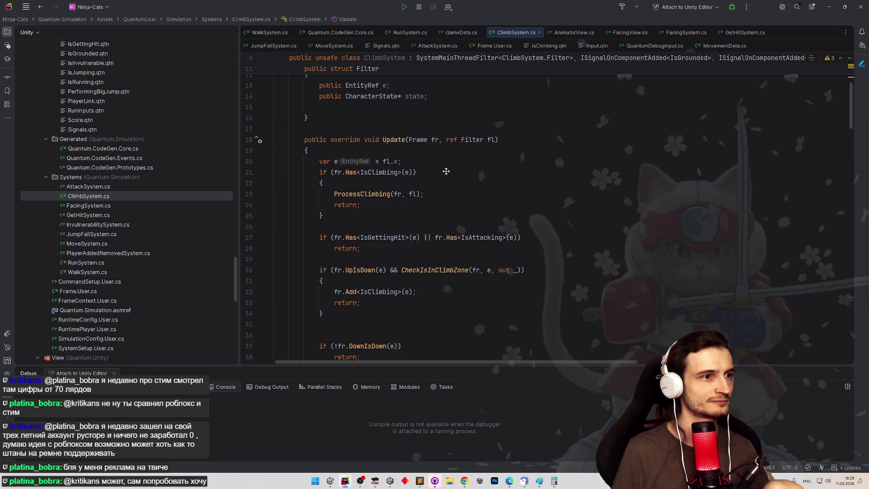
{"action": "scroll", "scroll_direction": "down", "scroll_amount": 3}
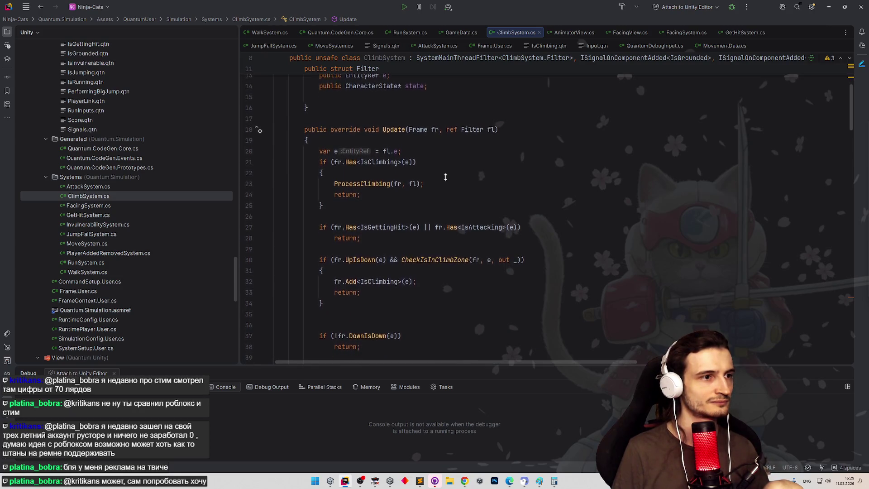
{"action": "scroll", "scroll_direction": "down", "scroll_amount": 3}
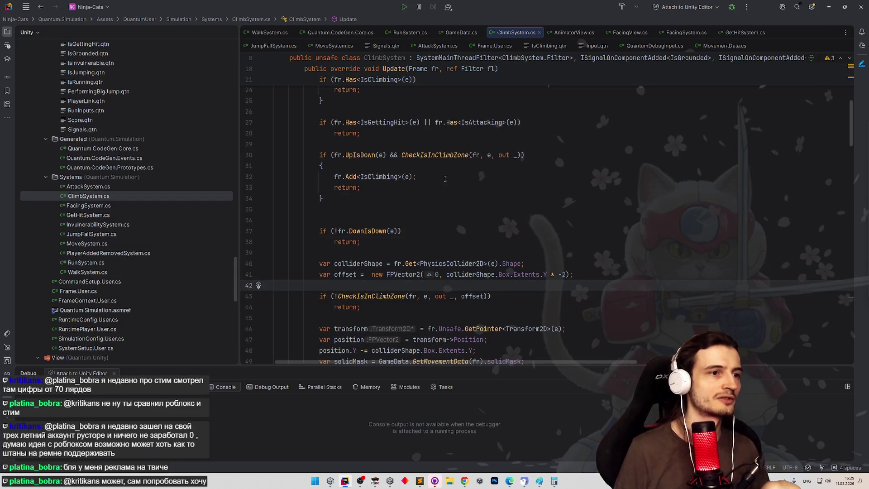
{"action": "left_click", "coordinate": [437, 155]}
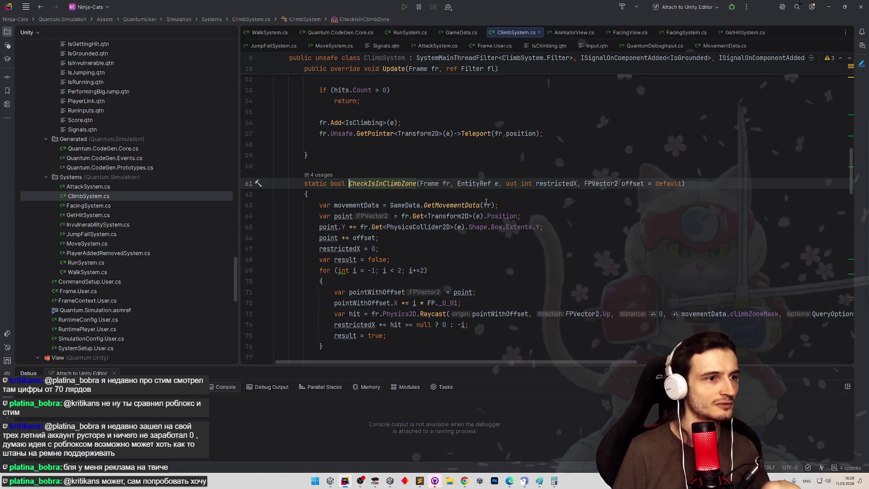
{"action": "scroll", "scroll_direction": "down", "scroll_amount": 3}
{"action": "scroll", "scroll_direction": "down", "scroll_amount": 3}
{"action": "scroll", "scroll_direction": "down", "scroll_amount": 3}
{"action": "scroll", "scroll_direction": "down", "scroll_amount": 3}
{"action": "scroll", "scroll_direction": "down", "scroll_amount": 3}
{"action": "scroll", "scroll_direction": "down", "scroll_amount": 3}
{"action": "left_click", "coordinate": [390, 254]}
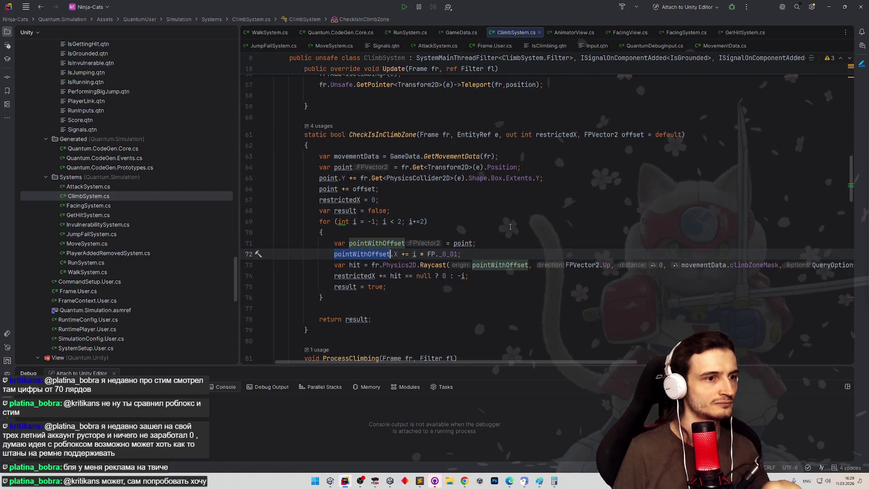
{"action": "scroll", "scroll_direction": "down", "scroll_amount": 3}
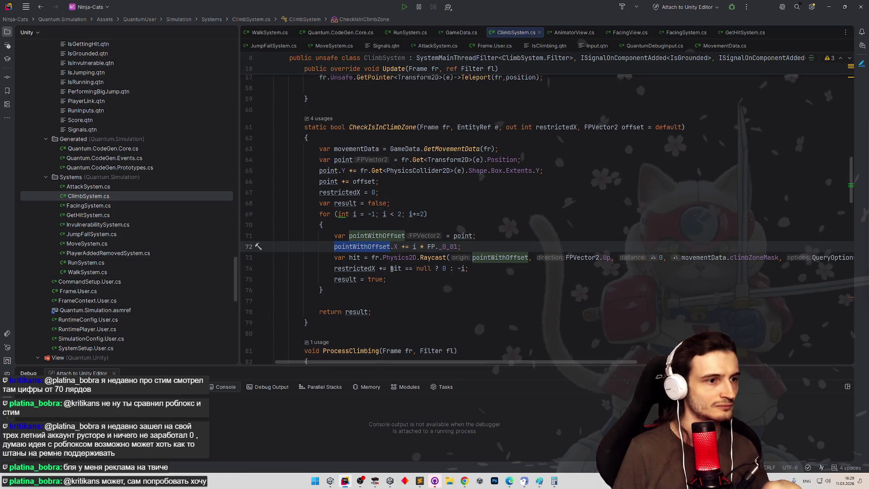
Wrap result = true; in an if that checks hit is not null
{"action": "key", "text": "Down"}
{"action": "key", "text": "Down"}
{"action": "double_click", "coordinate": [375, 280]}
{"action": "left_click_drag", "start_coordinate": [386, 279], "coordinate": [350, 279]}
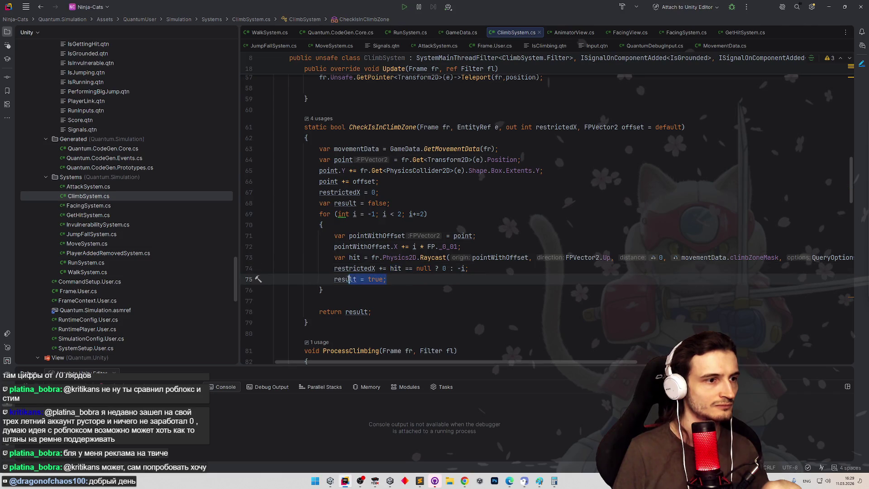
{"action": "type", "text": "if ("}
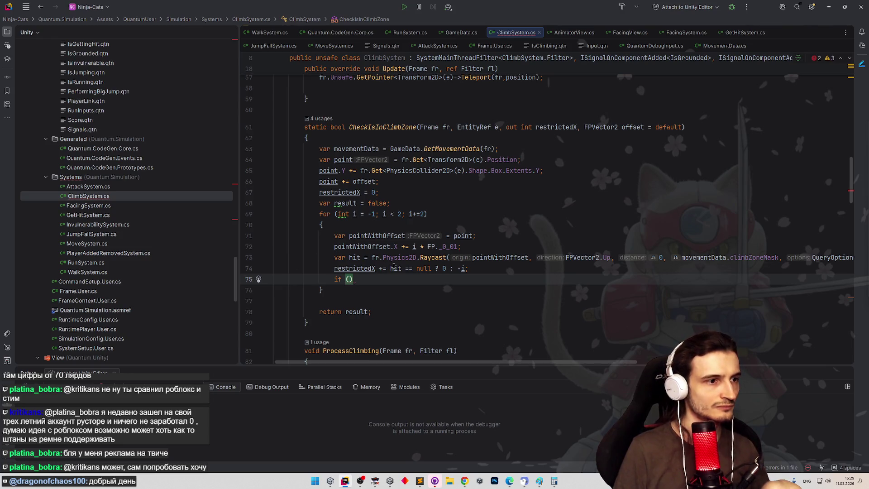
{"action": "double_click", "coordinate": [394, 268]}
{"action": "key", "text": "ctrl+c"}
{"action": "key", "text": "ctrl+shift+BackSpace"}
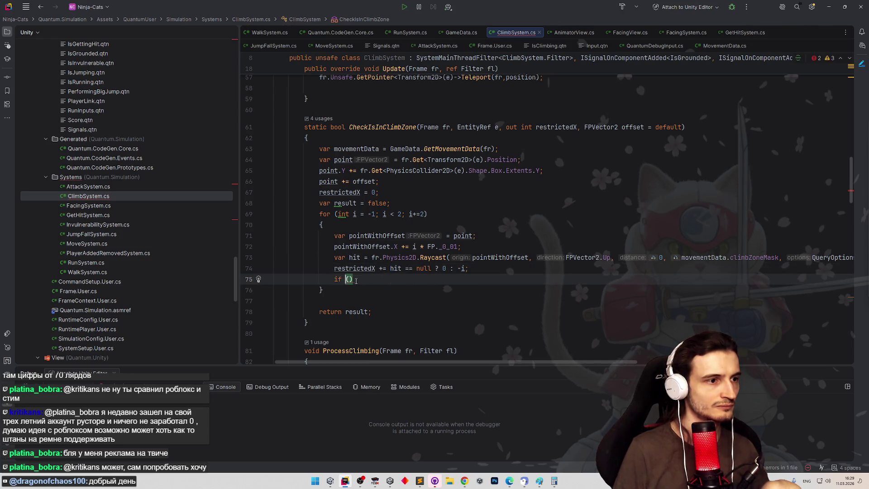
{"action": "key", "text": "ctrl+v"}
{"action": "key", "text": "Left"}
{"action": "key", "text": "Left"}
{"action": "key", "text": "Left"}
{"action": "key", "text": "BackSpace"}
{"action": "type", "text": "!"}
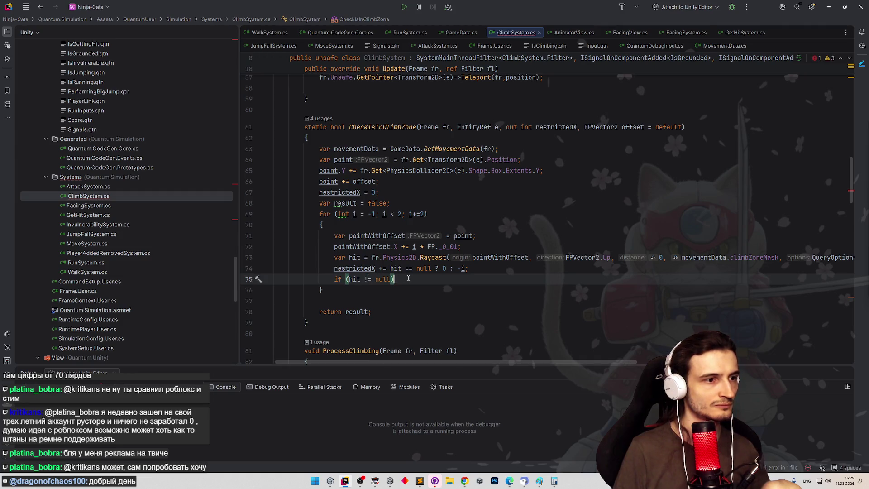
{"action": "key", "text": "Return"}
{"action": "type", "text": "result = "}
{"action": "type", "text": "true;"}
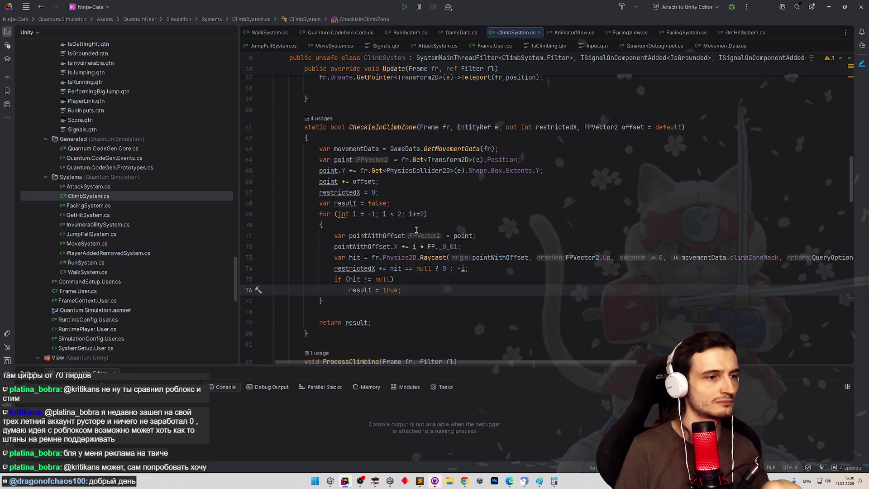
Add an else branch setting restrictedX = i; and delete the old restrictedX ternary line
{"action": "key", "text": "Return"}
{"action": "type", "text": "else"}
{"action": "key", "text": "Escape"}
{"action": "key", "text": "Return"}
{"action": "type", "text": "{"}
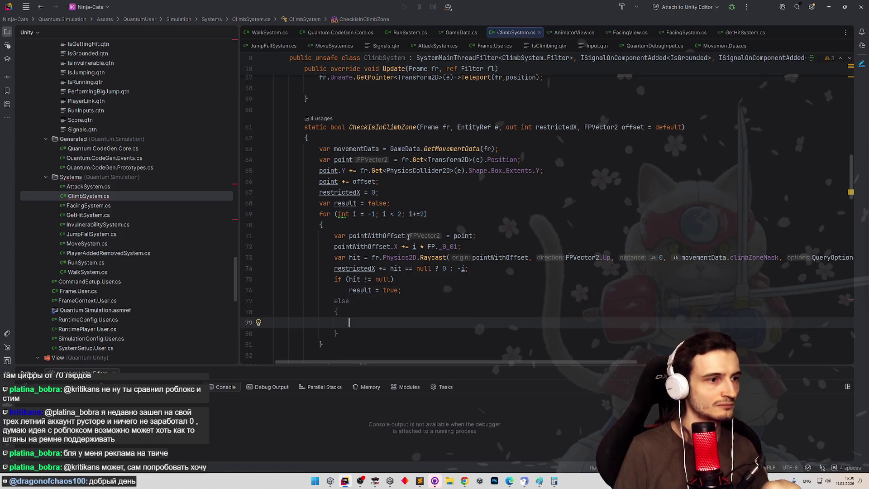
{"action": "type", "text": "restrictedX"}
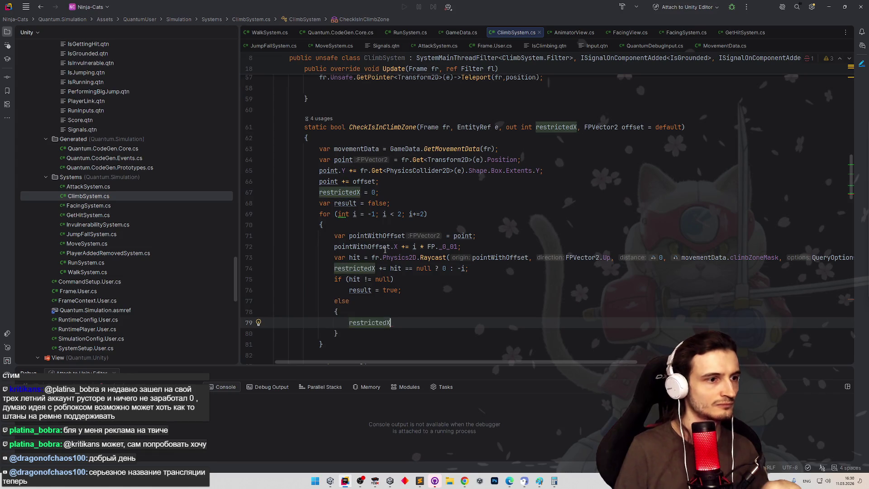
{"action": "type", "text": " ="}
{"action": "key", "text": "Escape"}
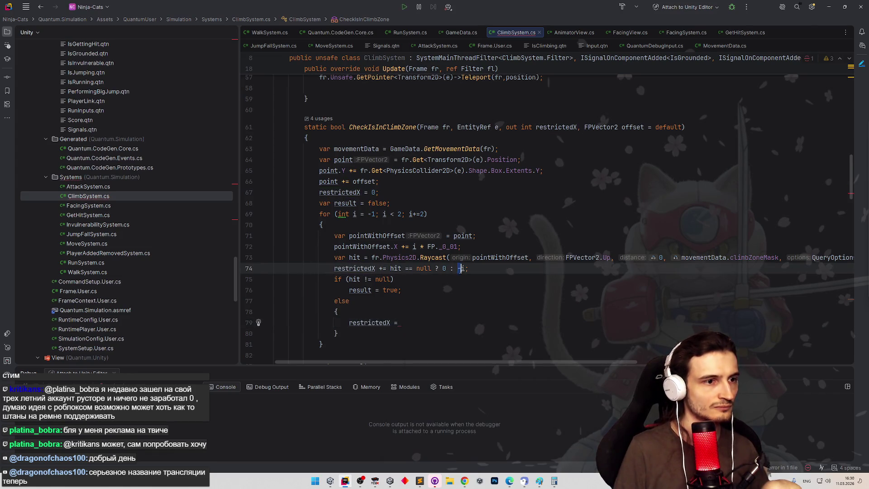
{"action": "type", "text": "i;"}
{"action": "left_click_drag", "start_coordinate": [473, 270], "coordinate": [271, 269]}
{"action": "key", "text": "BackSpace"}
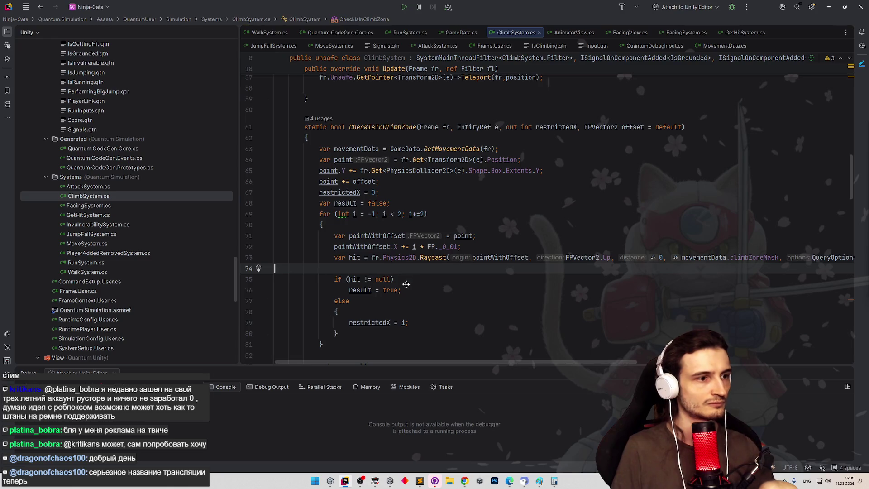
Remove the braces around the else branch and bring the Unity editor back into view
{"action": "scroll", "scroll_direction": "down", "scroll_amount": 3}
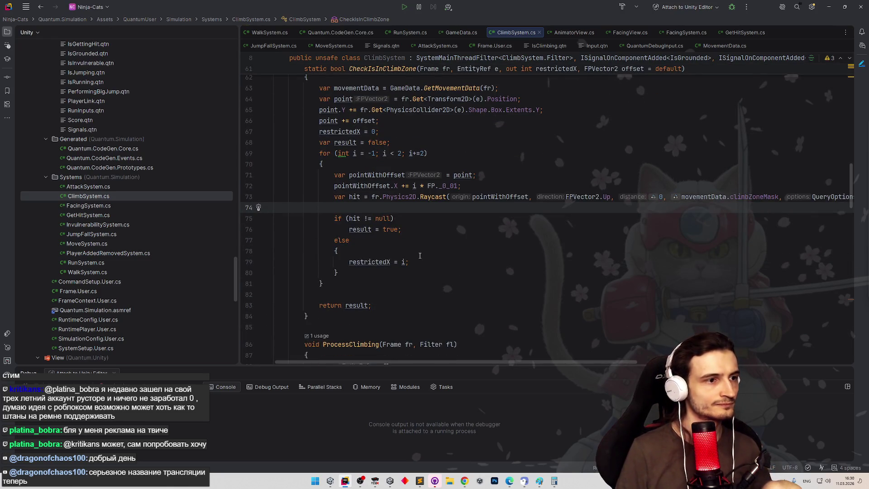
{"action": "left_click_drag", "start_coordinate": [275, 240], "coordinate": [344, 259]}
{"action": "key", "text": "BackSpace"}
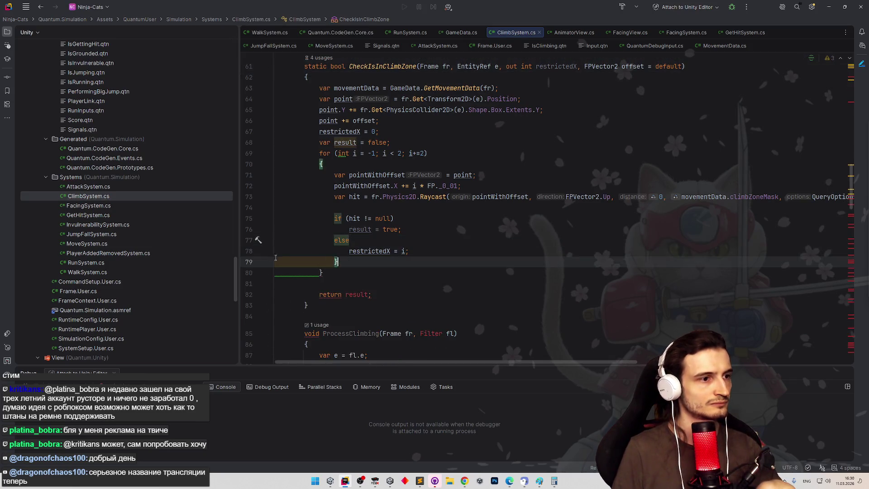
{"action": "left_click", "coordinate": [425, 240]}
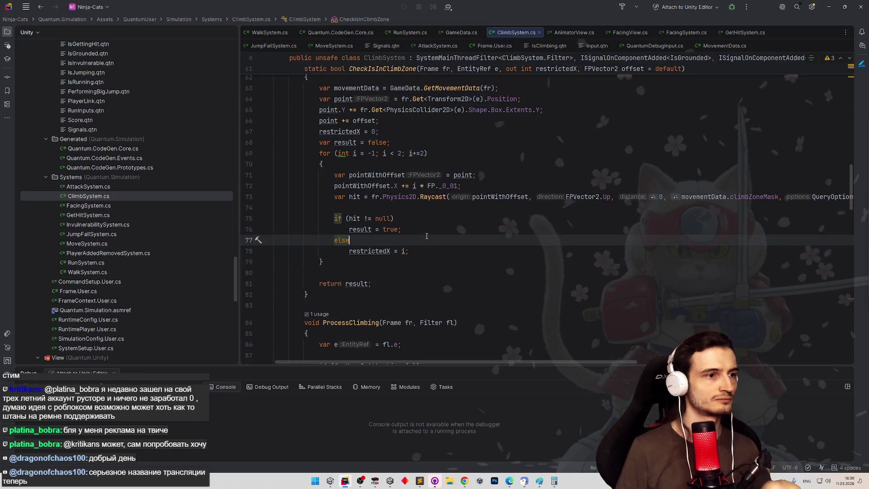
{"action": "left_click", "coordinate": [827, 8]}
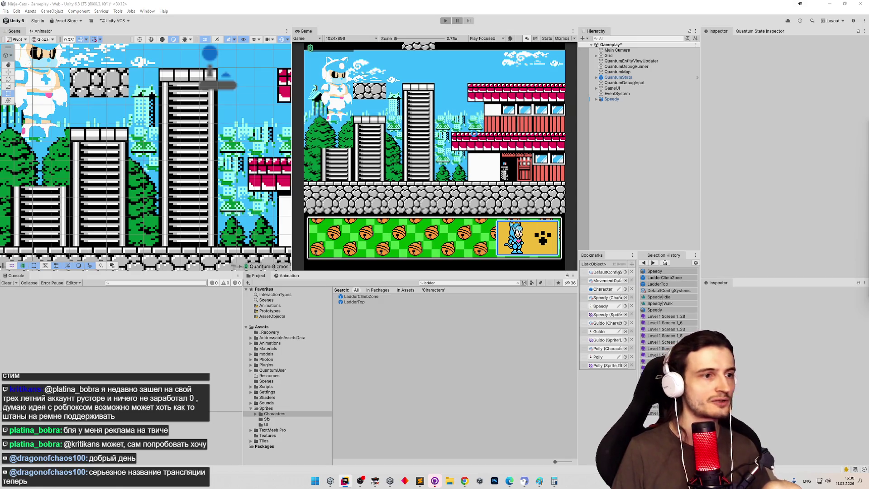
Switch back to Unity, save the Gameplay scene and enter play mode
{"action": "left_click", "coordinate": [351, 480]}
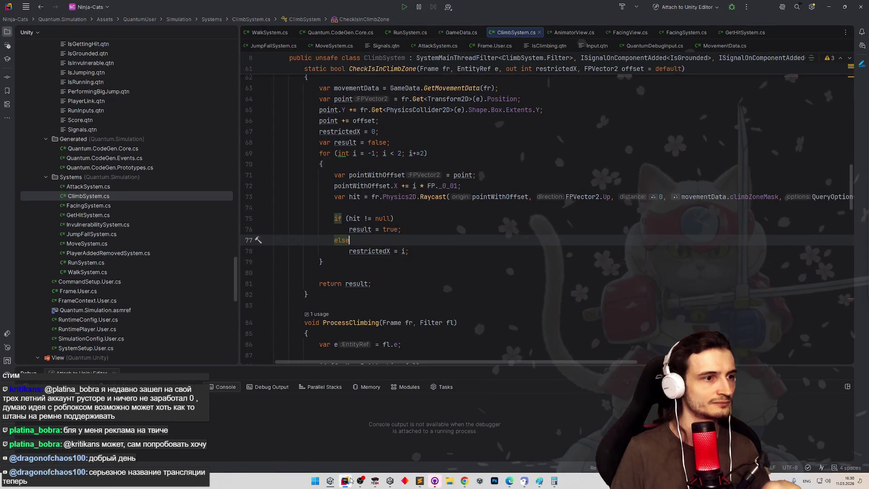
{"action": "left_click", "coordinate": [351, 480]}
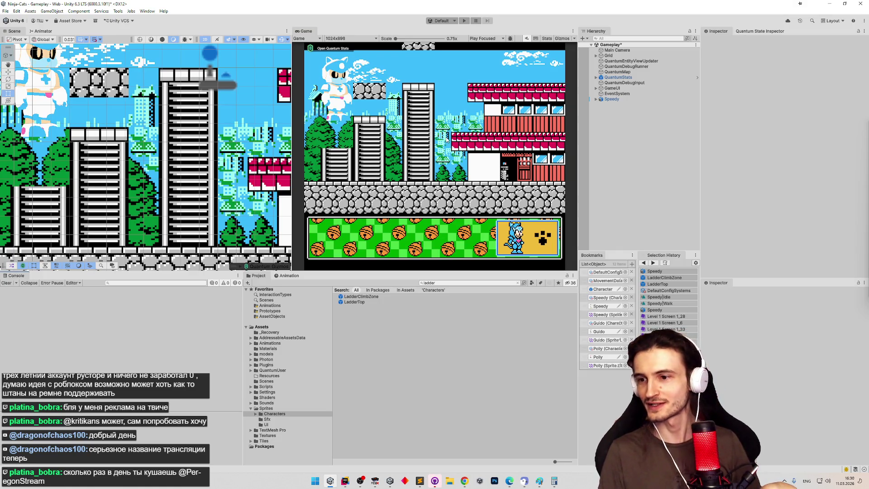
{"action": "key", "text": "ctrl+s"}
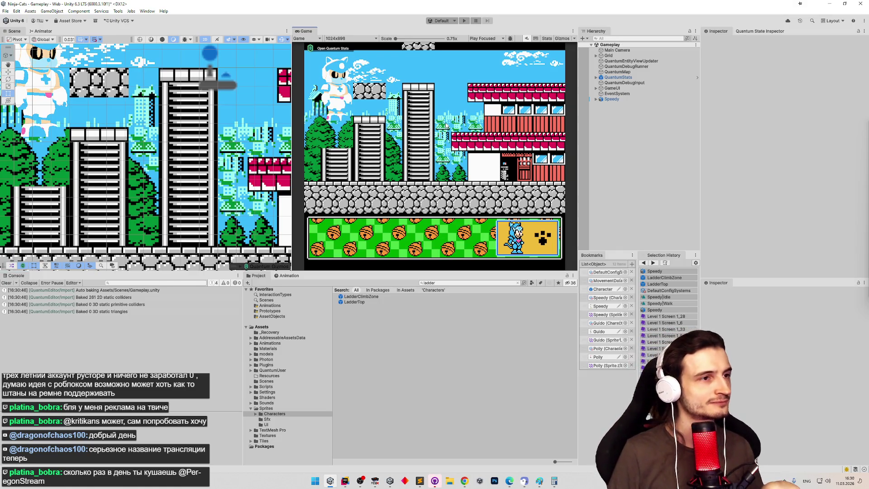
{"action": "key", "text": "ctrl+p"}
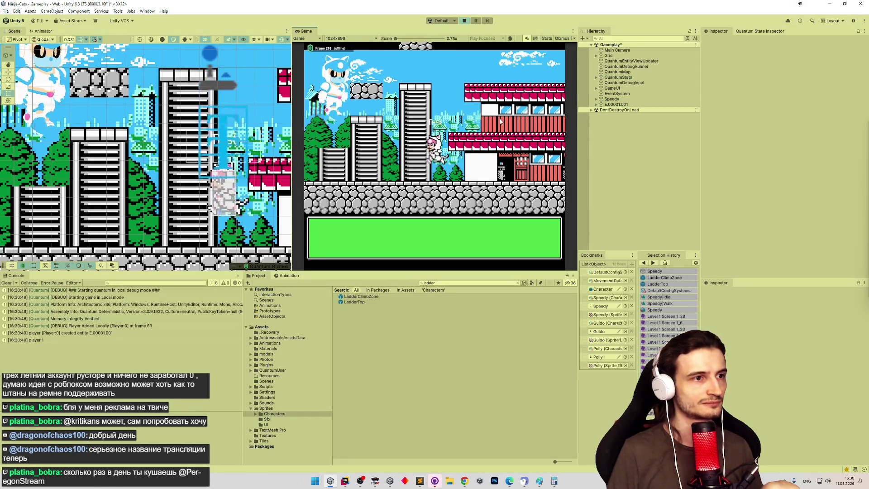
Climb the ladder up and down, jump off its top onto the building, then return to Rider
{"action": "key", "text": "Left"}
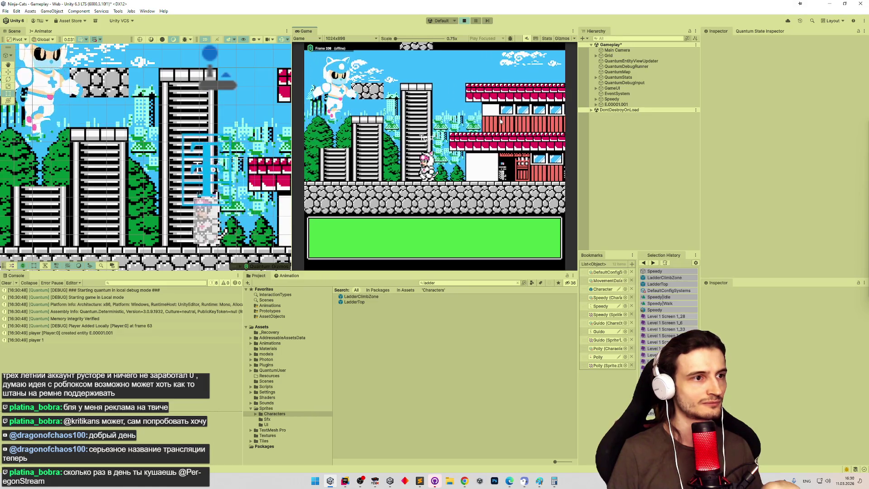
{"action": "key", "text": "Up"}
{"action": "key", "text": "Down"}
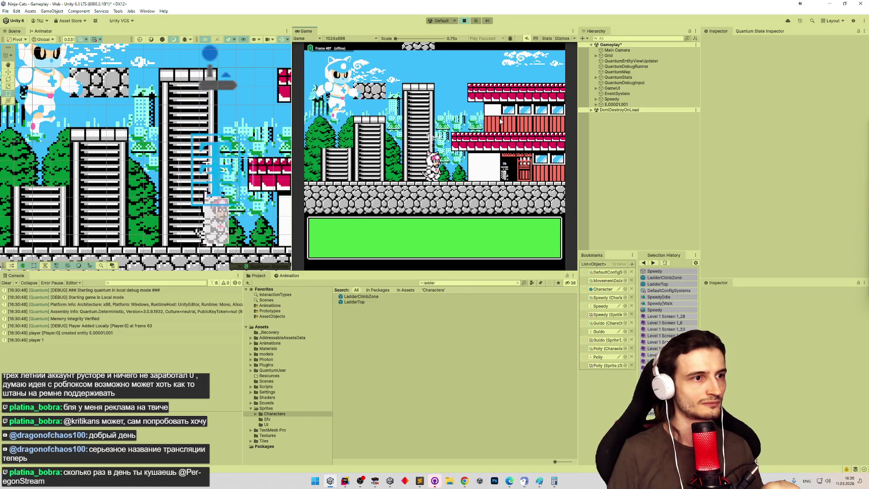
{"action": "key", "text": "Up"}
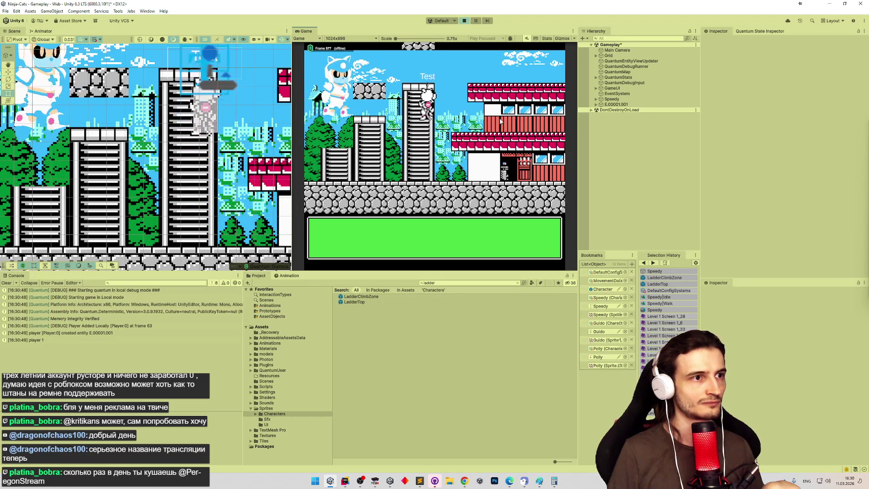
{"action": "key", "text": "Right"}
{"action": "key", "text": "Left"}
{"action": "key", "text": "Up"}
{"action": "key", "text": "Down"}
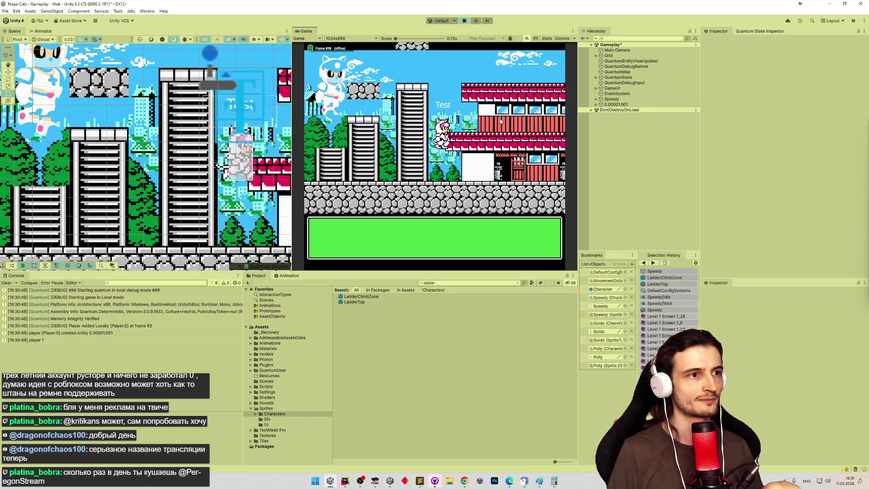
{"action": "key", "text": "Up"}
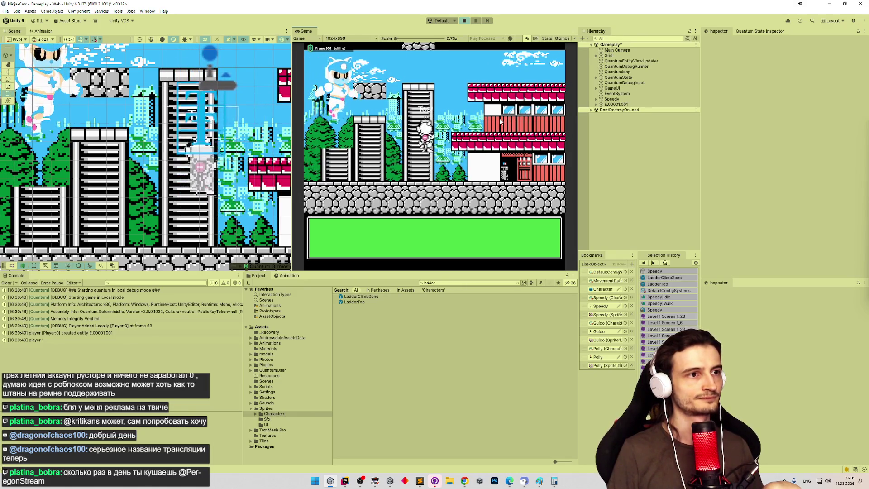
{"action": "key", "text": "Up"}
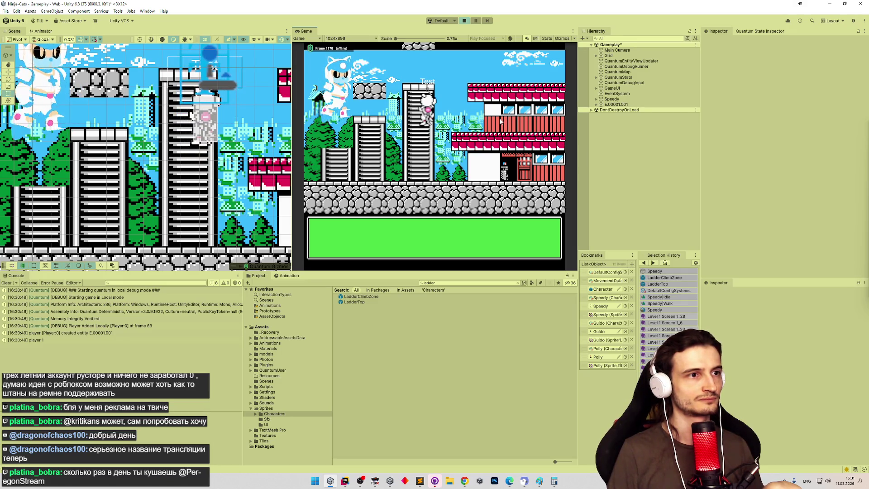
{"action": "key", "text": "Right"}
{"action": "key", "text": "Left"}
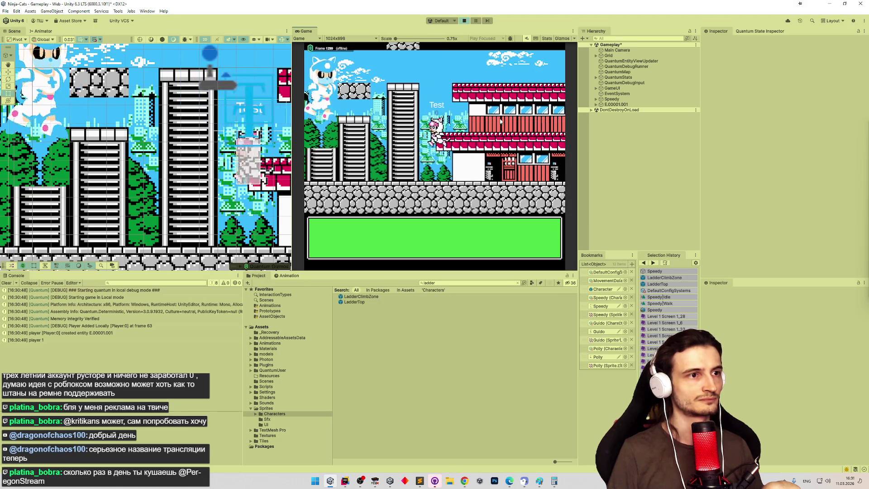
{"action": "left_click", "coordinate": [345, 481]}
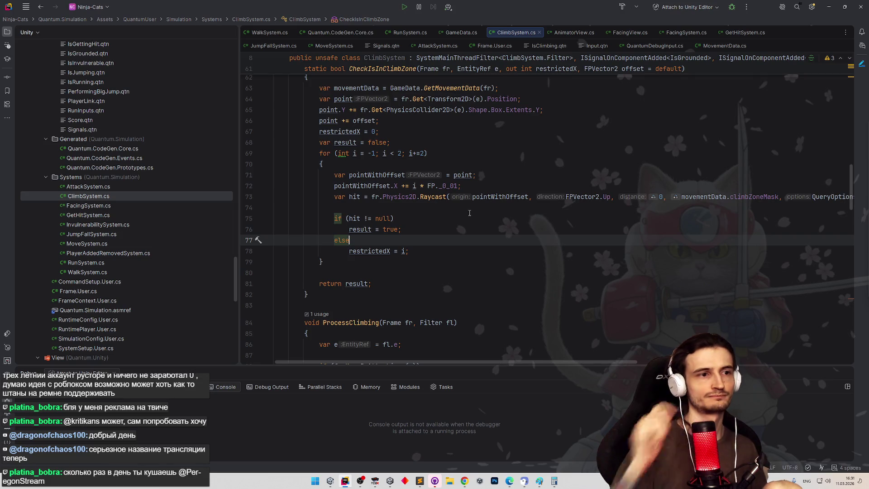
Change the line 72 raycast offset from FP._0_01 to FP._0_03 and return to Unity
{"action": "left_click", "coordinate": [458, 186]}
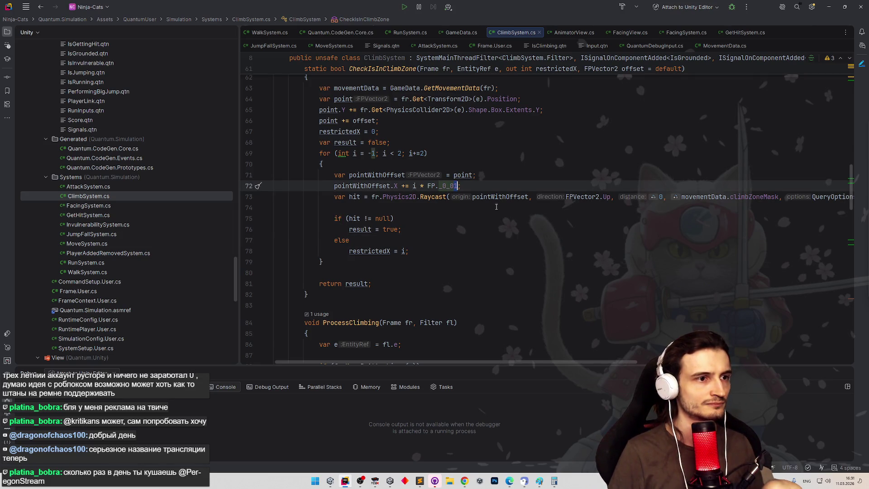
{"action": "key", "text": "BackSpace"}
{"action": "type", "text": "3"}
{"action": "left_click", "coordinate": [493, 213]}
{"action": "left_click", "coordinate": [828, 9]}
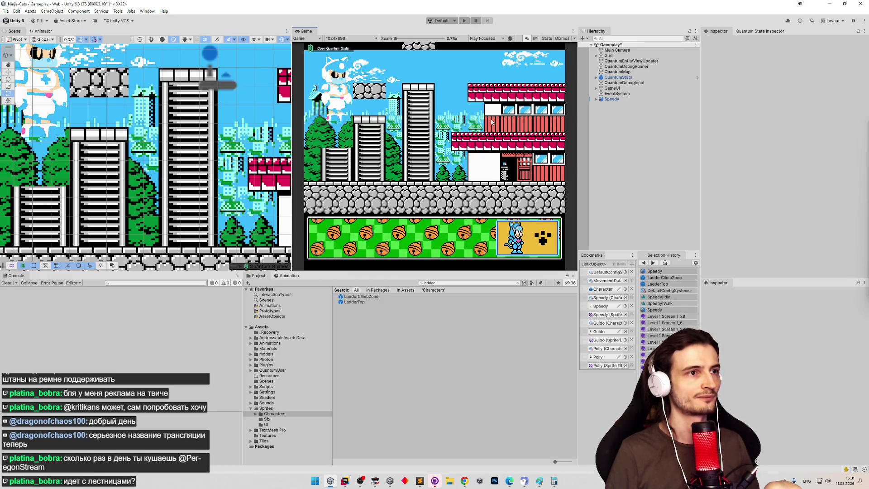
Retest climbing the ladder to the building top and back down, then stop the game
{"action": "key", "text": "ctrl+p"}
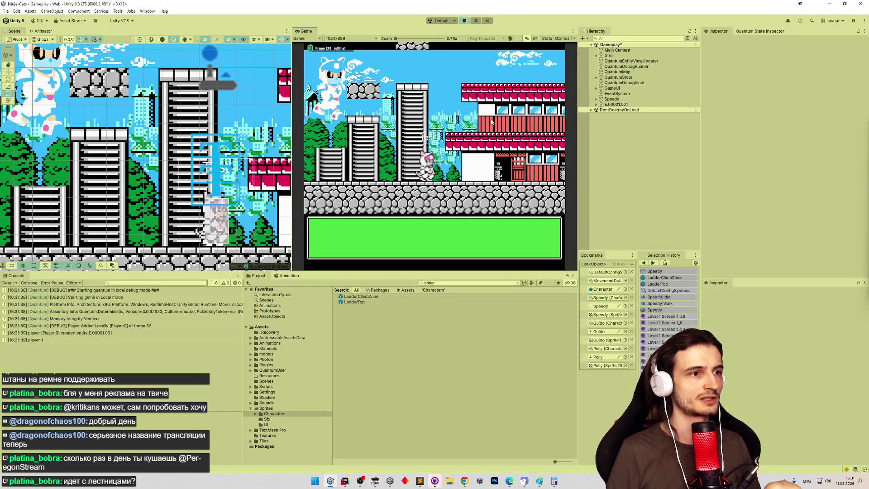
{"action": "key", "text": "Up"}
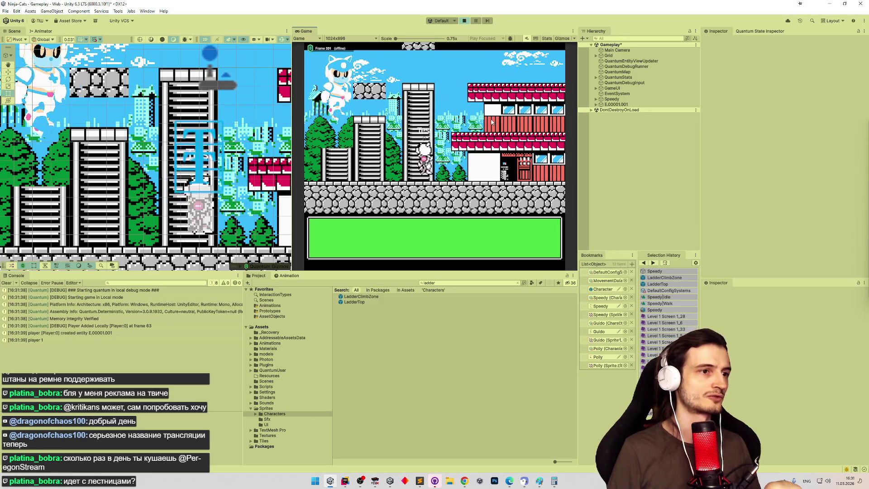
{"action": "key", "text": "Down"}
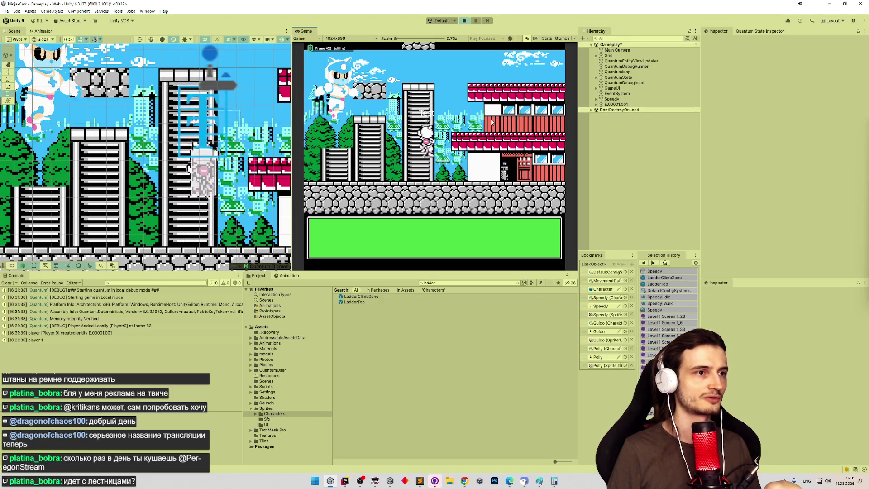
{"action": "key", "text": "Up"}
{"action": "key", "text": "Down"}
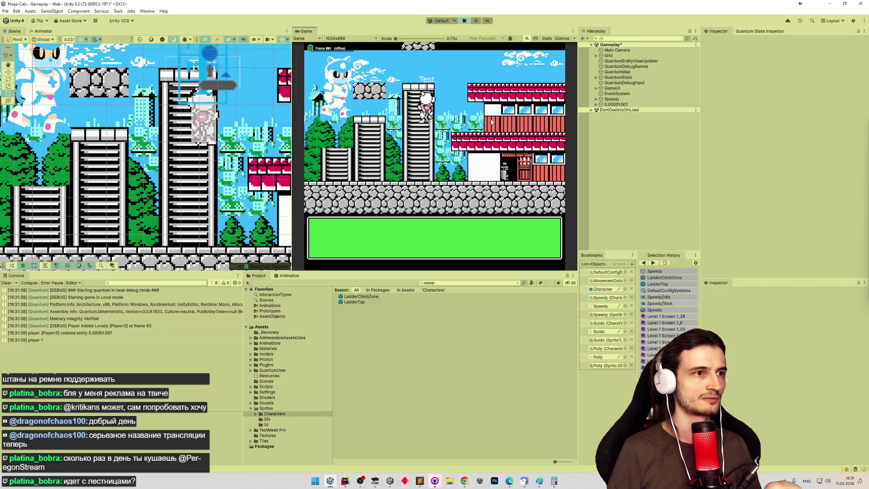
{"action": "key", "text": "Left"}
{"action": "key", "text": "Up"}
{"action": "key", "text": "Down"}
{"action": "key", "text": "Up"}
{"action": "key", "text": "Down"}
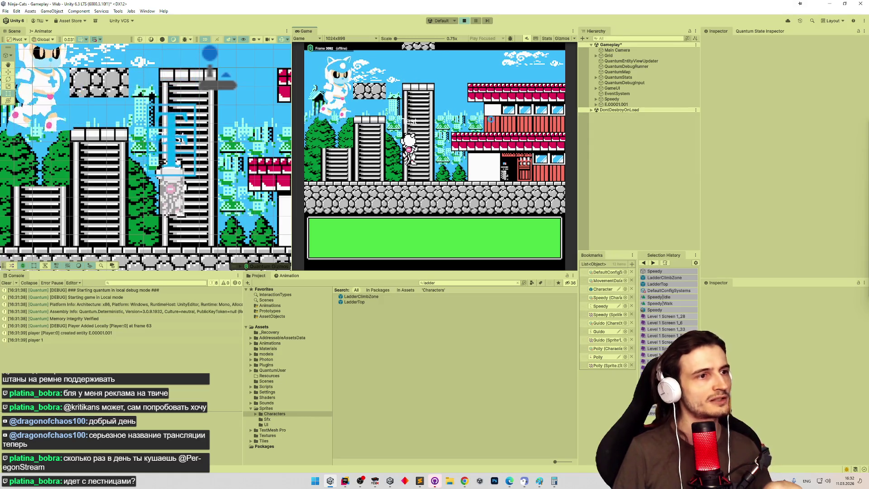
{"action": "key", "text": "ctrl+p"}
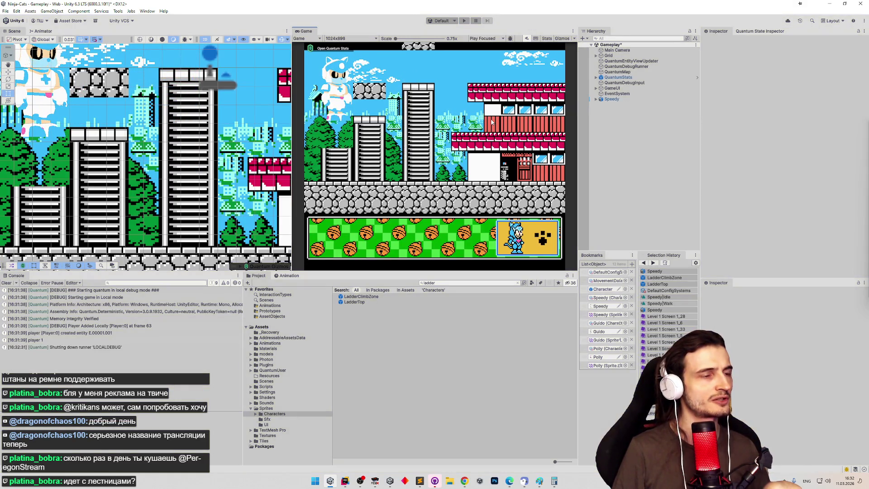
Inspect the LadderClimbZone and LadderTop box colliders, LadderClimbZone now 0.625 wide, and restart play
{"action": "left_click", "coordinate": [377, 297]}
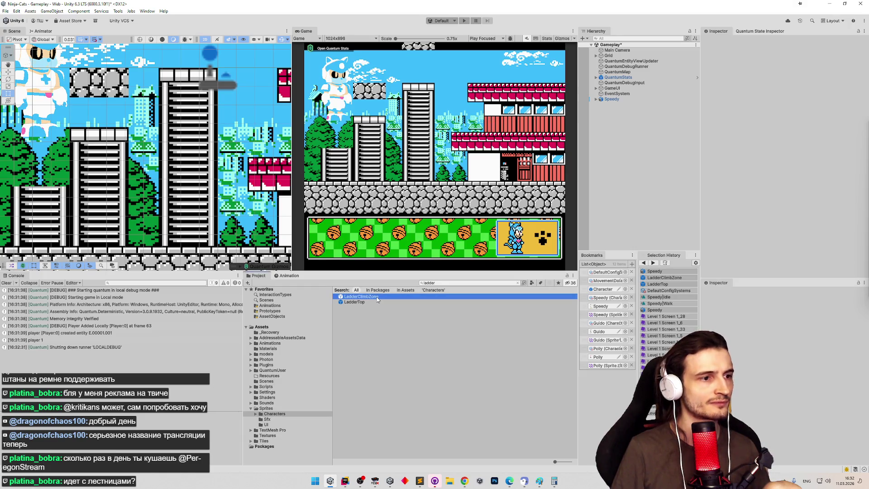
{"action": "double_click", "coordinate": [360, 297]}
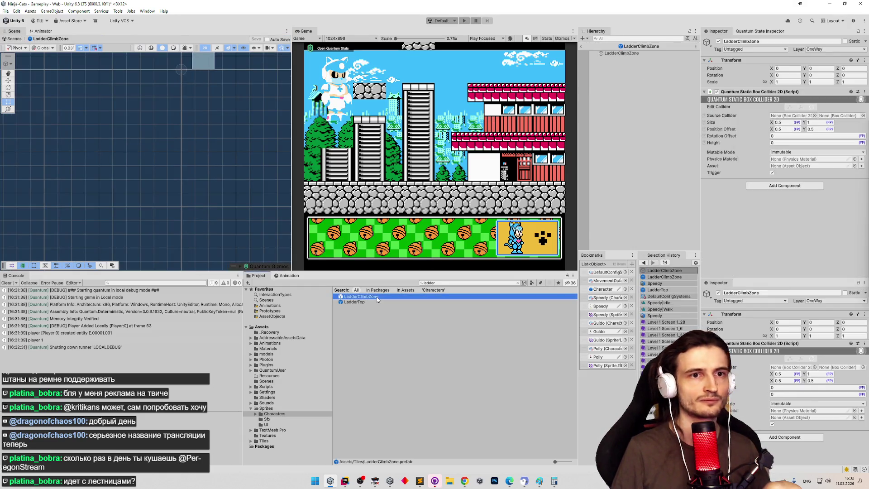
{"action": "double_click", "coordinate": [373, 302]}
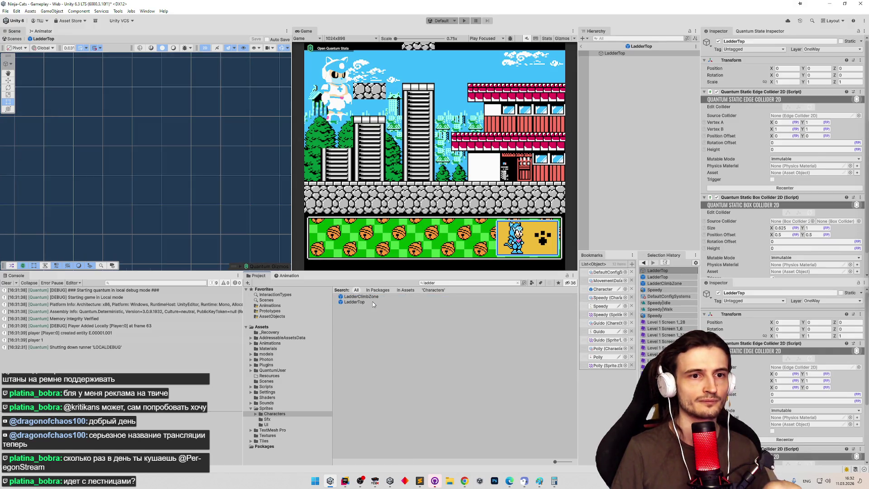
{"action": "double_click", "coordinate": [375, 296]}
{"action": "left_click", "coordinate": [374, 303]}
{"action": "double_click", "coordinate": [373, 303]}
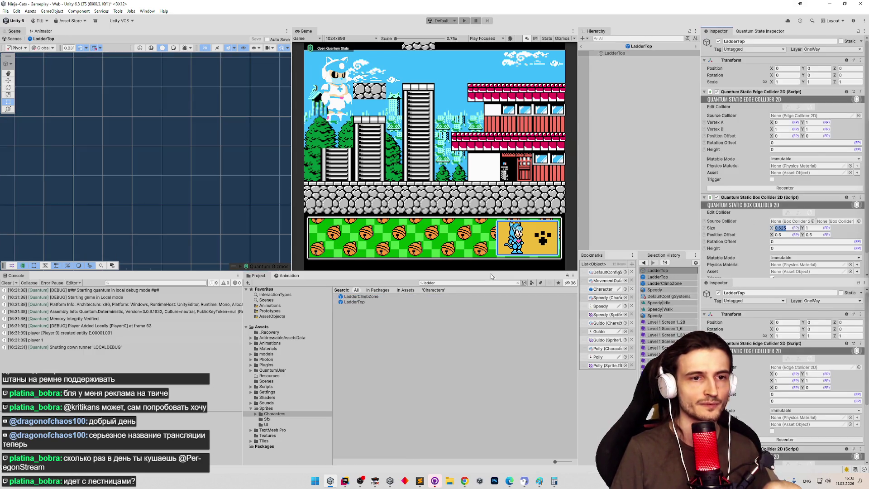
{"action": "double_click", "coordinate": [365, 297]}
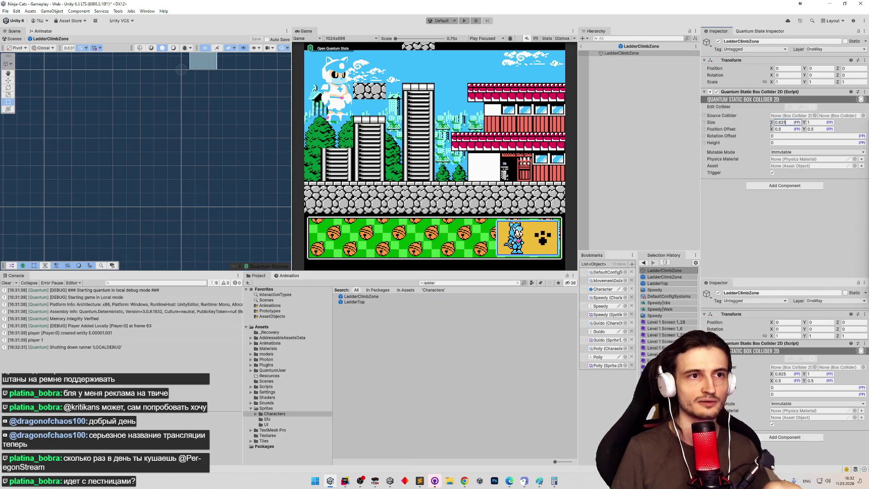
{"action": "left_click", "coordinate": [668, 121]}
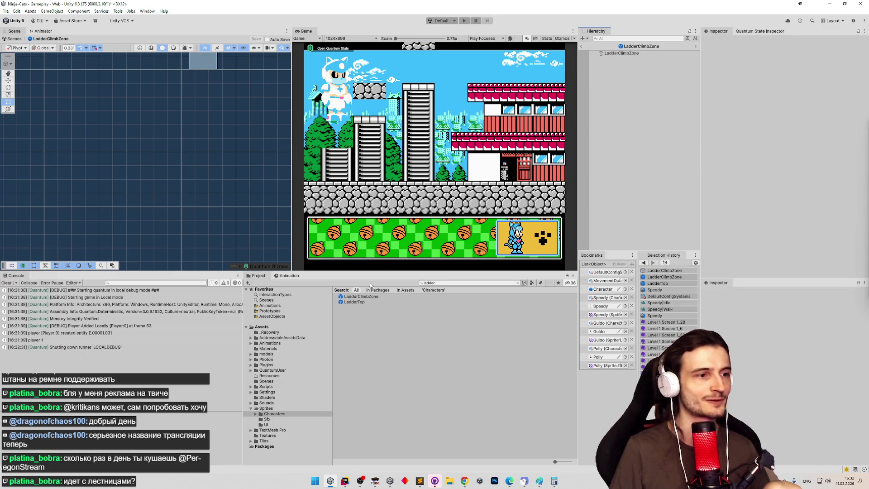
{"action": "left_click", "coordinate": [365, 297]}
{"action": "left_click", "coordinate": [364, 302]}
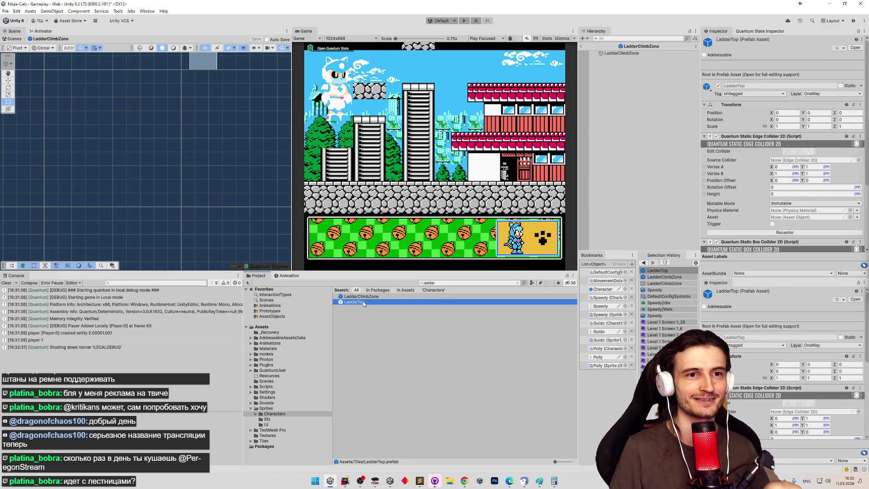
{"action": "scroll", "scroll_direction": "down", "scroll_amount": 3}
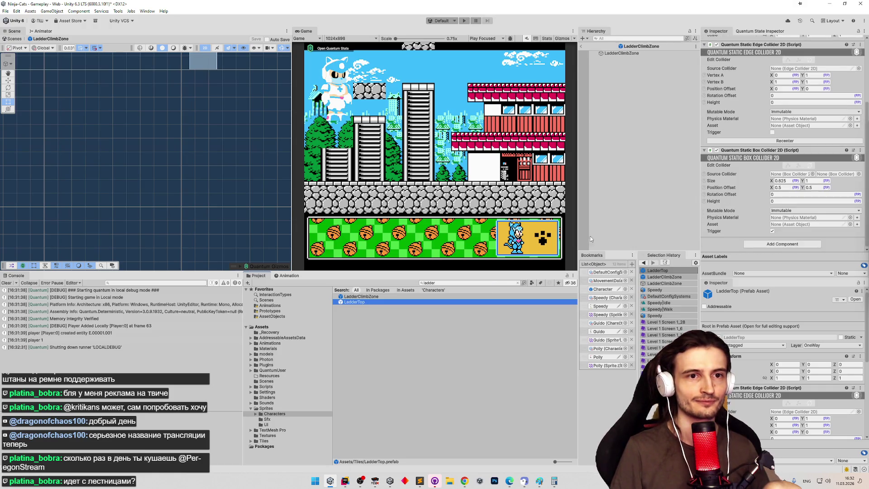
{"action": "left_click", "coordinate": [441, 297]}
{"action": "left_click", "coordinate": [492, 163]}
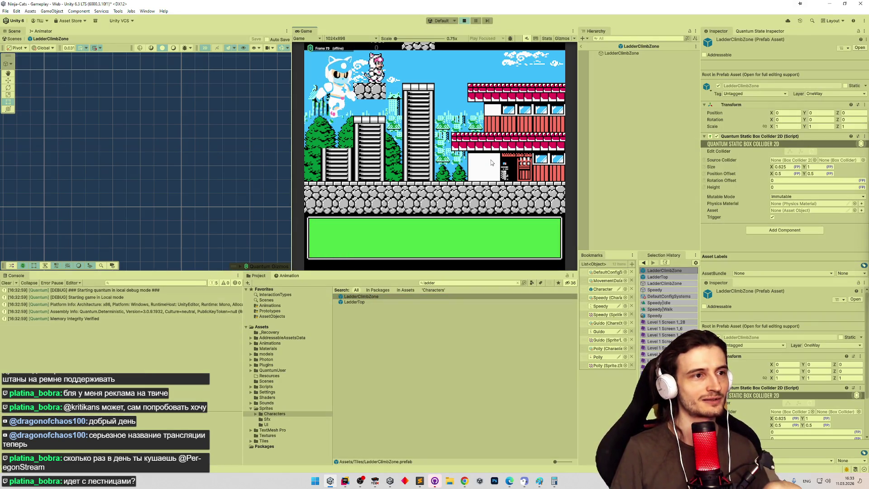
Climb the tall building's ladder up and down repeatedly, stepping off at both ends, then stop playing
{"action": "key", "text": "Left"}
{"action": "key", "text": "Down"}
{"action": "key", "text": "Up"}
{"action": "key", "text": "Down"}
{"action": "key", "text": "Right"}
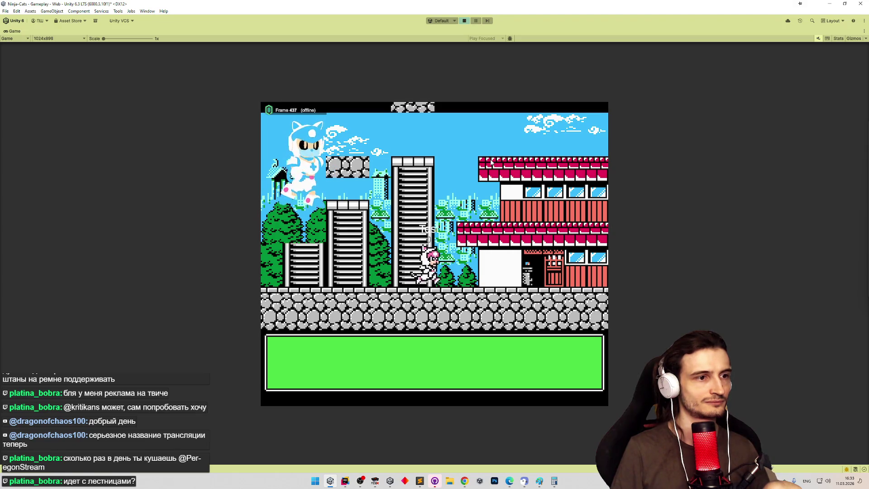
{"action": "key", "text": "Up"}
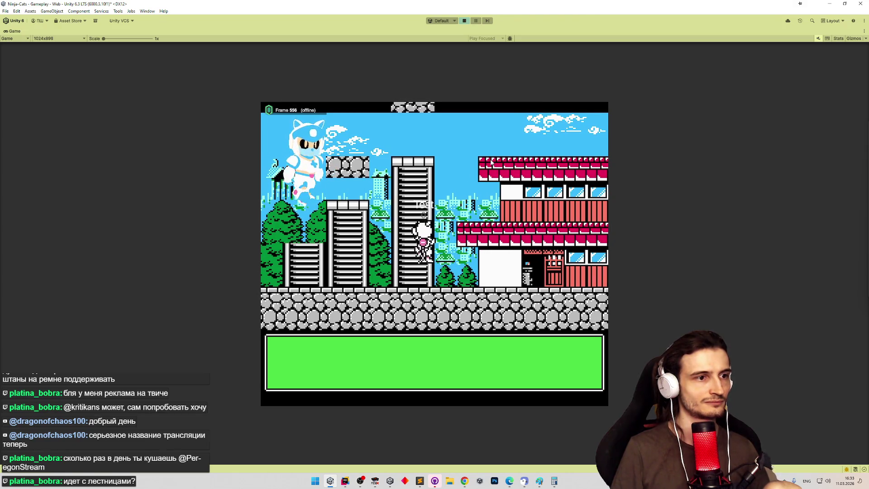
{"action": "key", "text": "Down"}
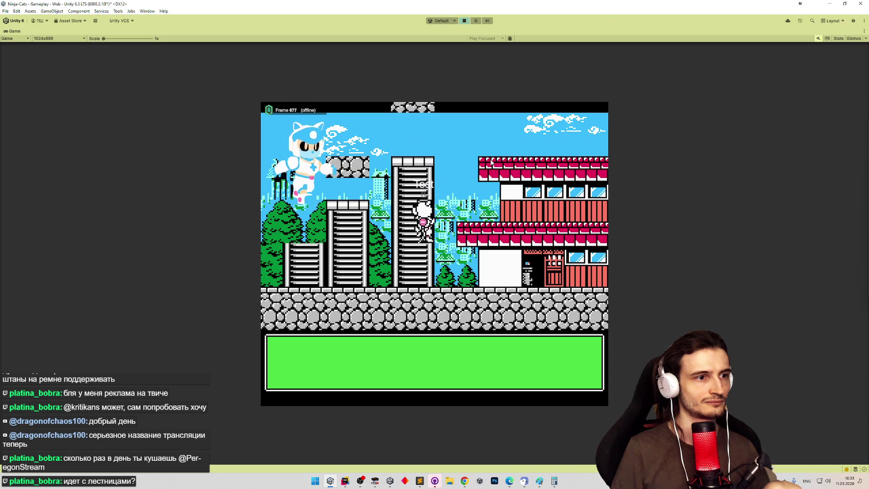
{"action": "key", "text": "Up"}
{"action": "key", "text": "Left"}
{"action": "key", "text": "Down"}
{"action": "key", "text": "Up"}
{"action": "key", "text": "Right"}
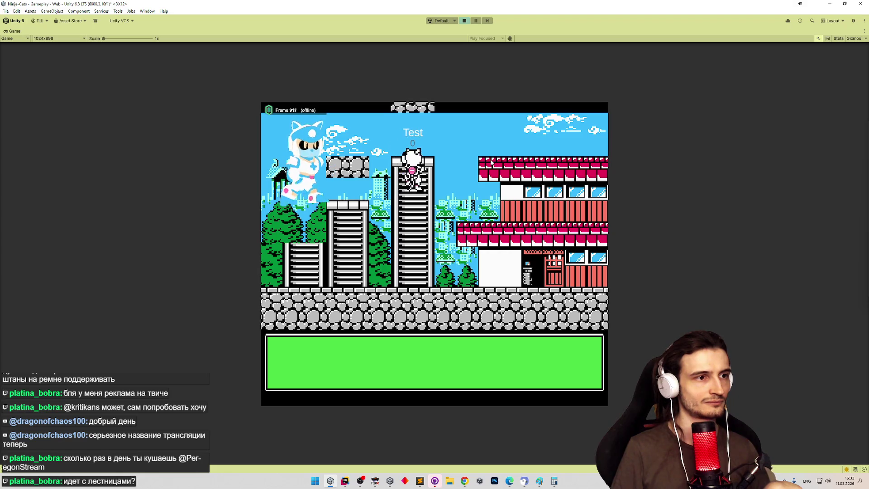
{"action": "key", "text": "Down"}
{"action": "key", "text": "Up"}
{"action": "key", "text": "Down"}
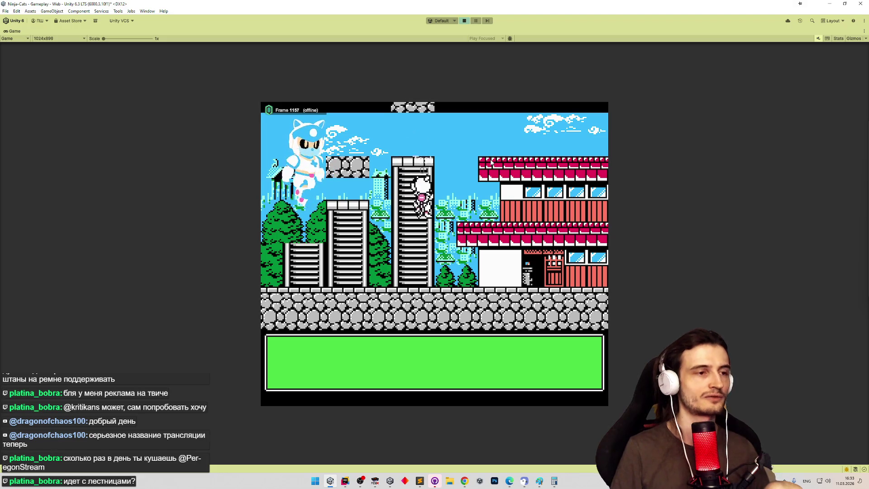
{"action": "key", "text": "Right"}
{"action": "key", "text": "Up"}
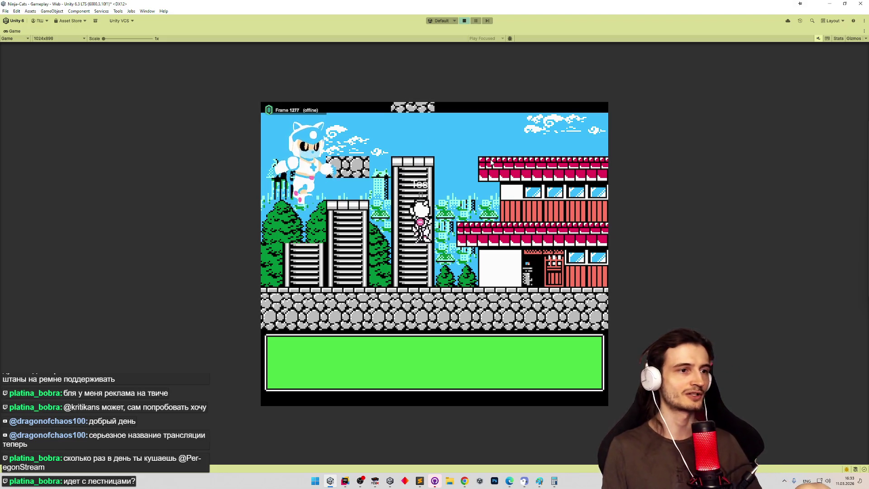
{"action": "key", "text": "ctrl+p"}
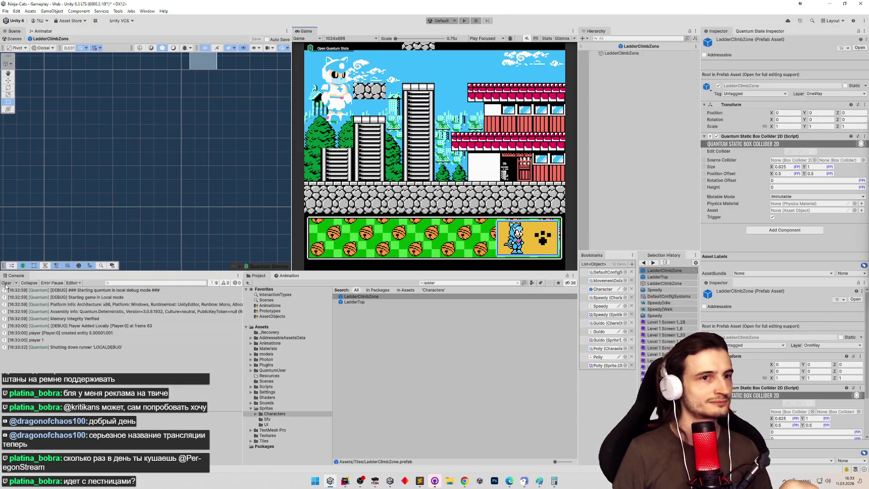
Clear the Console and set LadderTop's box collider Size X to 0.75
{"action": "left_click", "coordinate": [6, 284]}
{"action": "left_click_drag", "start_coordinate": [579, 161], "coordinate": [542, 162]}
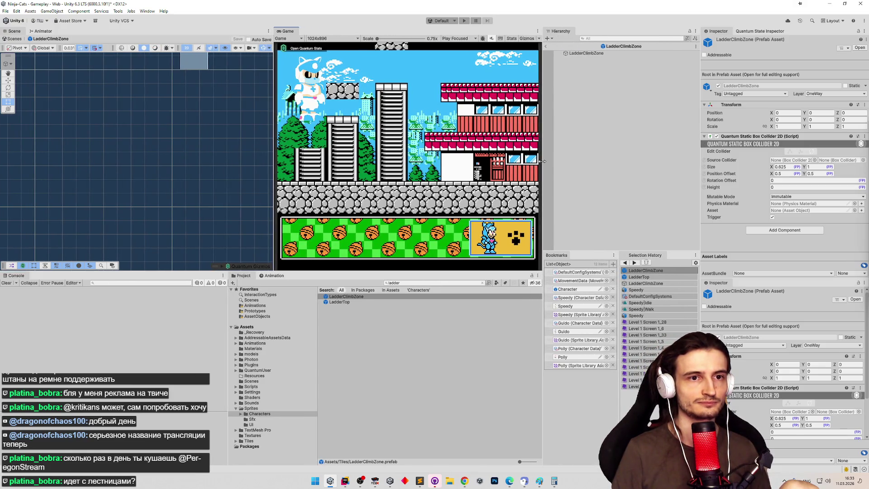
{"action": "left_click", "coordinate": [335, 302]}
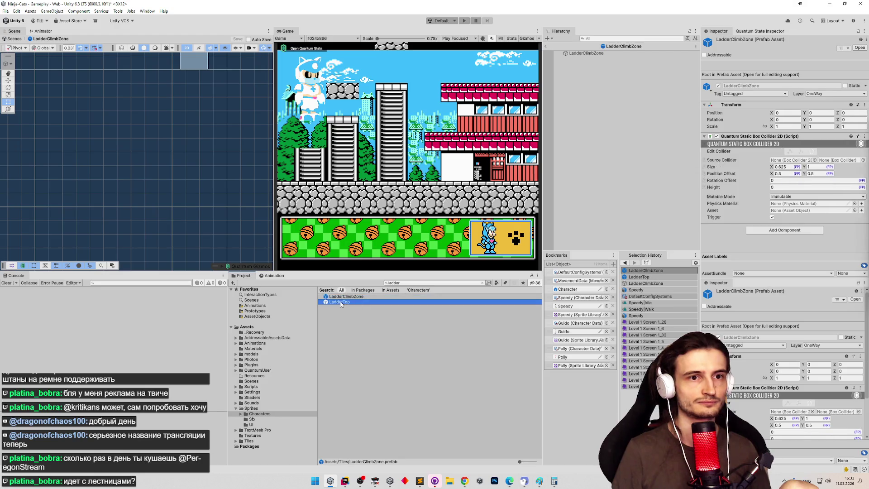
{"action": "scroll", "scroll_direction": "down", "scroll_amount": 3}
{"action": "scroll", "scroll_direction": "down", "scroll_amount": 3}
{"action": "left_click", "coordinate": [787, 217]}
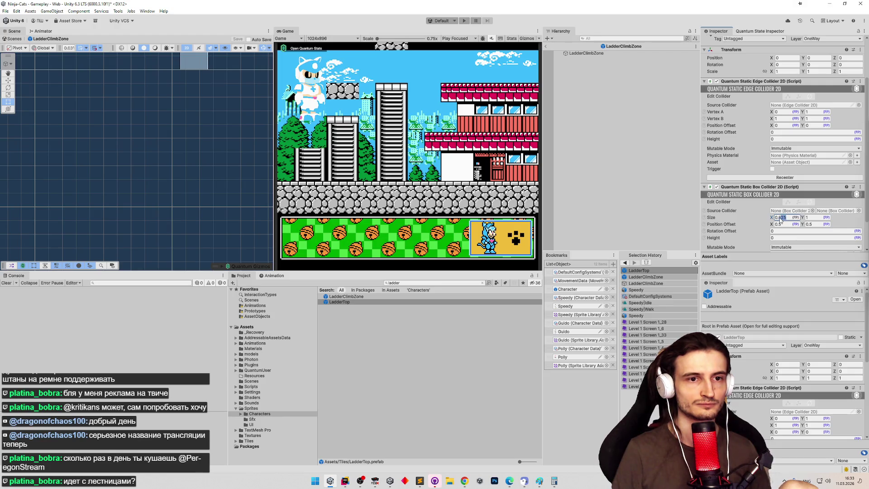
Set LadderClimbZone's collider width to 0.75, save the prefab, verify both, and exit Prefab Mode
{"action": "left_click", "coordinate": [401, 297]}
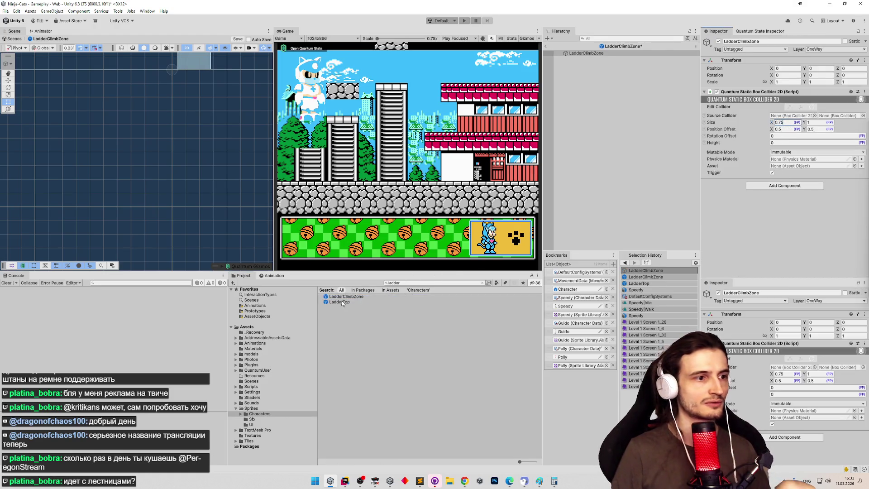
{"action": "double_click", "coordinate": [343, 302]}
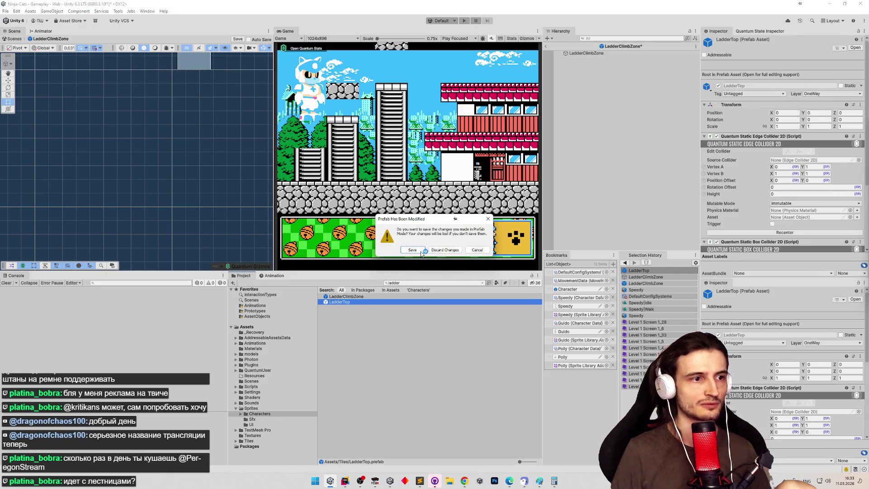
{"action": "left_click", "coordinate": [413, 250]}
{"action": "scroll", "scroll_direction": "down", "scroll_amount": 3}
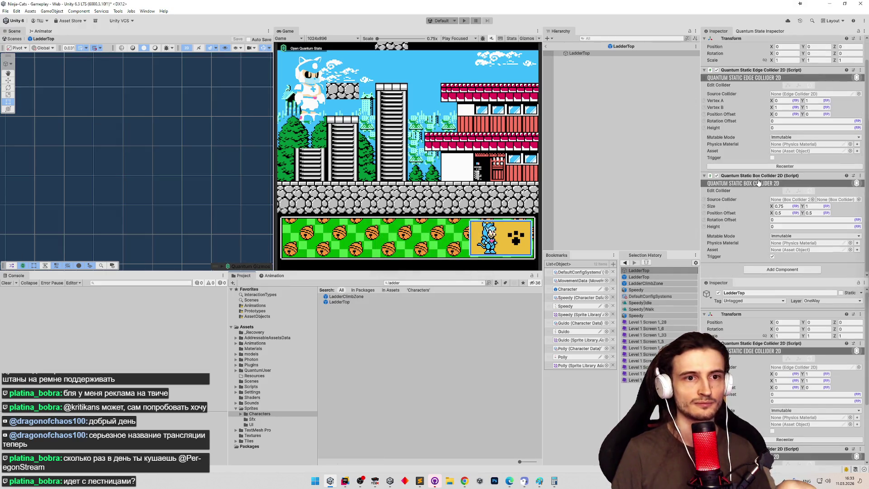
{"action": "left_click", "coordinate": [365, 297]}
{"action": "double_click", "coordinate": [365, 297]}
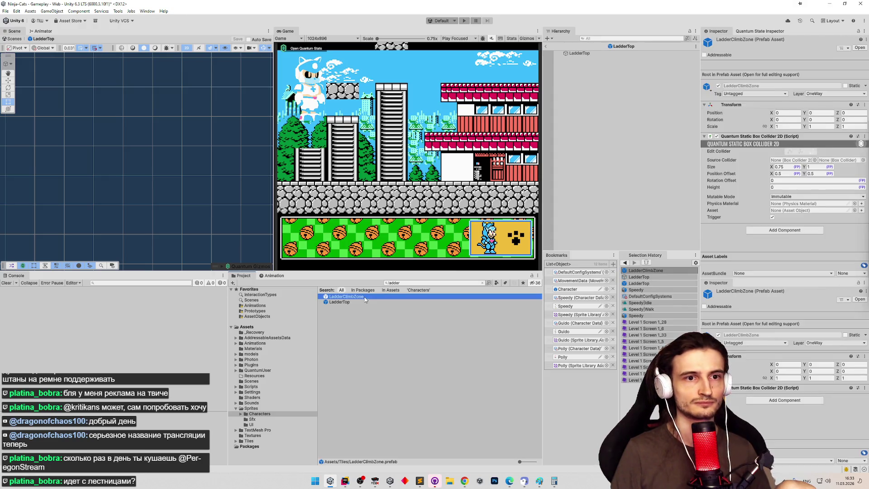
{"action": "double_click", "coordinate": [358, 302]}
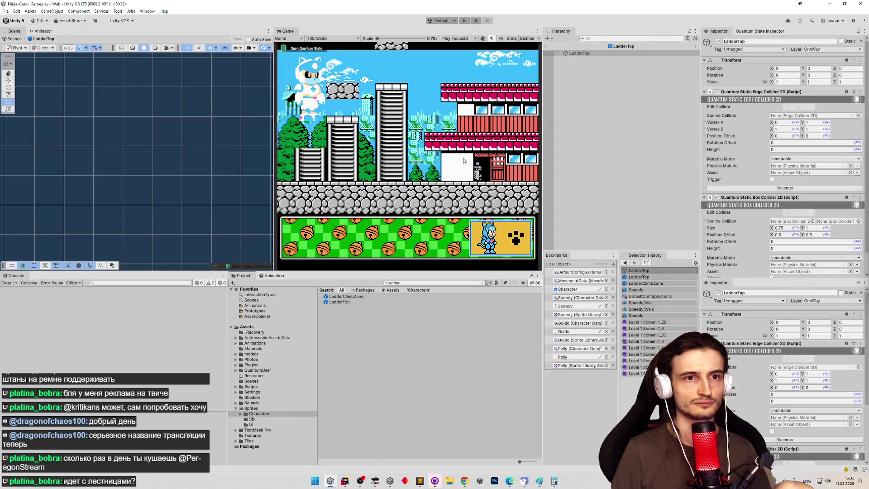
{"action": "left_click", "coordinate": [546, 46]}
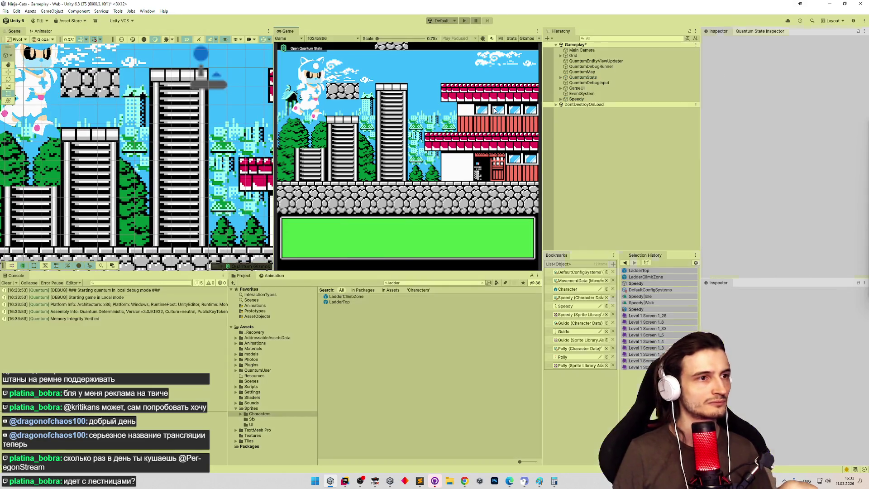
Climb down and up the first ladder, then move left to the next ladder
{"action": "key", "text": "Down"}
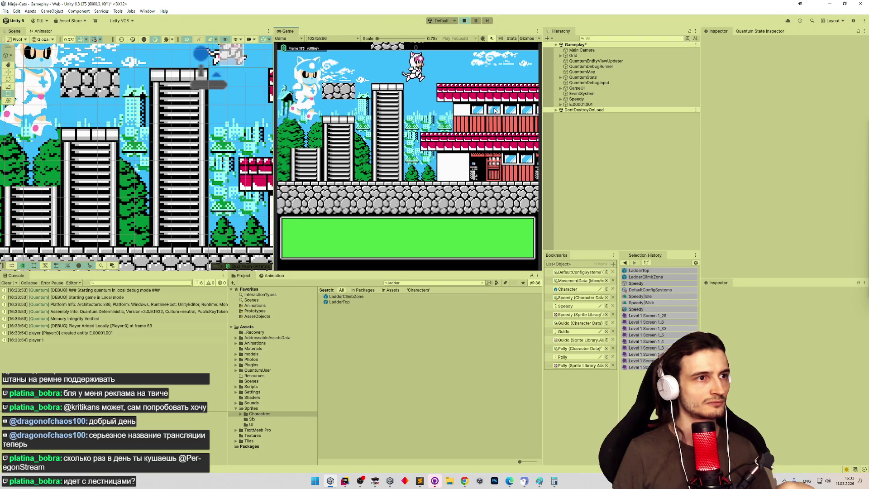
{"action": "key", "text": "Up"}
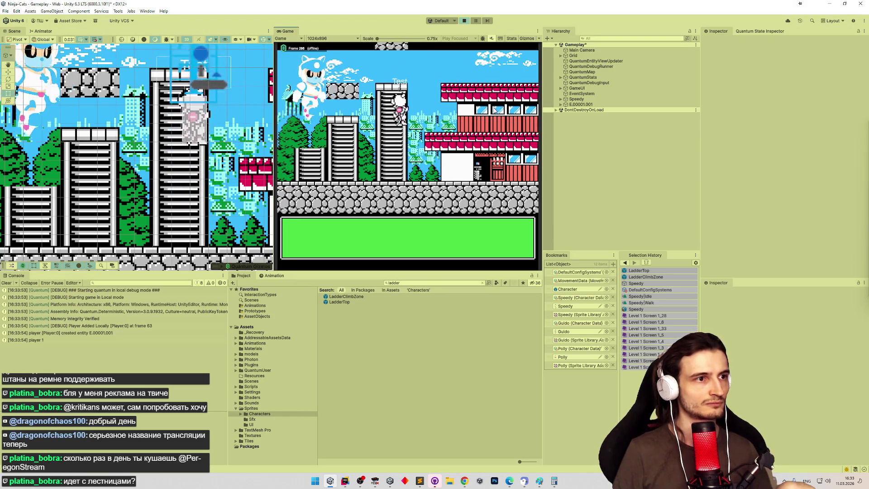
{"action": "key", "text": "Down"}
{"action": "key", "text": "Left"}
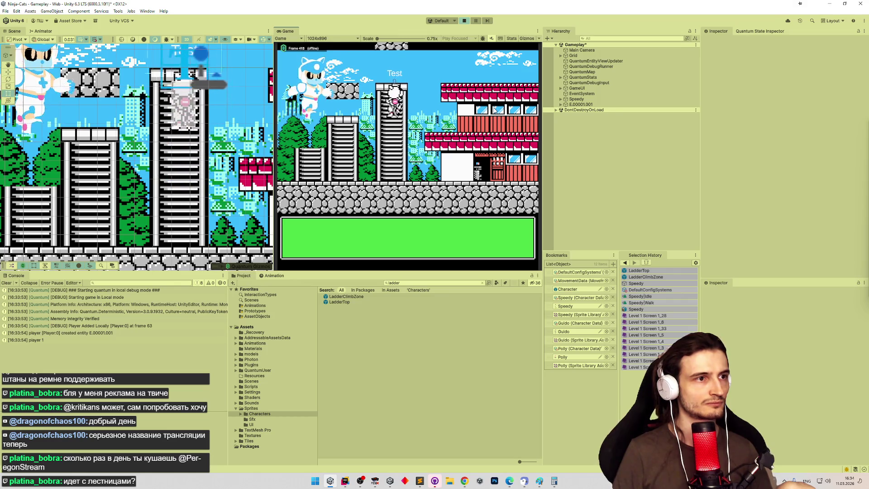
{"action": "key", "text": "Down"}
{"action": "key", "text": "Down"}
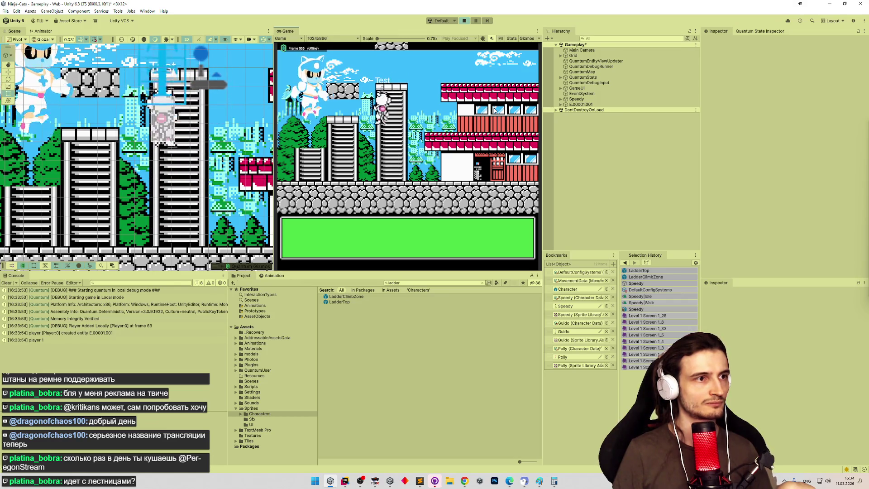
{"action": "key", "text": "Up"}
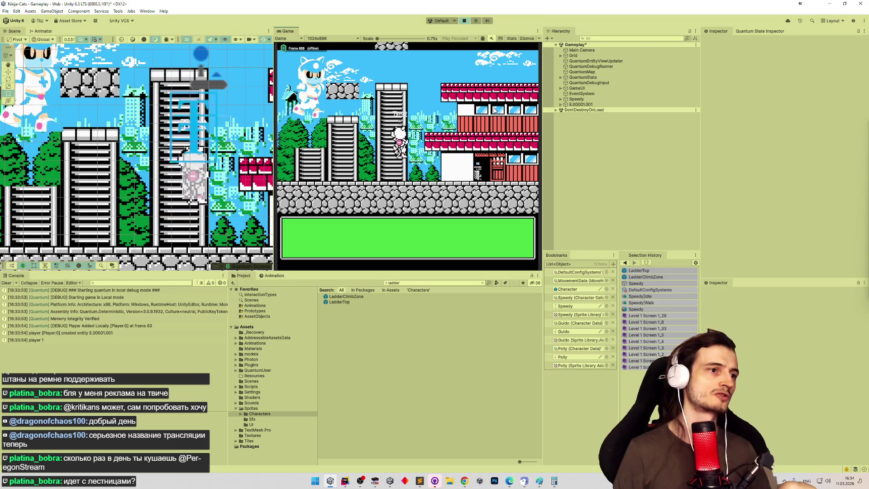
{"action": "key", "text": "Down"}
{"action": "key", "text": "Left"}
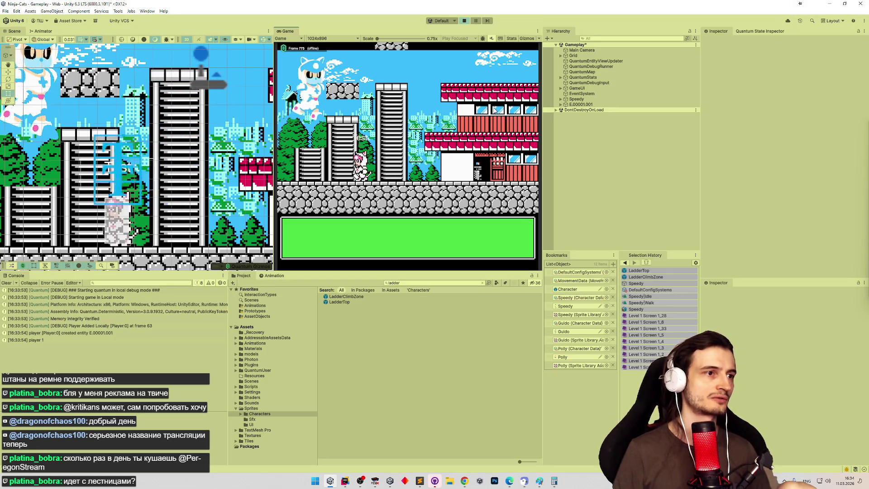
{"action": "key", "text": "Left"}
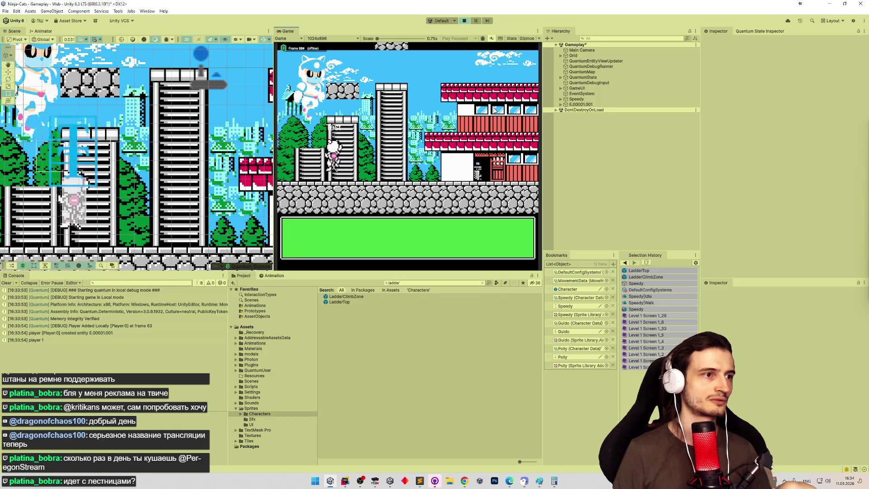
Climb the ladder to its top and back down, then return to ClimbSystem.cs in Rider
{"action": "key", "text": "Up"}
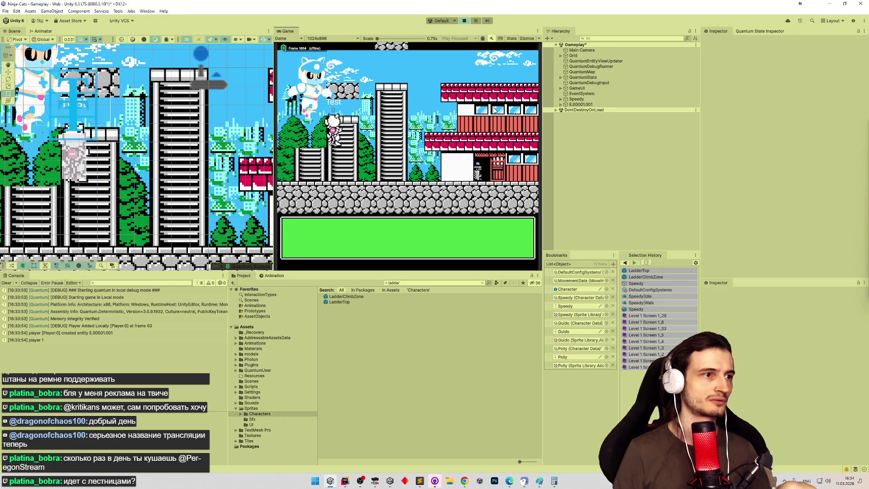
{"action": "key", "text": "Left"}
{"action": "key", "text": "Right"}
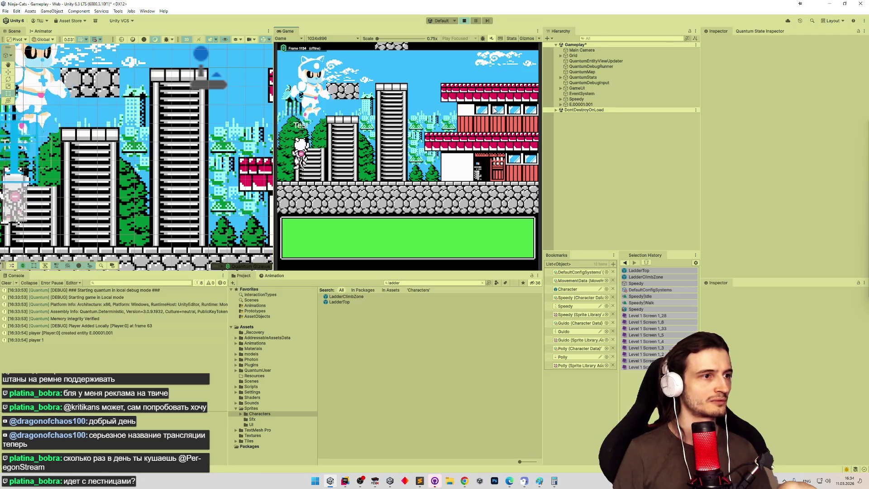
{"action": "key", "text": "Up"}
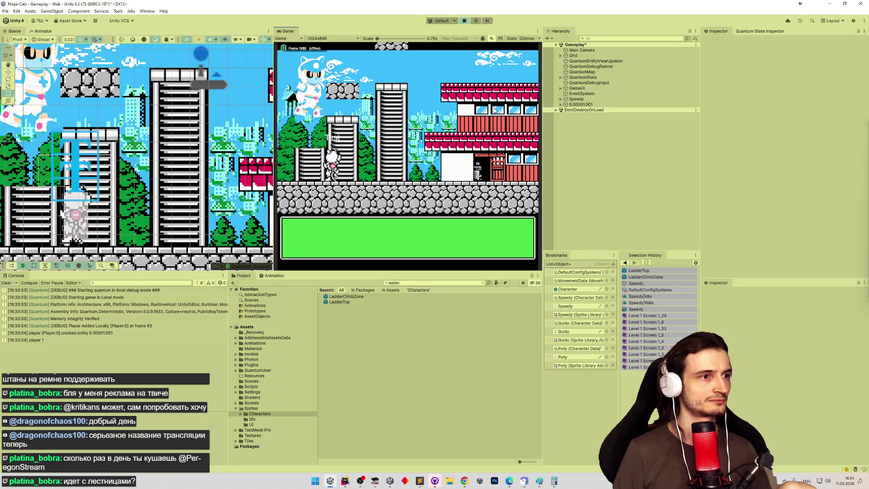
{"action": "key", "text": "Down"}
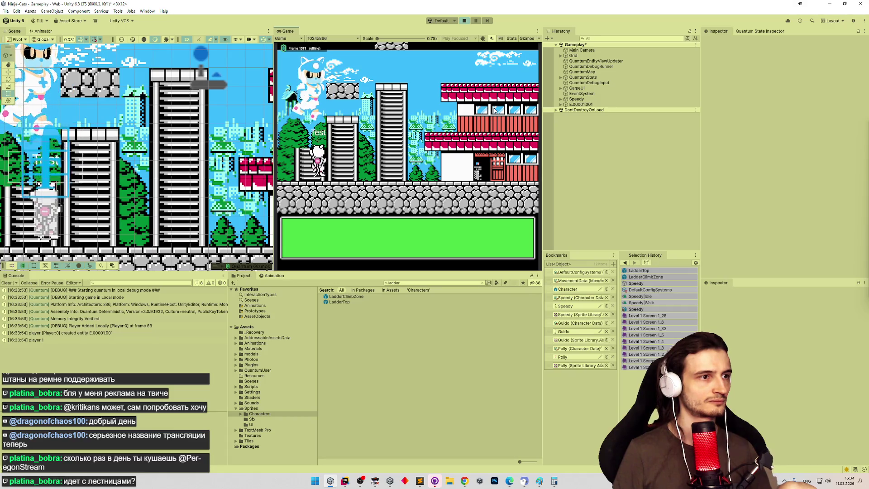
{"action": "key", "text": "Right"}
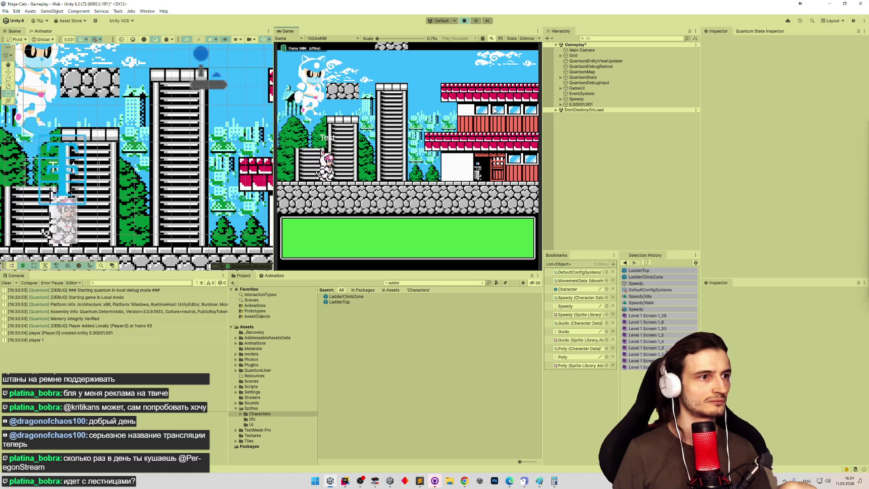
{"action": "key", "text": "Up"}
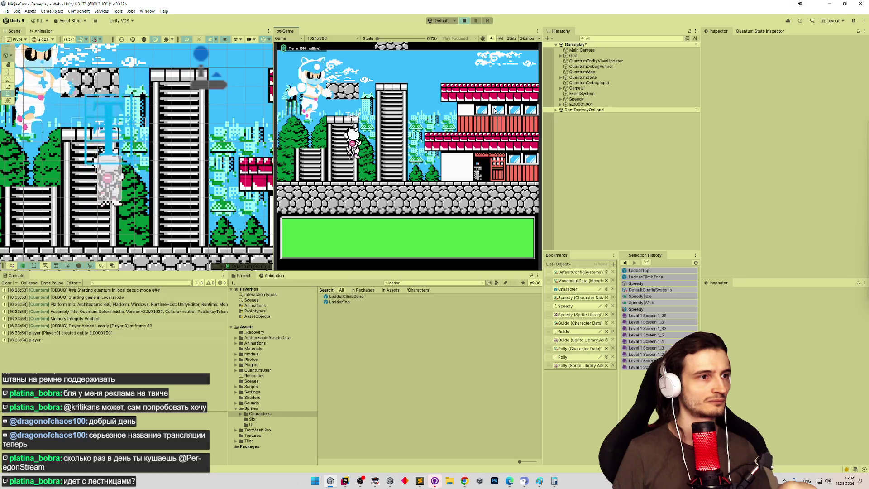
{"action": "key", "text": "Right"}
{"action": "key", "text": "Down"}
{"action": "key", "text": "Down"}
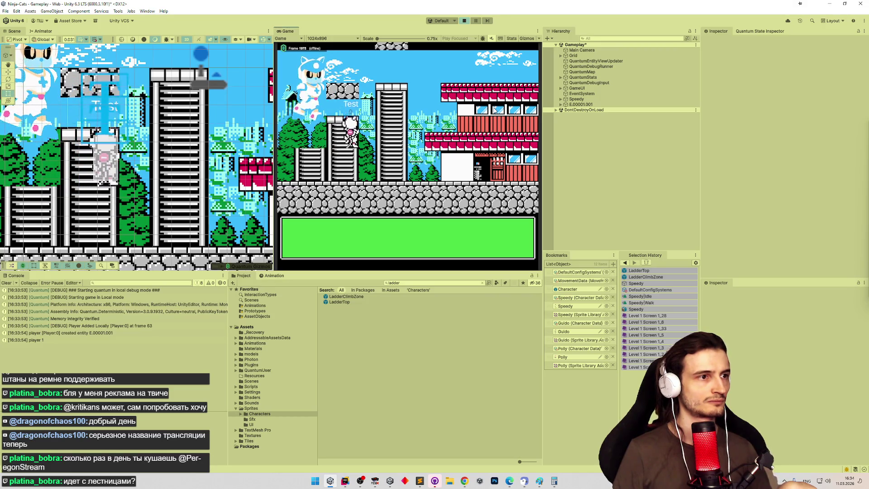
{"action": "key", "text": "Right"}
{"action": "key", "text": "Up"}
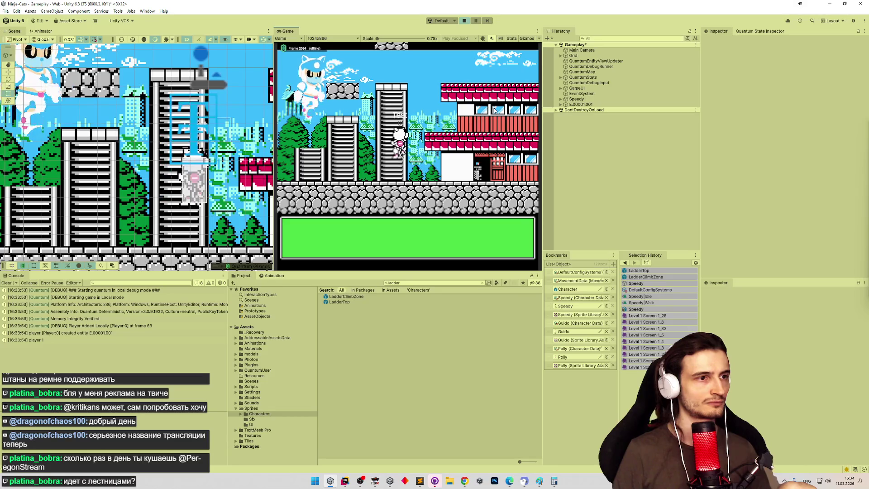
{"action": "key", "text": "Up"}
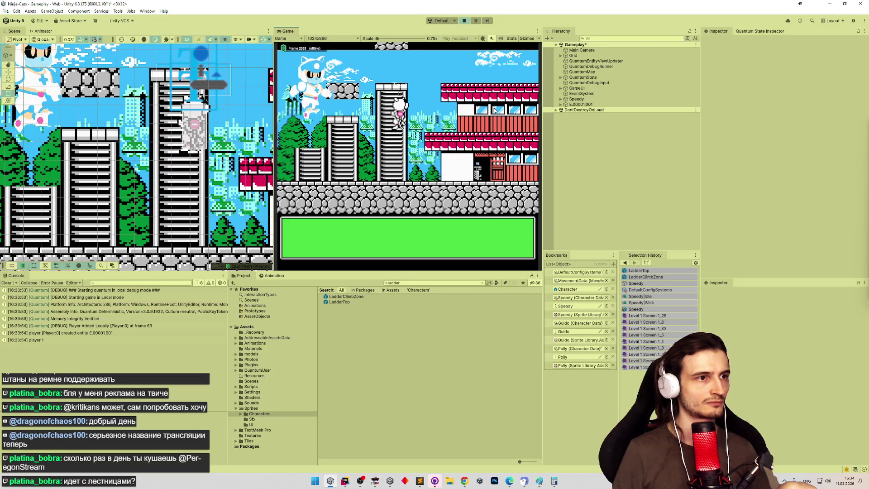
{"action": "key", "text": "Up"}
{"action": "key", "text": "Down"}
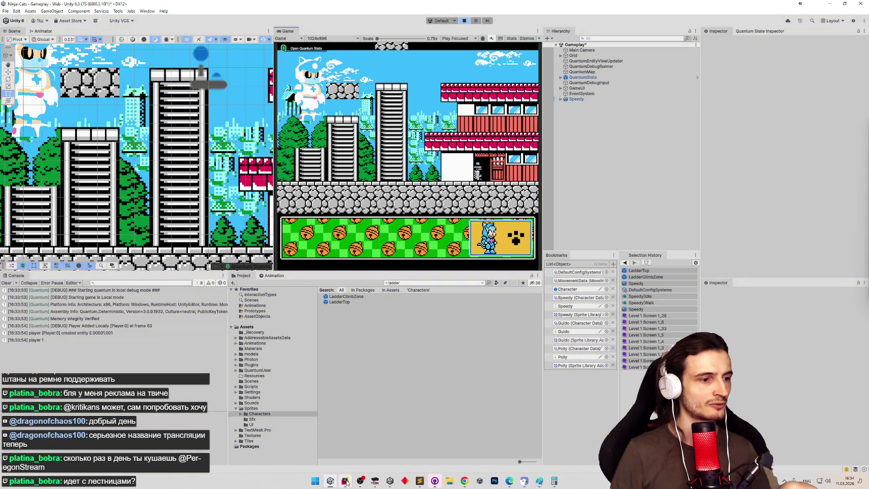
{"action": "key", "text": "alt+Tab"}
{"action": "left_click", "coordinate": [425, 274]}
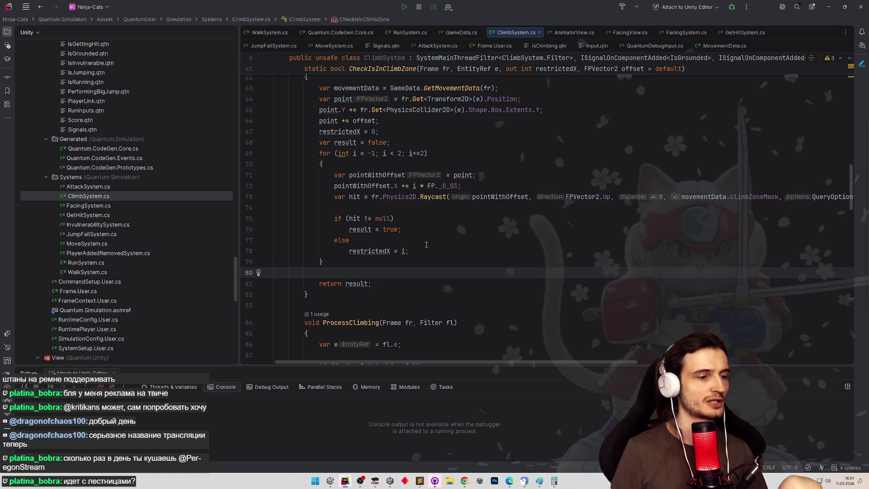
Paste a backup of all ClimbSystem.cs code into a new Sublime Text tab, then return to Rider
{"action": "key", "text": "ctrl+a"}
{"action": "left_click", "coordinate": [420, 481]}
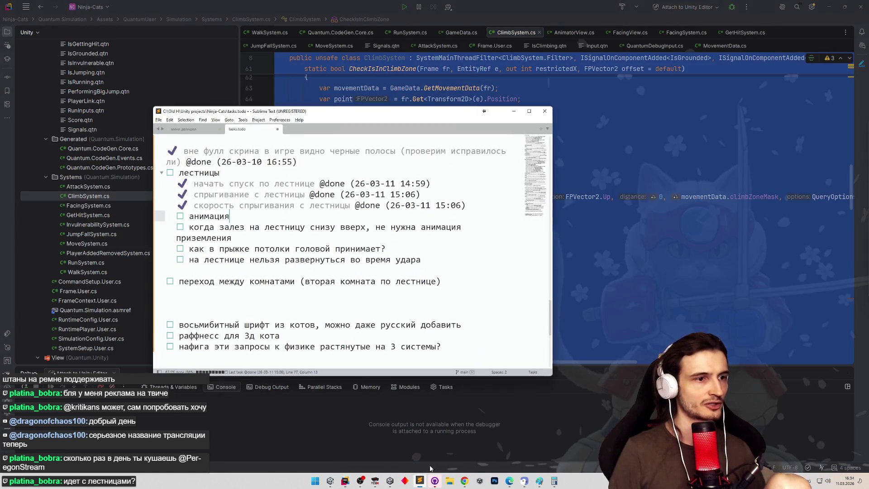
{"action": "key", "text": "ctrl+n"}
{"action": "key", "text": "ctrl+v"}
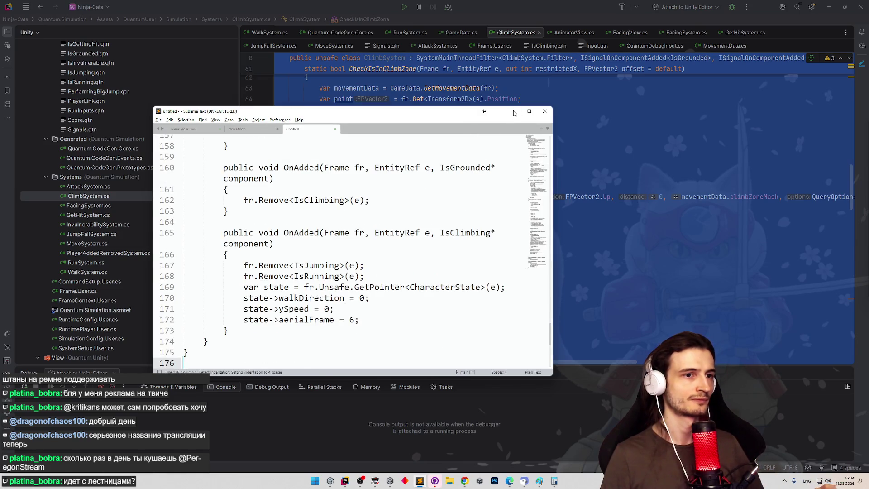
{"action": "left_click", "coordinate": [514, 112]}
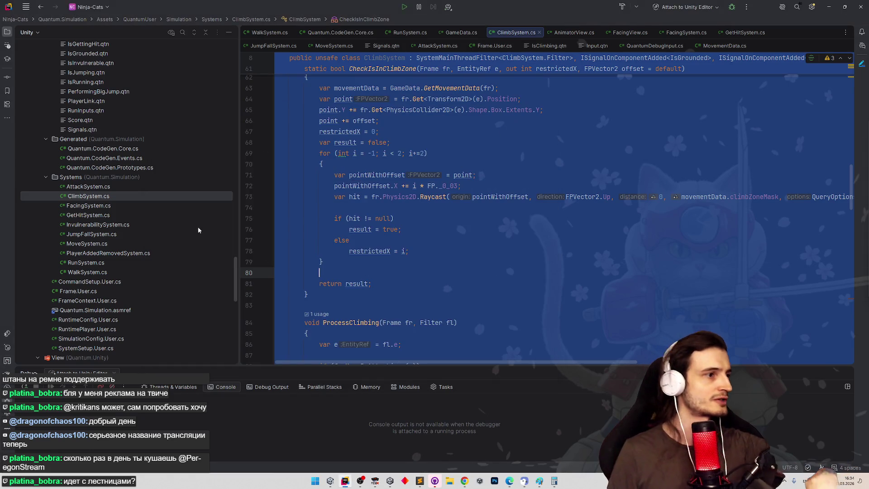
{"action": "right_click", "coordinate": [163, 198]}
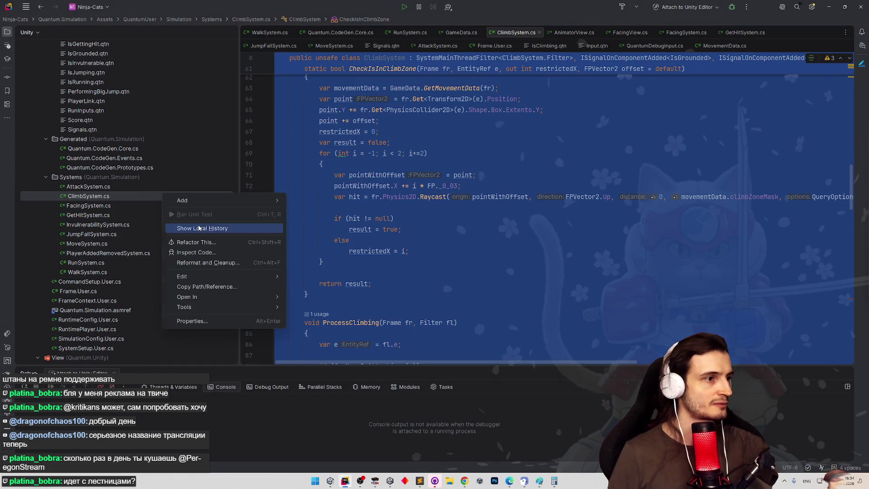
Open ClimbSystem.cs local history and compare the 16:12, 16:18 and 16:19 versions
{"action": "left_click", "coordinate": [202, 228]}
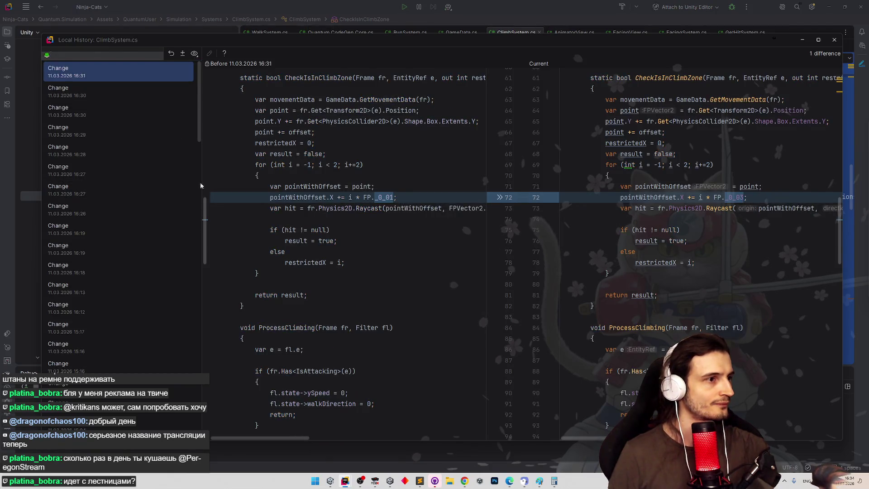
{"action": "scroll", "scroll_direction": "down", "scroll_amount": 3}
{"action": "scroll", "scroll_direction": "up", "scroll_amount": 3}
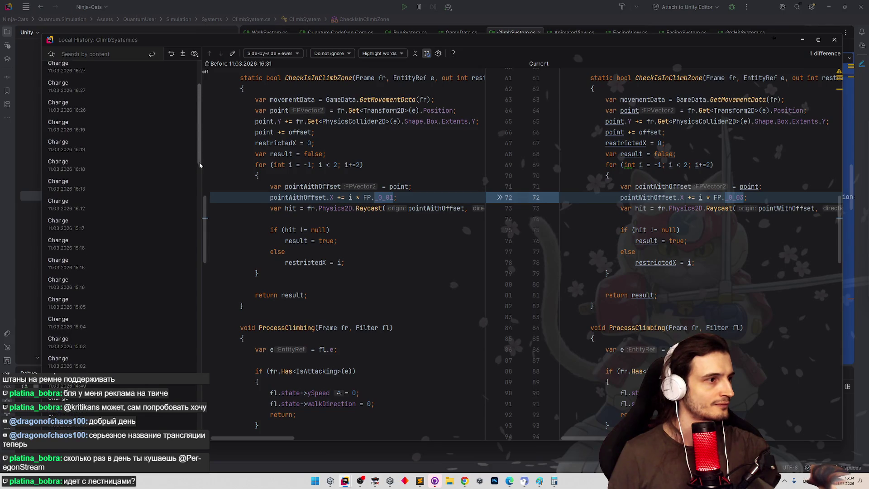
{"action": "left_click", "coordinate": [118, 207]}
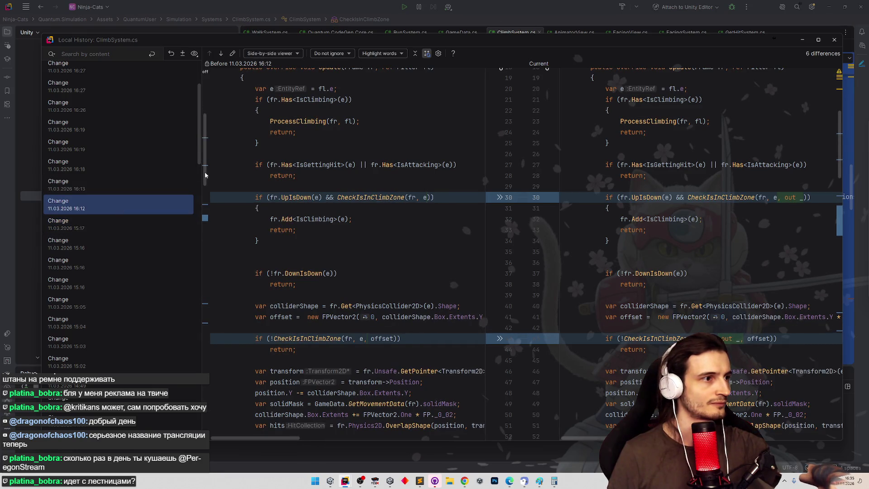
{"action": "left_click", "coordinate": [116, 187]}
{"action": "left_click", "coordinate": [121, 168]}
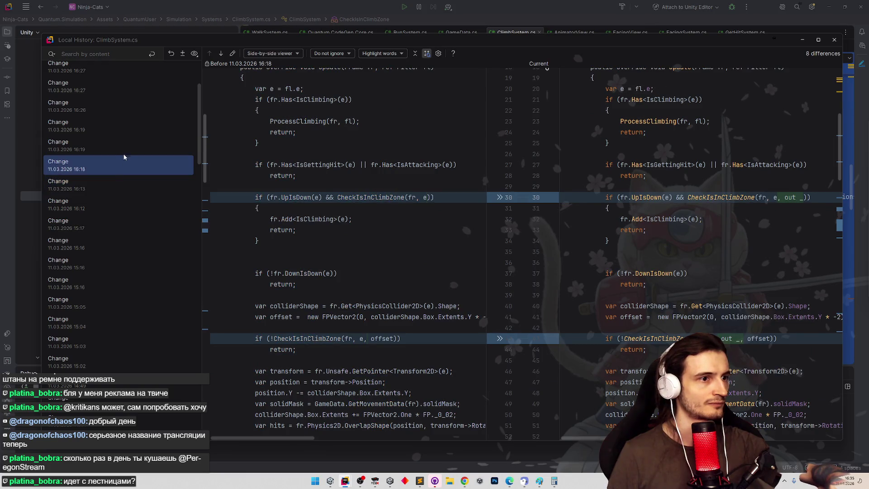
{"action": "left_click", "coordinate": [125, 149]}
{"action": "left_click", "coordinate": [122, 166]}
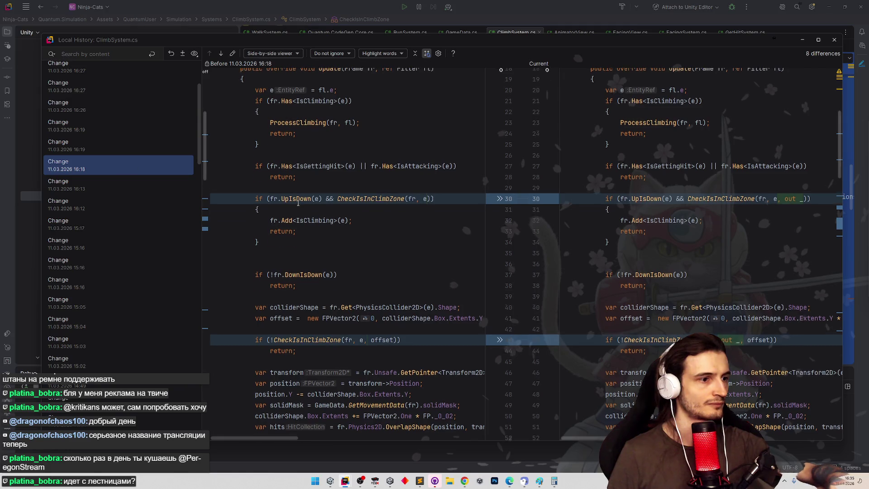
Check the 16:13 and 16:12 entries, revert 16:12 and all later changes, and close history
{"action": "scroll", "scroll_direction": "down", "scroll_amount": 3}
{"action": "scroll", "scroll_direction": "down", "scroll_amount": 3}
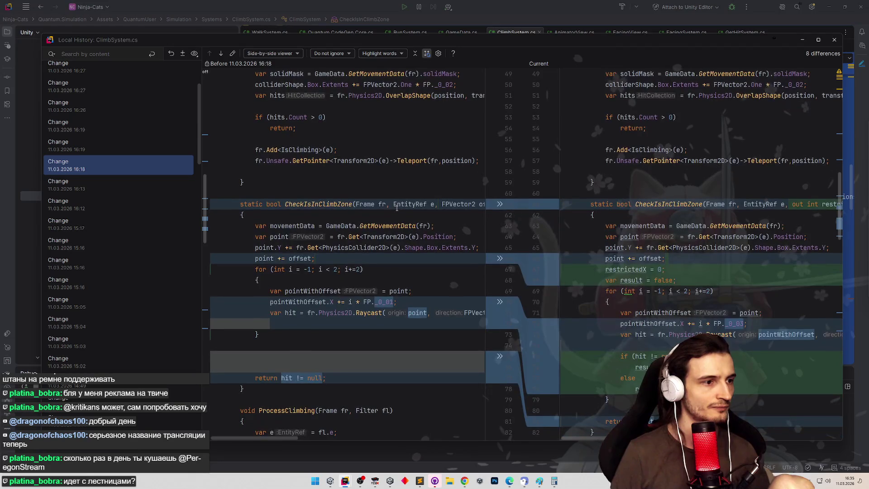
{"action": "left_click", "coordinate": [114, 186]}
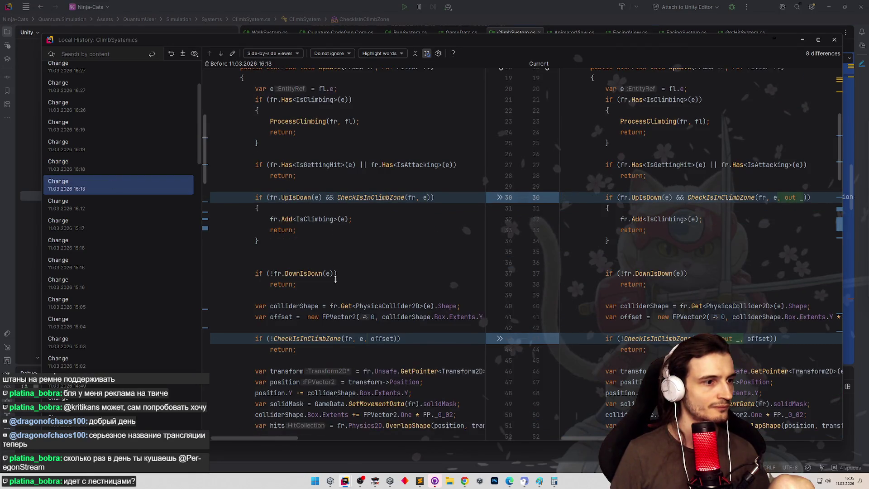
{"action": "scroll", "scroll_direction": "down", "scroll_amount": 3}
{"action": "scroll", "scroll_direction": "down", "scroll_amount": 3}
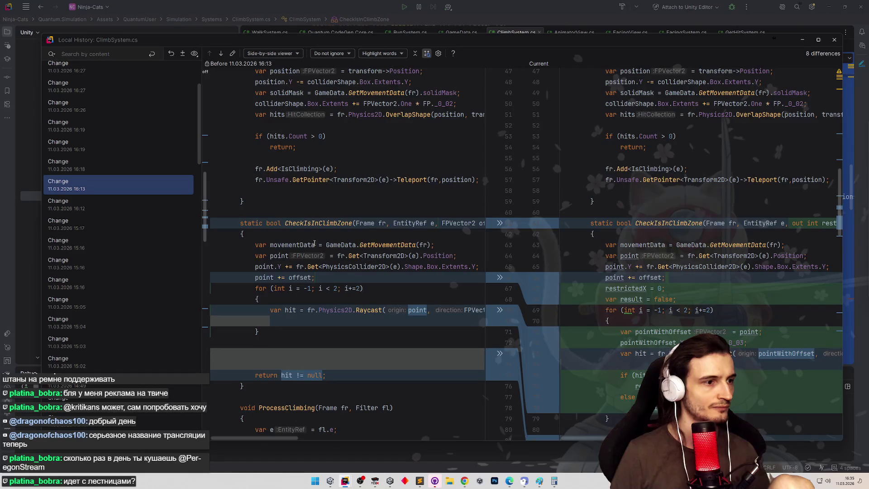
{"action": "left_click", "coordinate": [128, 213]}
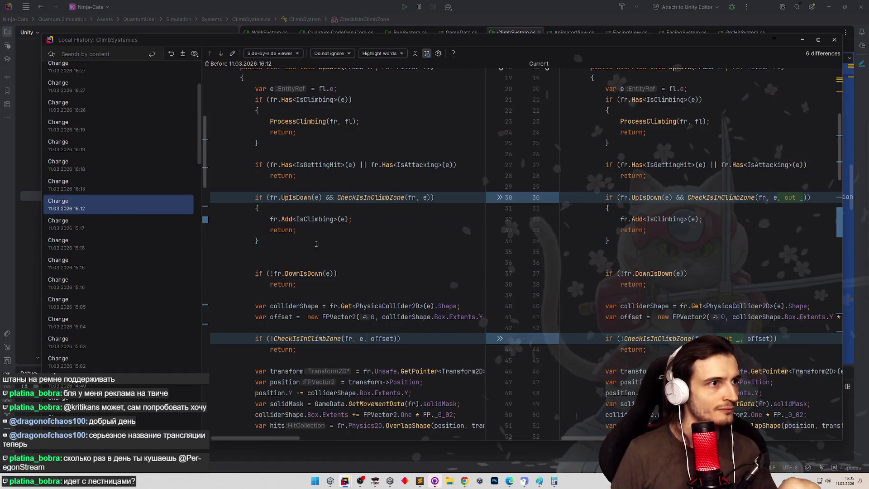
{"action": "scroll", "scroll_direction": "down", "scroll_amount": 3}
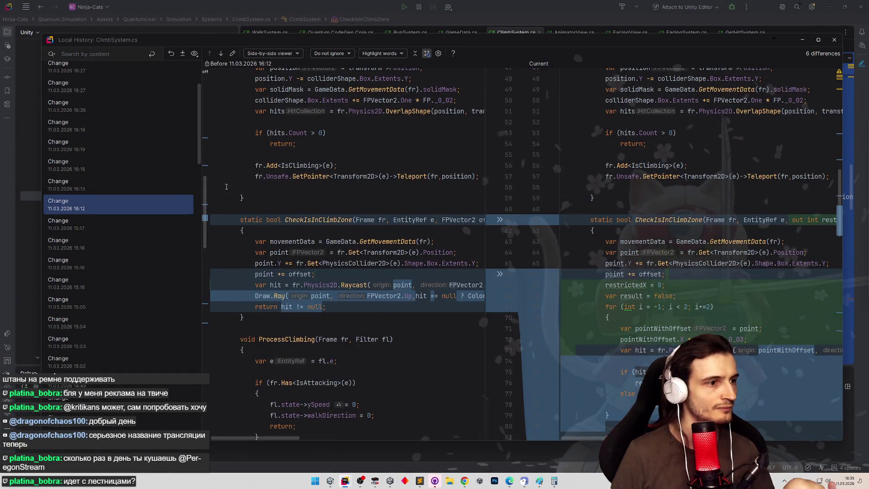
{"action": "right_click", "coordinate": [138, 202]}
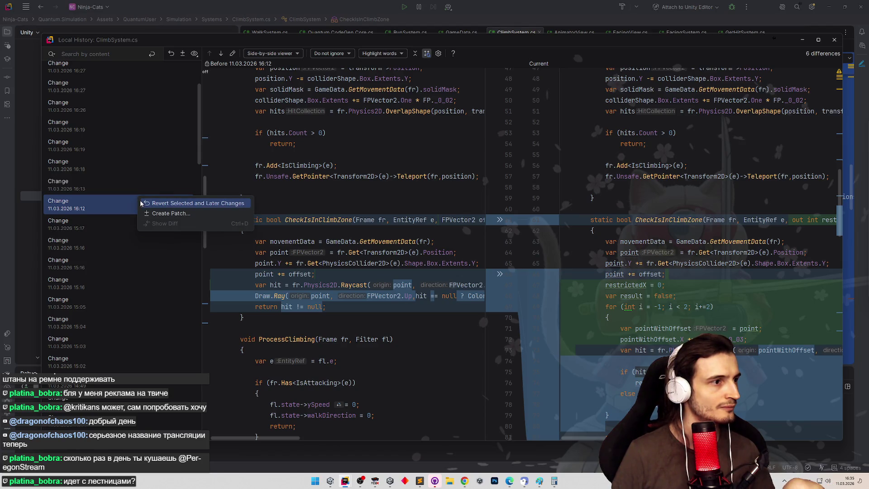
{"action": "left_click", "coordinate": [141, 203]}
{"action": "left_click", "coordinate": [835, 39]}
Scroll through the reverted ProcessClimbing code, then clear the Odin warnings in Unity's Console
{"action": "scroll", "scroll_direction": "down", "scroll_amount": 3}
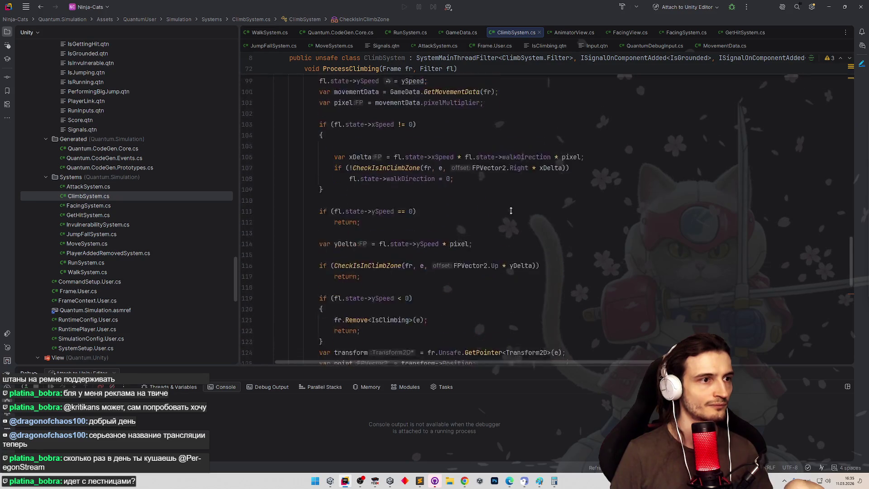
{"action": "scroll", "scroll_direction": "down", "scroll_amount": 3}
{"action": "scroll", "scroll_direction": "up", "scroll_amount": 3}
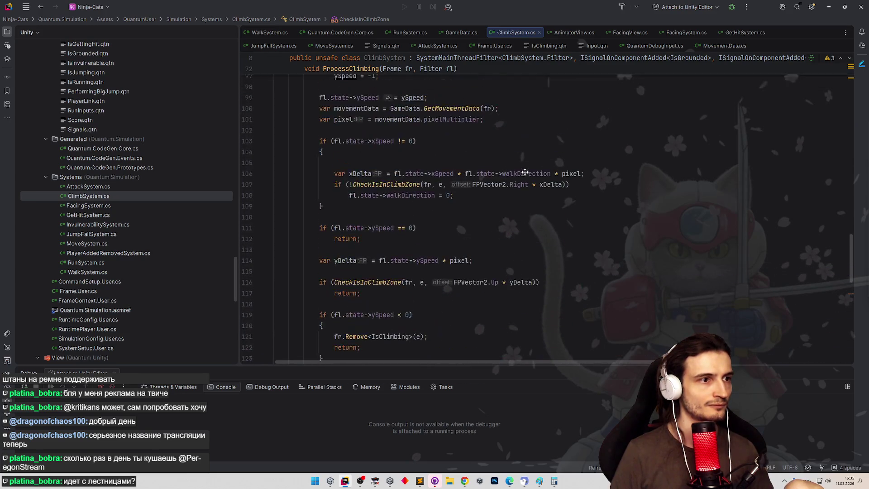
{"action": "left_click", "coordinate": [832, 12]}
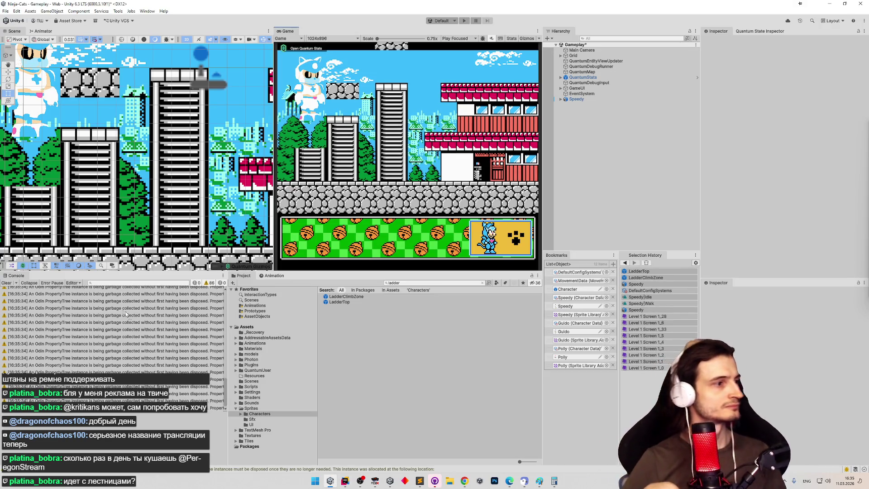
{"action": "left_click", "coordinate": [5, 284]}
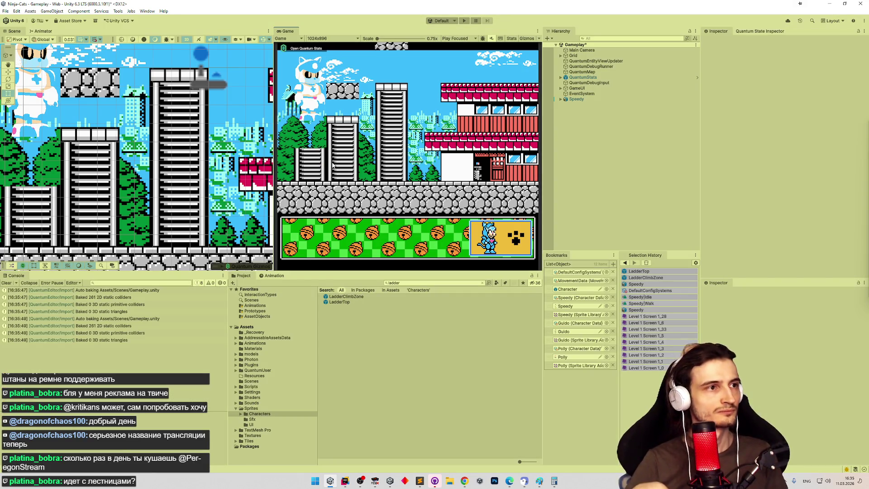
Enter Play mode and climb the cat up and down the tall building's ladder
{"action": "key", "text": "ctrl+p"}
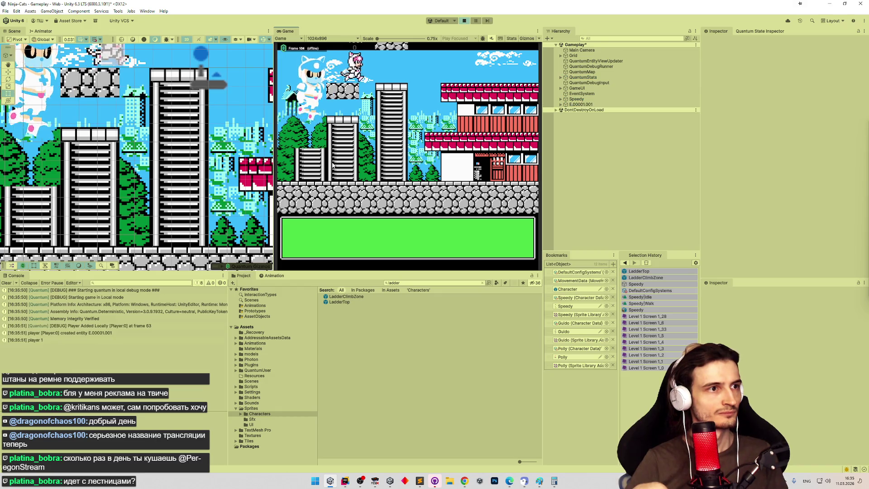
{"action": "key", "text": "Up"}
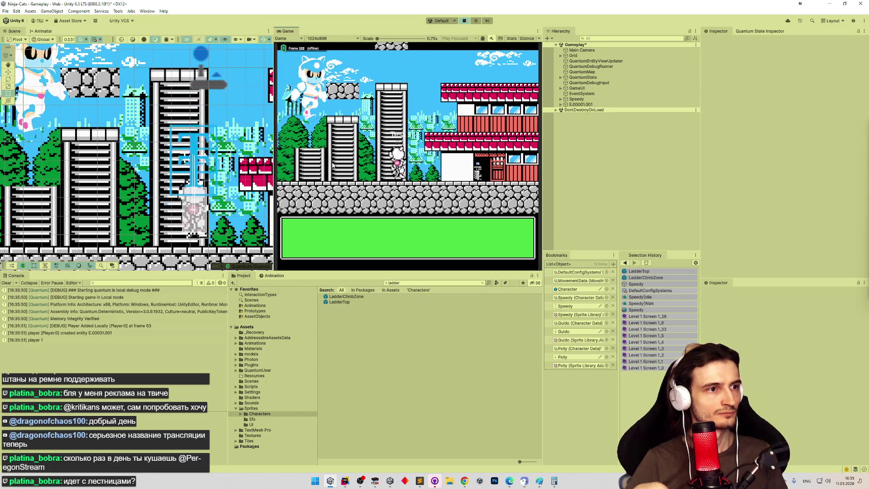
{"action": "key", "text": "Down"}
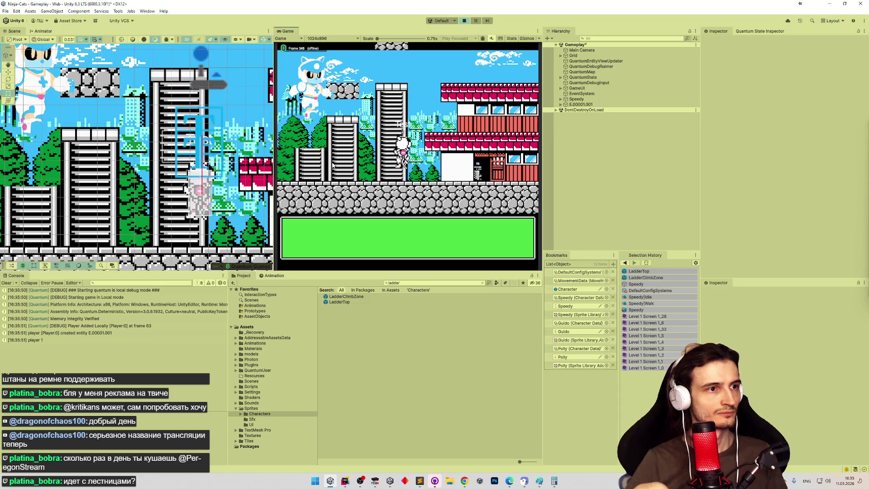
{"action": "key", "text": "Down"}
{"action": "key", "text": "Left"}
{"action": "key", "text": "Up"}
{"action": "key", "text": "Down"}
{"action": "key", "text": "Left"}
Climb the middle building's ladder into the next screen, stop Play mode, and select LadderTop
{"action": "key", "text": "Up"}
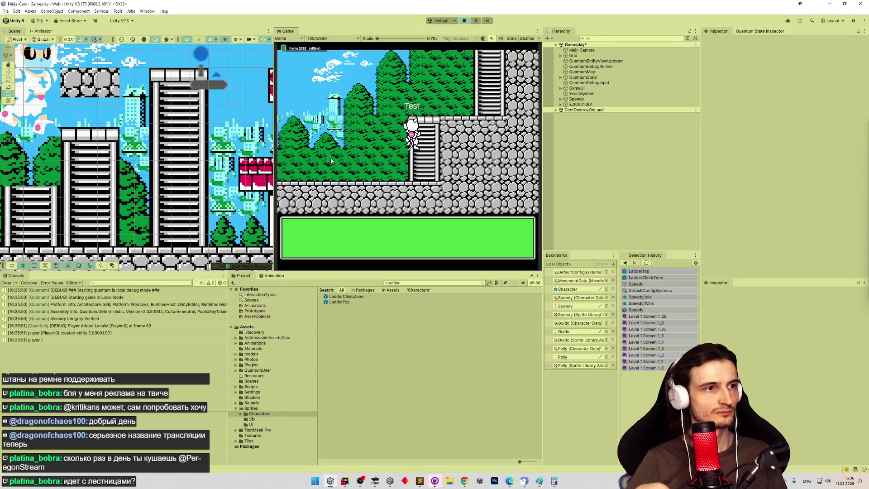
{"action": "key", "text": "Right"}
{"action": "key", "text": "Up"}
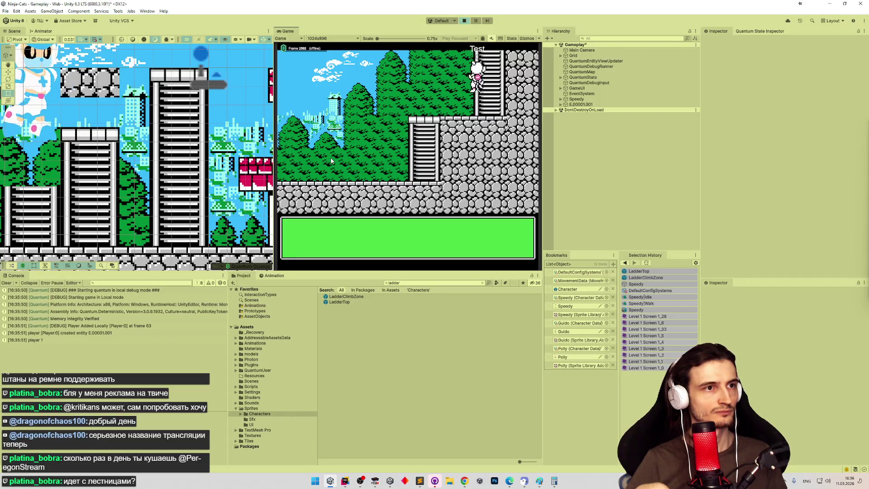
{"action": "key", "text": "Up"}
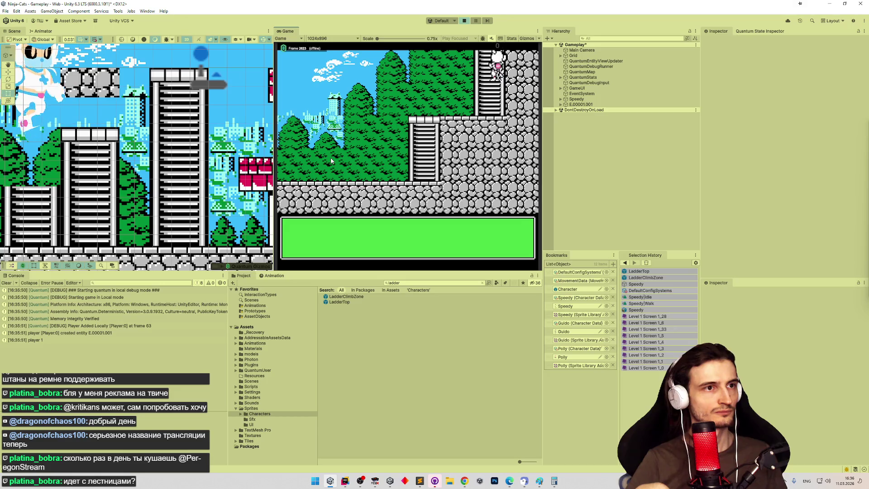
{"action": "key", "text": "Left"}
{"action": "key", "text": "Up"}
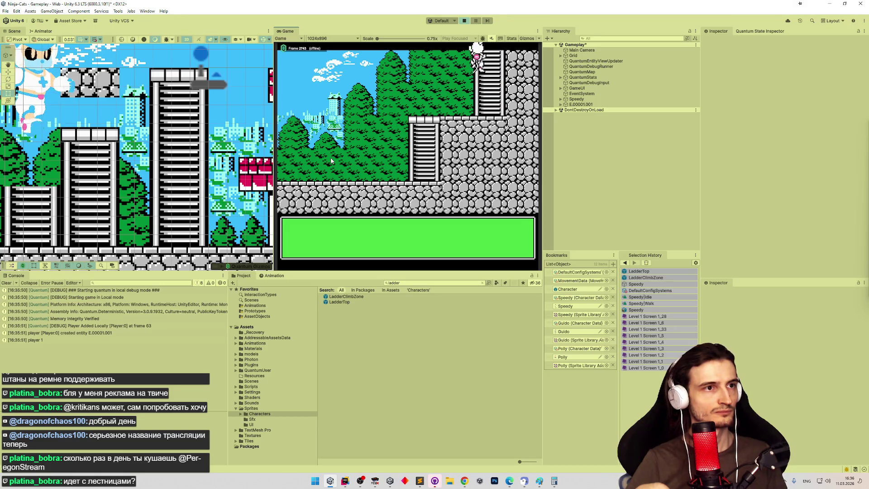
{"action": "key", "text": "ctrl+p"}
{"action": "left_click", "coordinate": [367, 302]}
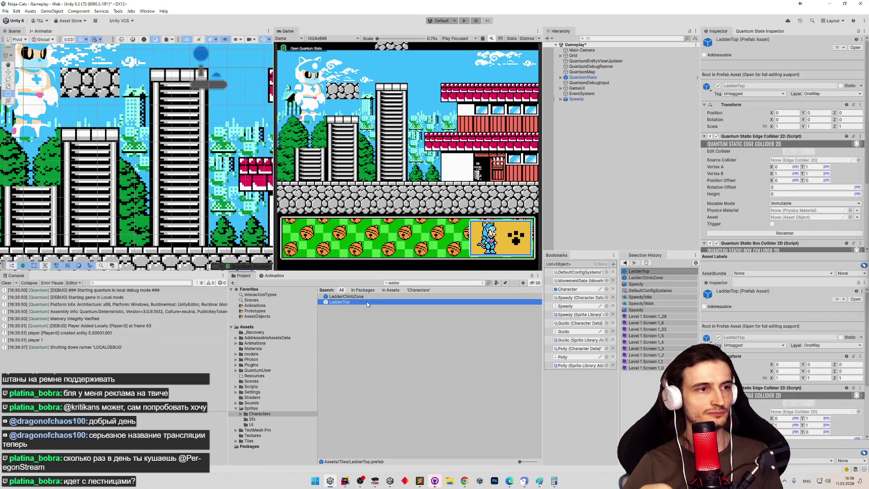
Set the LadderTop prefab's Box Collider Size X to 0.8
{"action": "double_click", "coordinate": [367, 302]}
{"action": "left_click", "coordinate": [784, 229]}
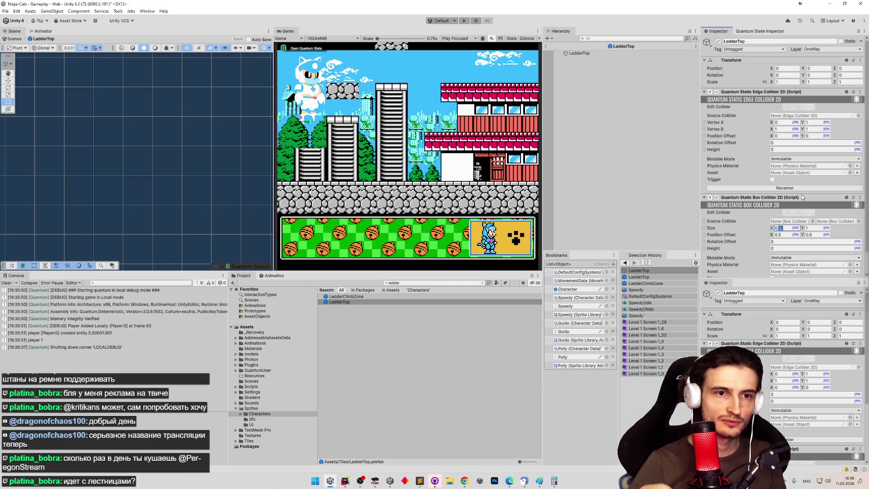
{"action": "type", "text": "0.8"}
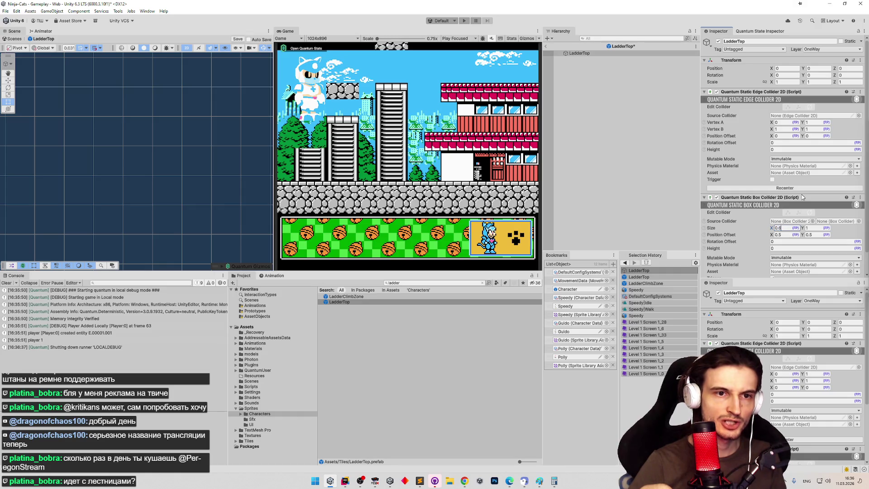
Set the LadderClimbZone prefab's Box Collider Size X to 0.8 and save
{"action": "double_click", "coordinate": [392, 297]}
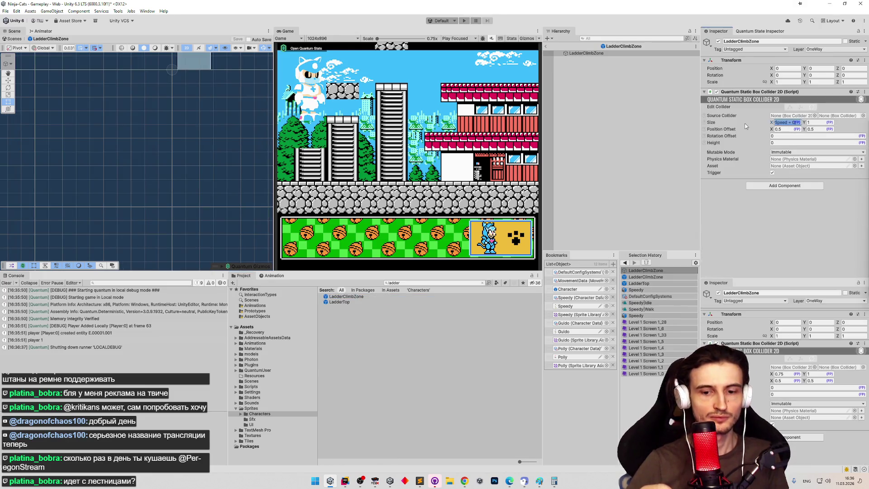
{"action": "type", "text": "0.8"}
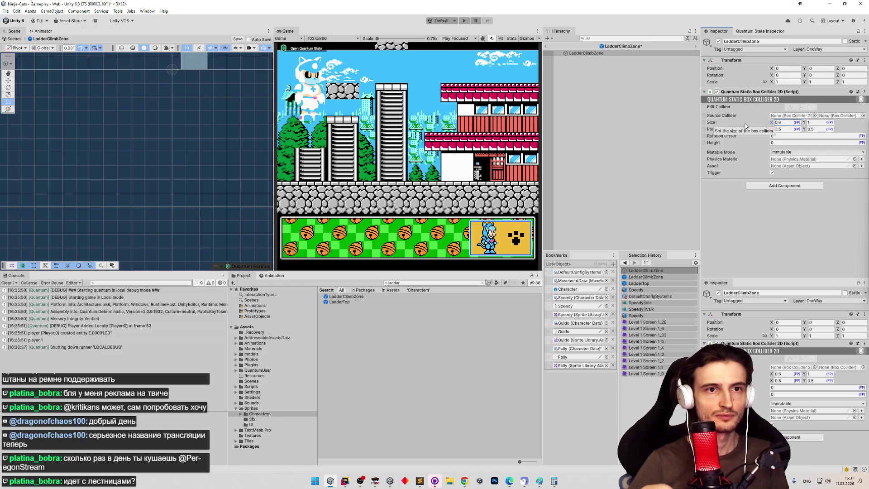
{"action": "key", "text": "ctrl+s"}
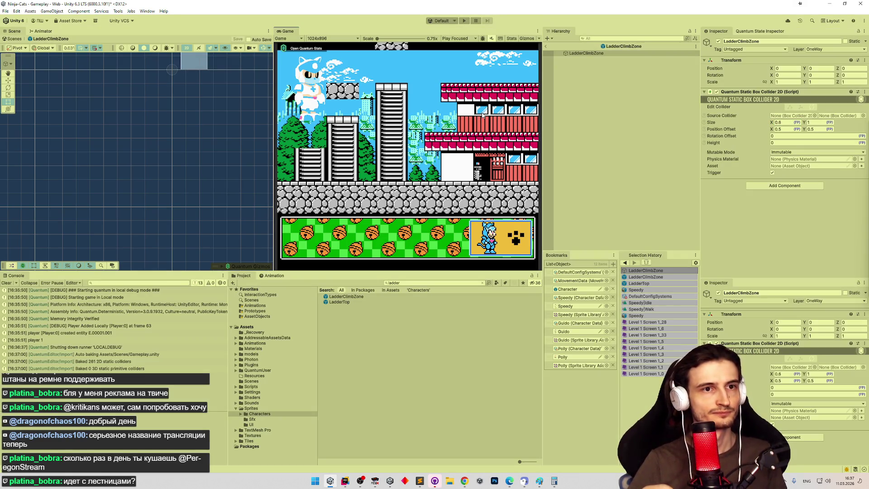
{"action": "key", "text": "ctrl+p"}
Run a quick ladder test, restart Play mode, and climb the cat up the ladder
{"action": "key", "text": "Right"}
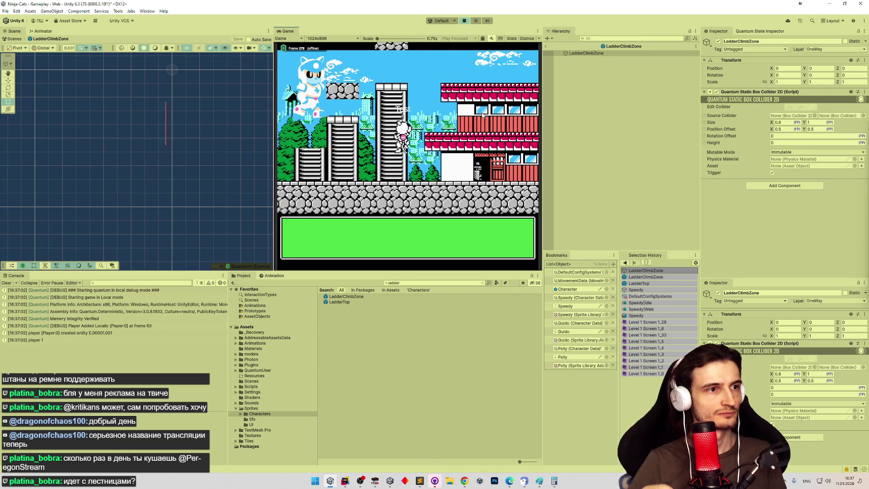
{"action": "key", "text": "Left"}
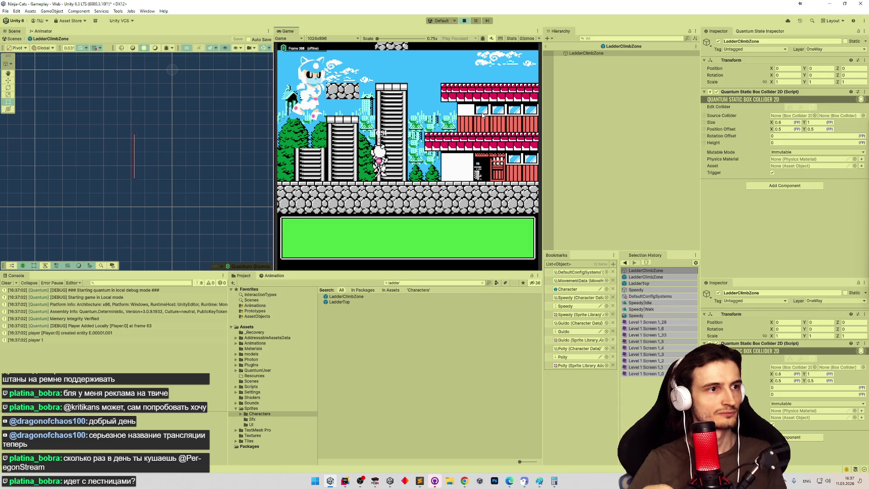
{"action": "key", "text": "ctrl+p"}
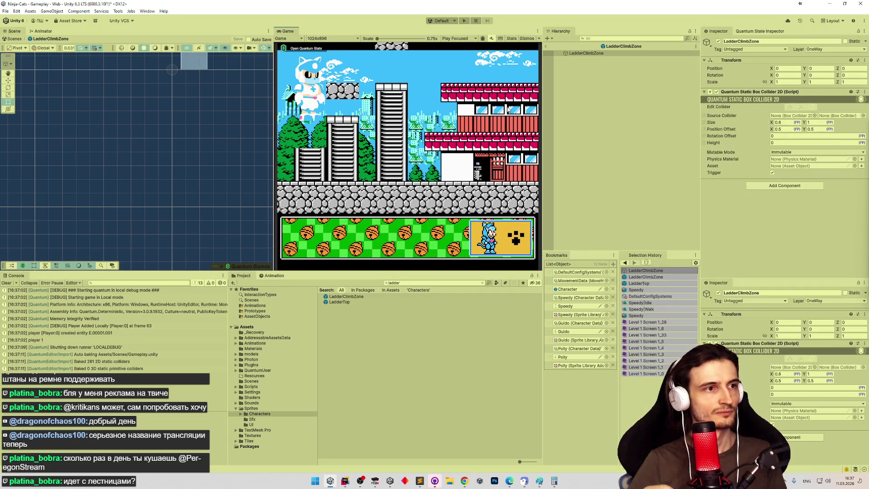
{"action": "key", "text": "ctrl+p"}
{"action": "key", "text": "Right"}
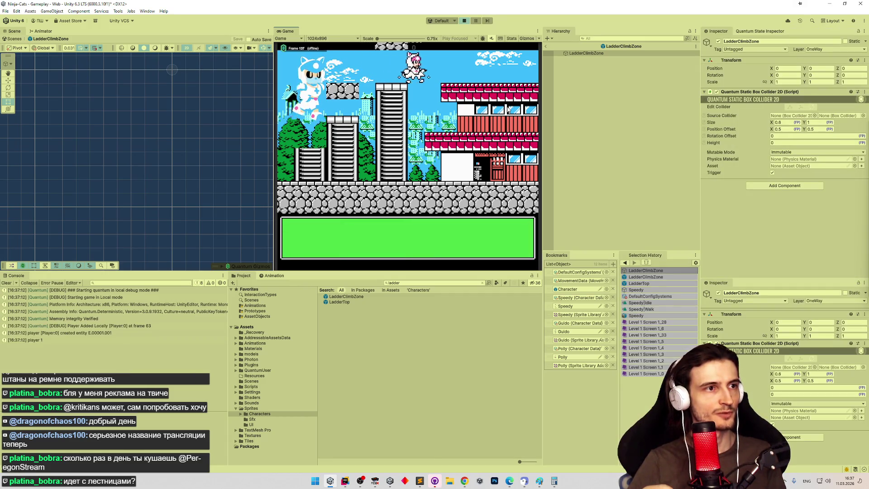
{"action": "key", "text": "Left"}
{"action": "key", "text": "Up"}
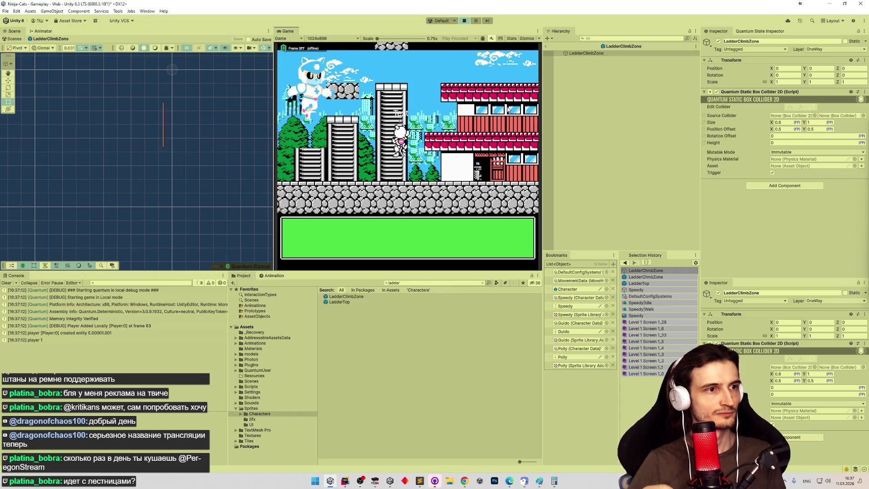
{"action": "key", "text": "Up"}
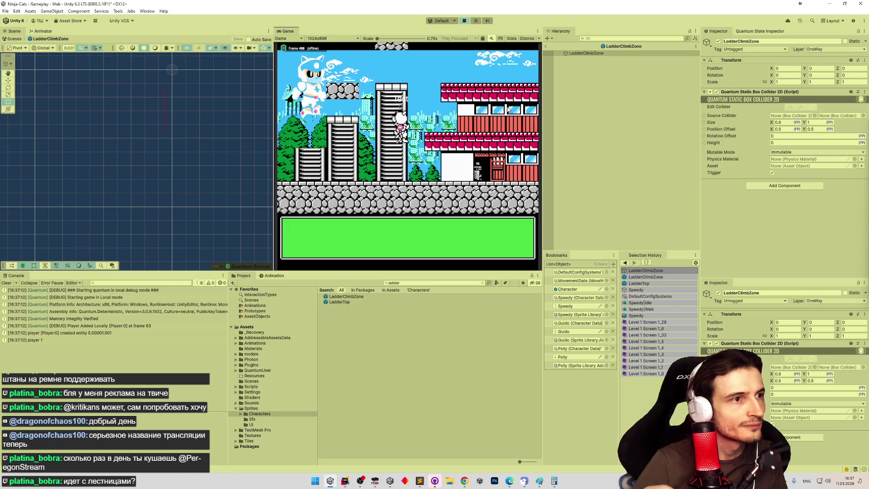
{"action": "key", "text": "Up"}
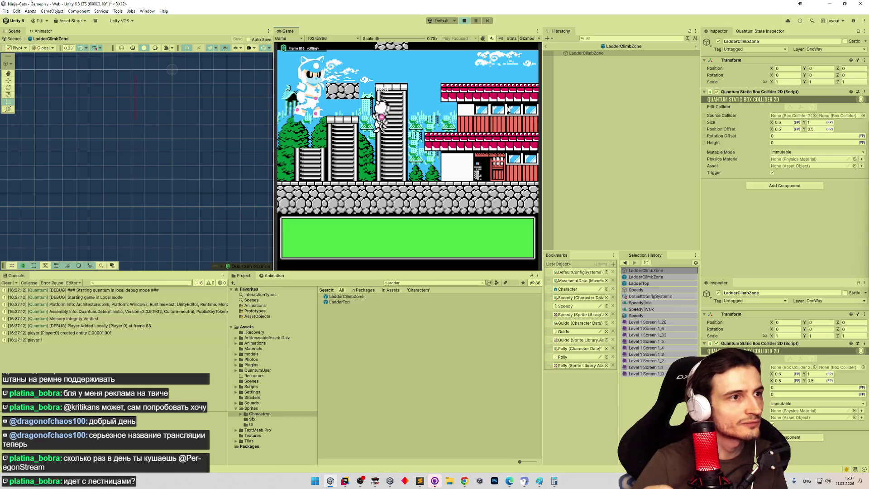
Step off the ladder top, climb down, and move on and off the ladder repeatedly
{"action": "key", "text": "Right"}
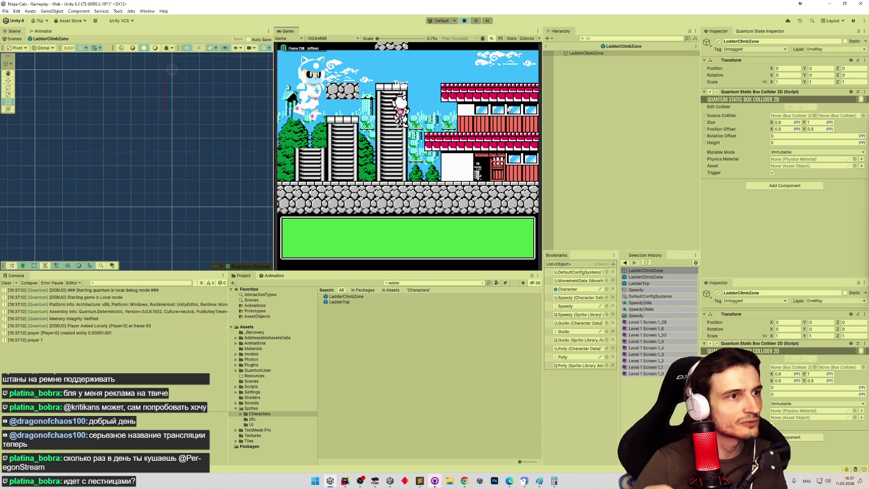
{"action": "key", "text": "Down"}
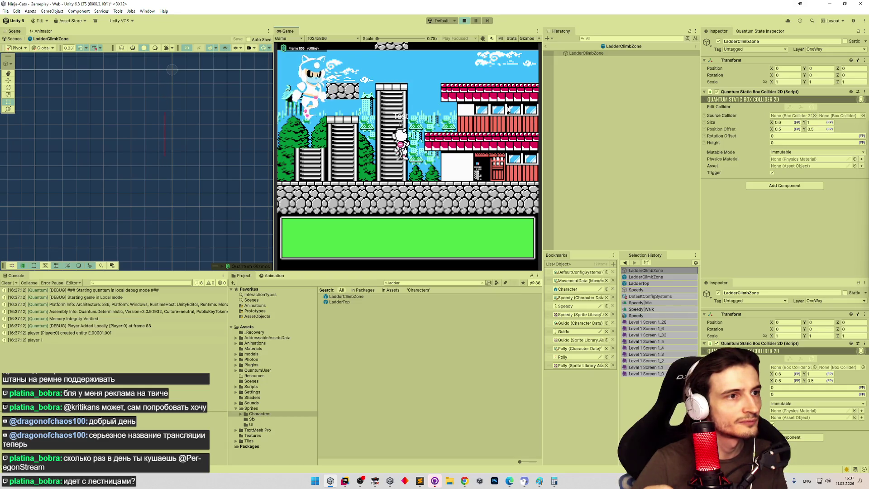
{"action": "key", "text": "Left"}
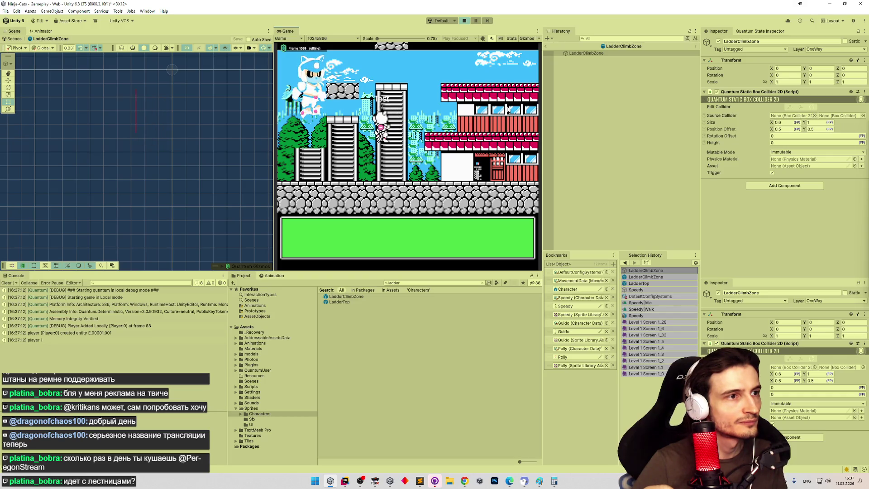
{"action": "key", "text": "Right"}
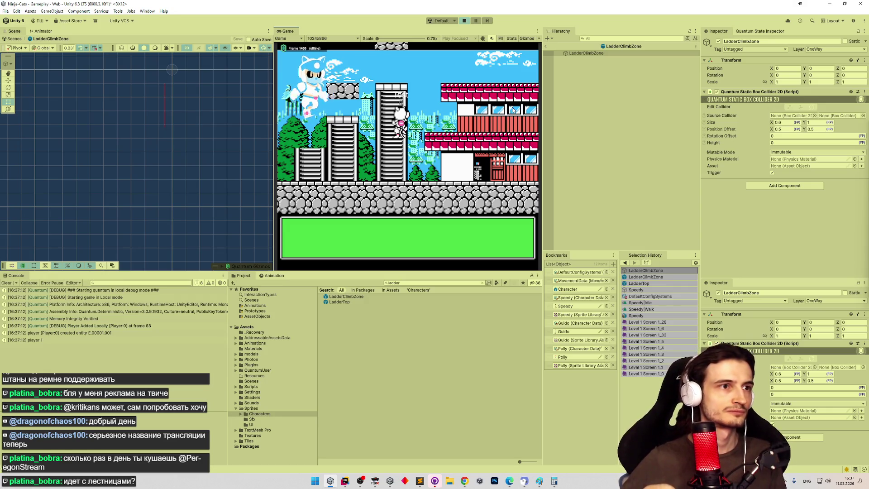
{"action": "key", "text": "Left"}
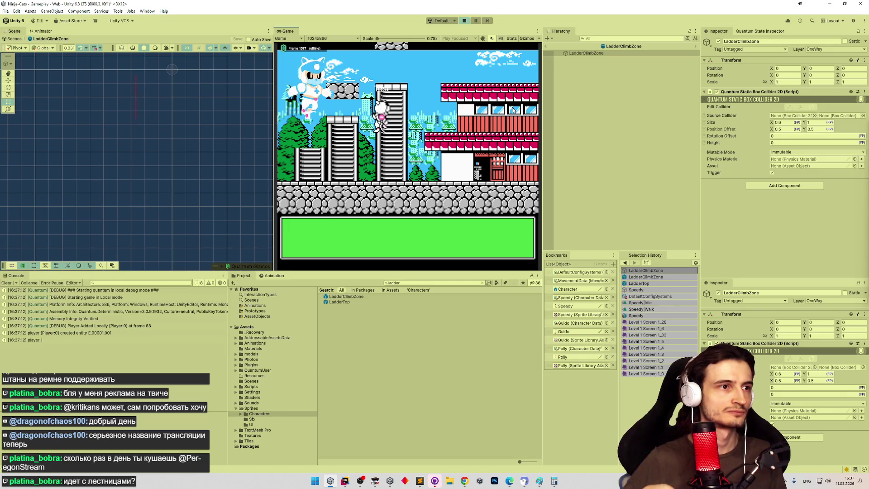
{"action": "key", "text": "Right"}
{"action": "key", "text": "Down"}
{"action": "key", "text": "Left"}
{"action": "key", "text": "Up"}
{"action": "key", "text": "Down"}
Repeat short climbs up and down the ladder, then stop Play mode
{"action": "key", "text": "Right"}
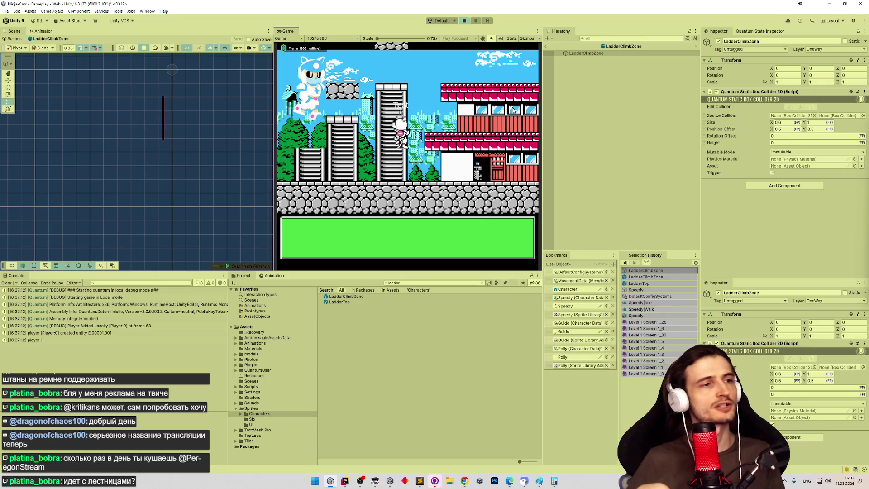
{"action": "key", "text": "Left"}
{"action": "key", "text": "Up"}
{"action": "key", "text": "Down"}
{"action": "key", "text": "Right"}
{"action": "key", "text": "Up"}
{"action": "key", "text": "Down"}
{"action": "key", "text": "Up"}
{"action": "key", "text": "Down"}
{"action": "key", "text": "Left"}
{"action": "key", "text": "Up"}
{"action": "key", "text": "Down"}
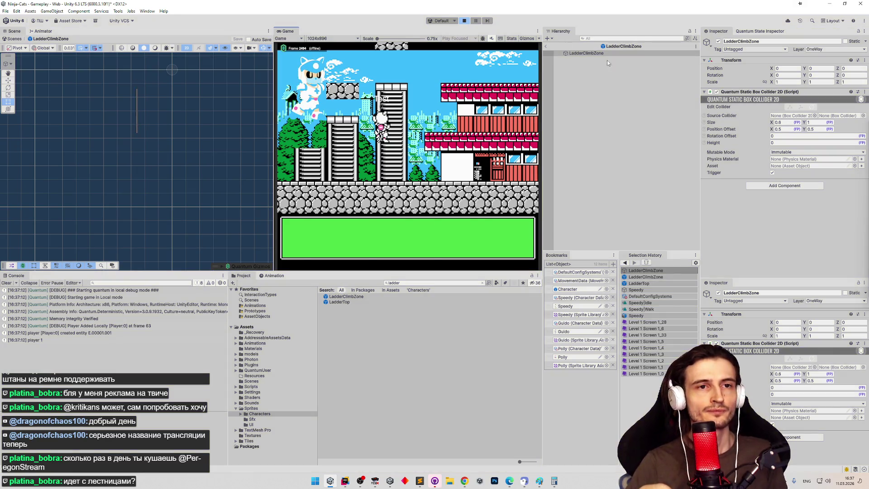
{"action": "key", "text": "ctrl+p"}
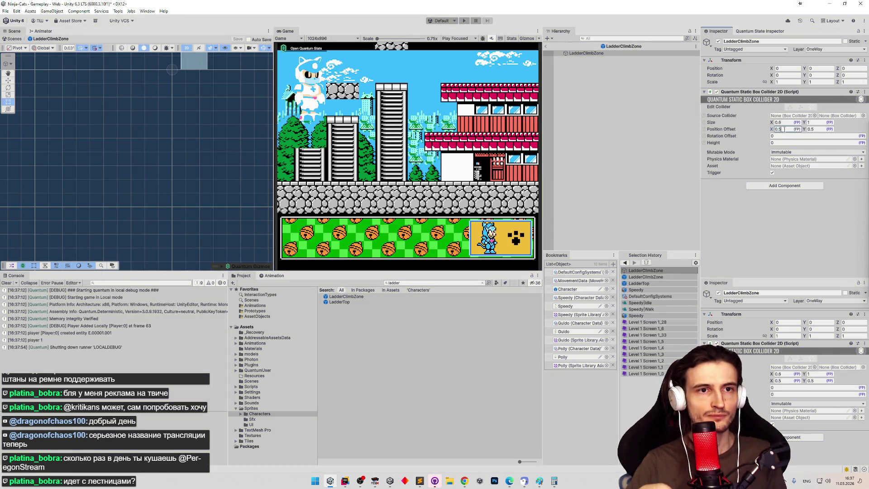
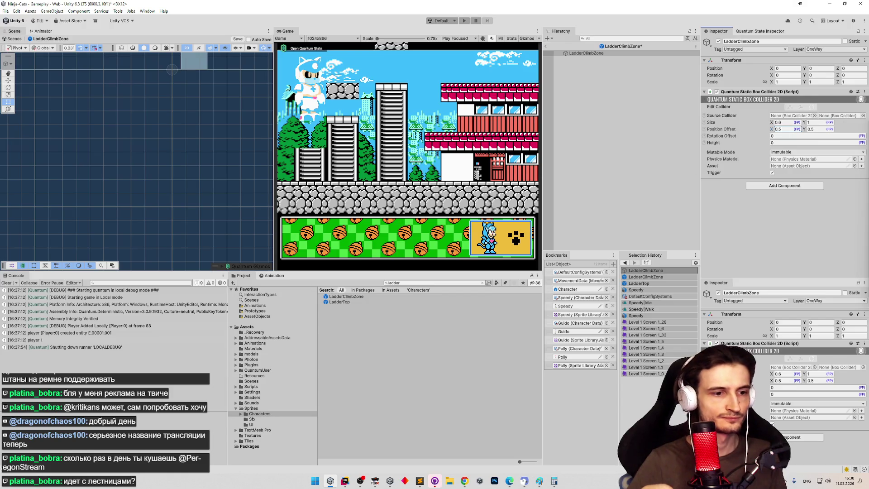
Divide 0,03125 by 2 in Windows Calculator to get 0.015625
{"action": "left_click", "coordinate": [554, 480]}
{"action": "type", "text": "0,031"}
{"action": "type", "text": "25/2"}
{"action": "key", "text": "Return"}
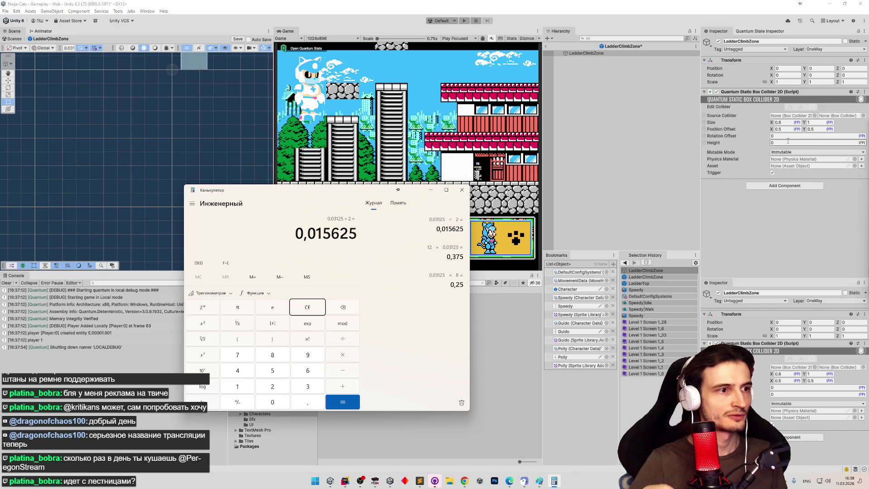
Select the 0.015625 result digits, then save the LadderClimbZone prefab in Unity
{"action": "left_click_drag", "start_coordinate": [310, 231], "coordinate": [374, 231]}
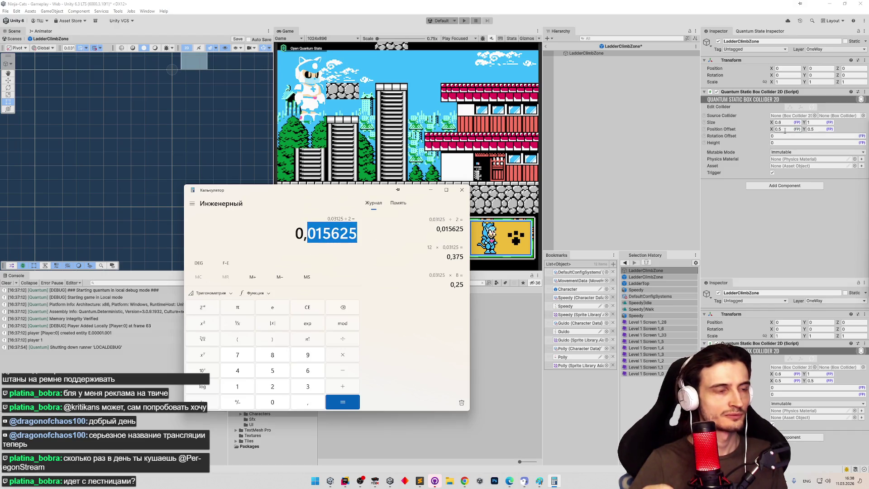
{"action": "left_click", "coordinate": [629, 127]}
{"action": "key", "text": "ctrl+s"}
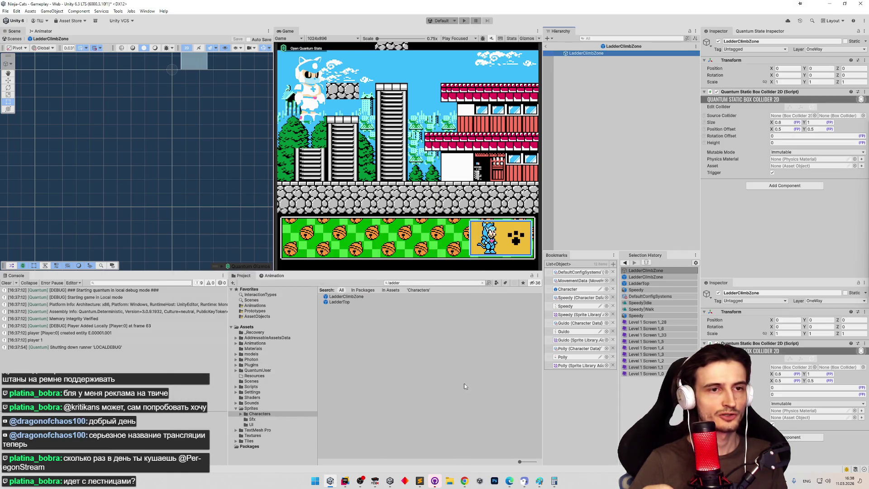
Review the ladder-climbing code and the pixel-art reference image
{"action": "left_click", "coordinate": [421, 482]}
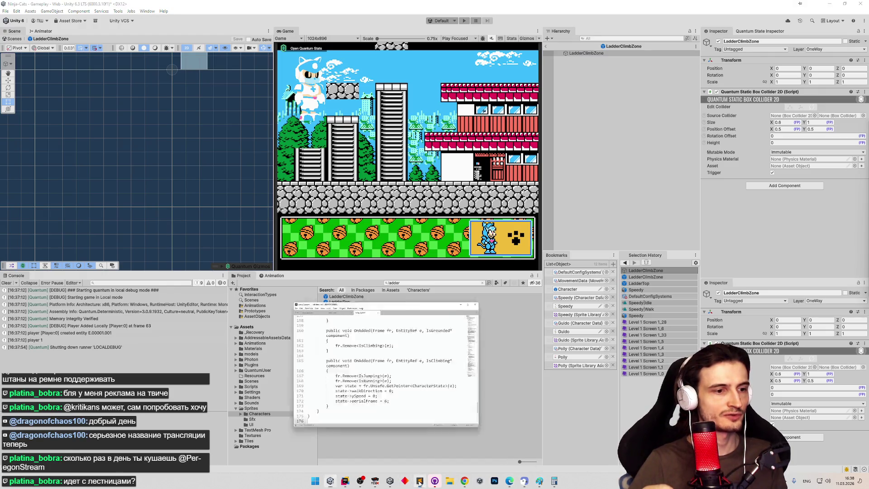
{"action": "left_click", "coordinate": [540, 476]}
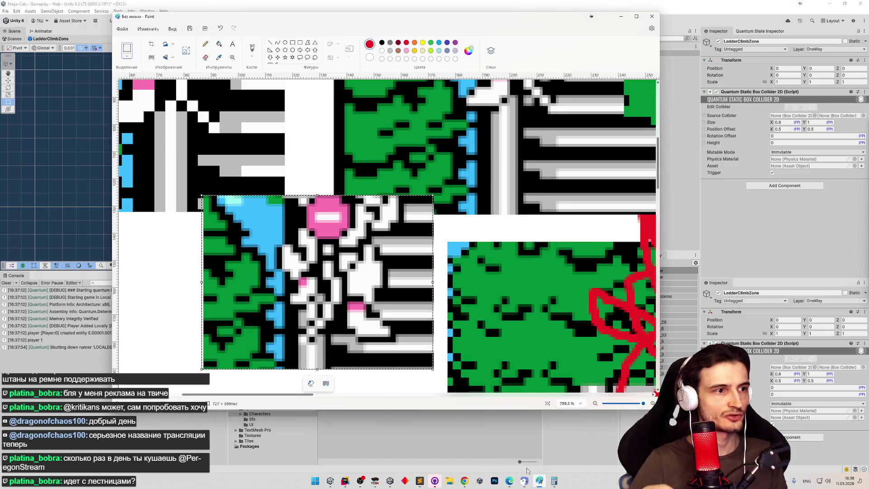
{"action": "left_click", "coordinate": [540, 481]}
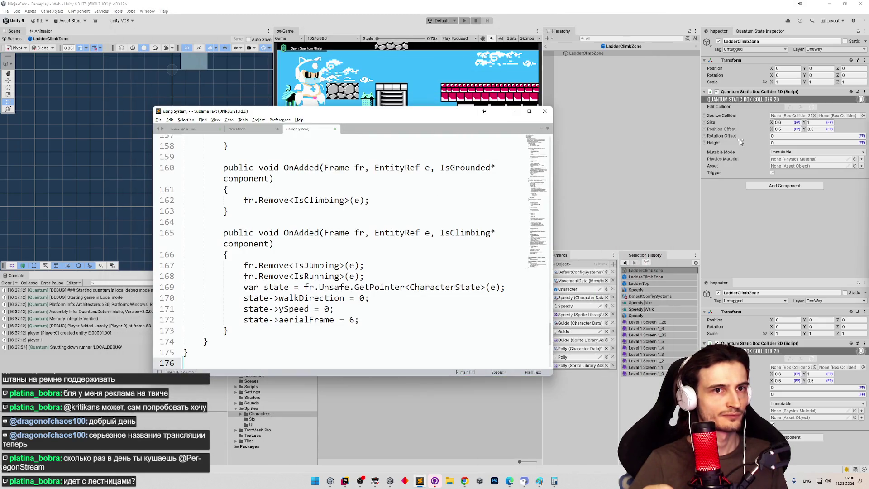
Set the box collider's Position Offset X to 0.53, save, and run the game
{"action": "left_click_drag", "start_coordinate": [773, 130], "coordinate": [775, 130]}
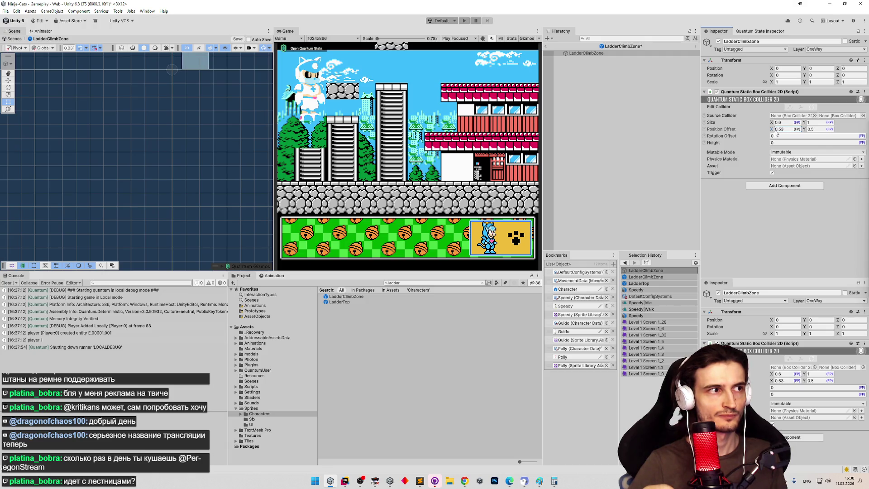
{"action": "key", "text": "ctrl+s"}
{"action": "key", "text": "ctrl+p"}
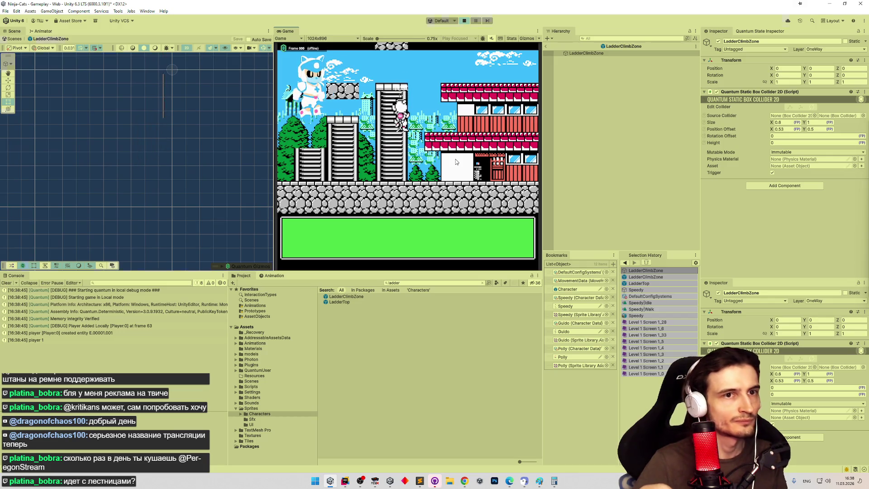
Playtest the cat climbing up and stepping left off the ladder, then reopen LadderClimbZone
{"action": "key", "text": "ctrl+p"}
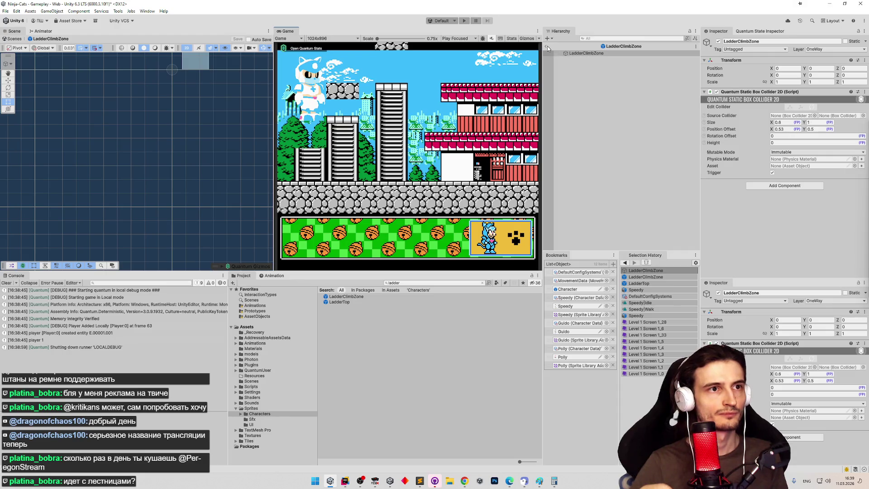
{"action": "left_click", "coordinate": [548, 47]}
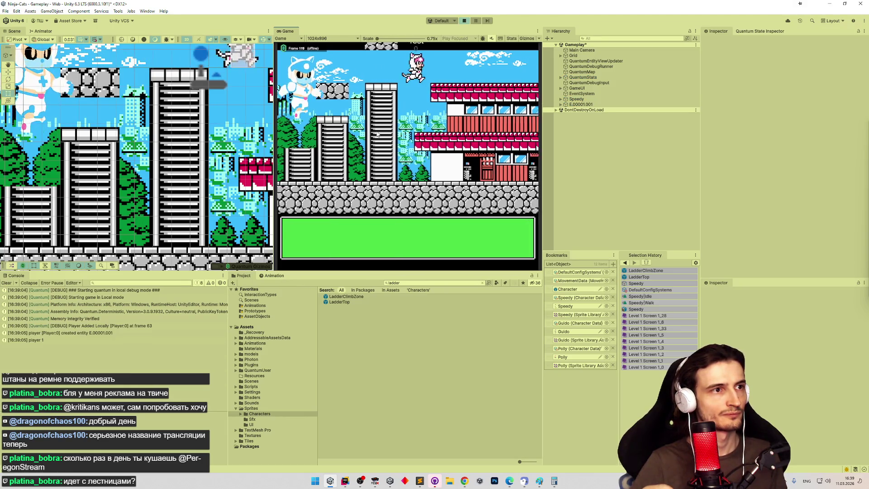
{"action": "key", "text": "Up"}
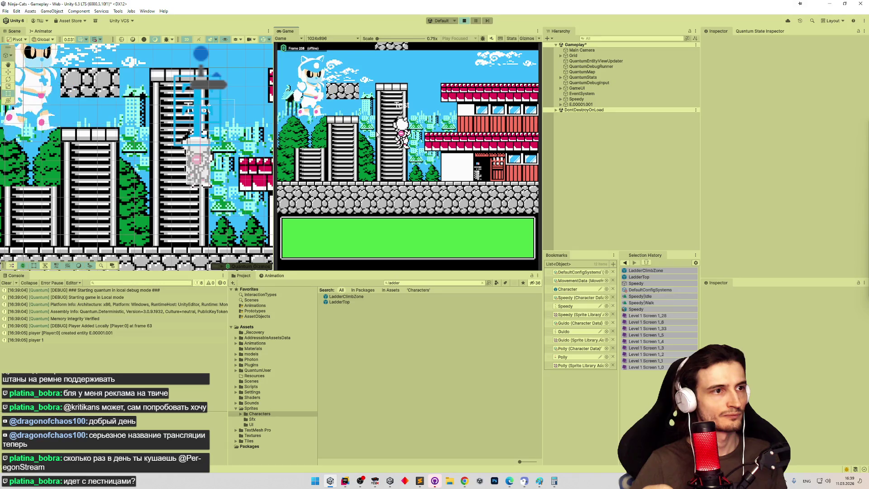
{"action": "key", "text": "Left"}
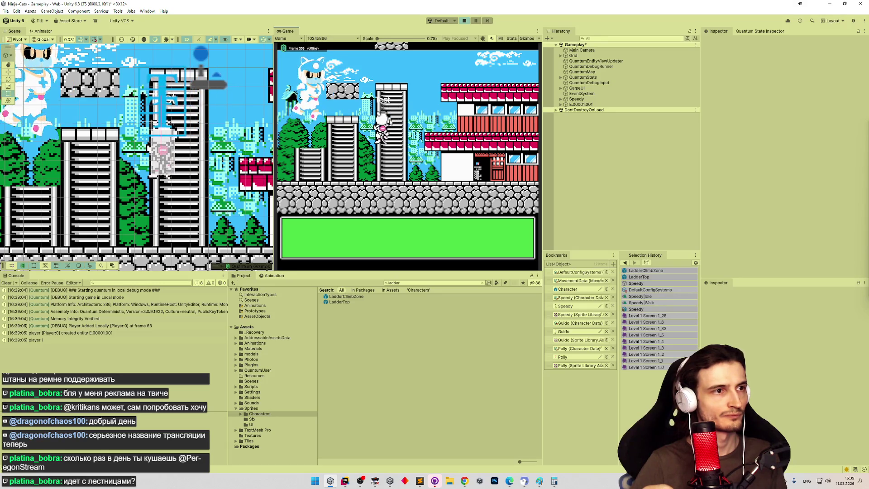
{"action": "key", "text": "ctrl+p"}
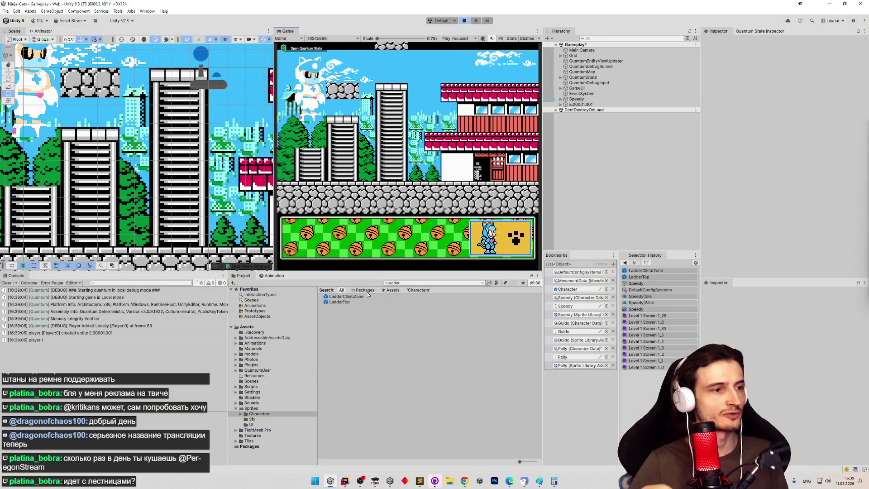
{"action": "double_click", "coordinate": [362, 297]}
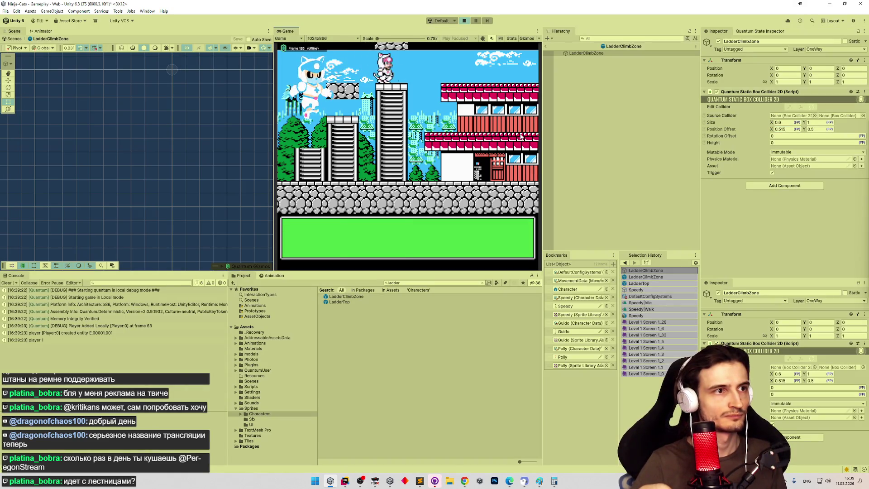
Finish the test run, return to the Gameplay scene and save it with the 0.515 offset
{"action": "key", "text": "Left"}
{"action": "key", "text": "Up"}
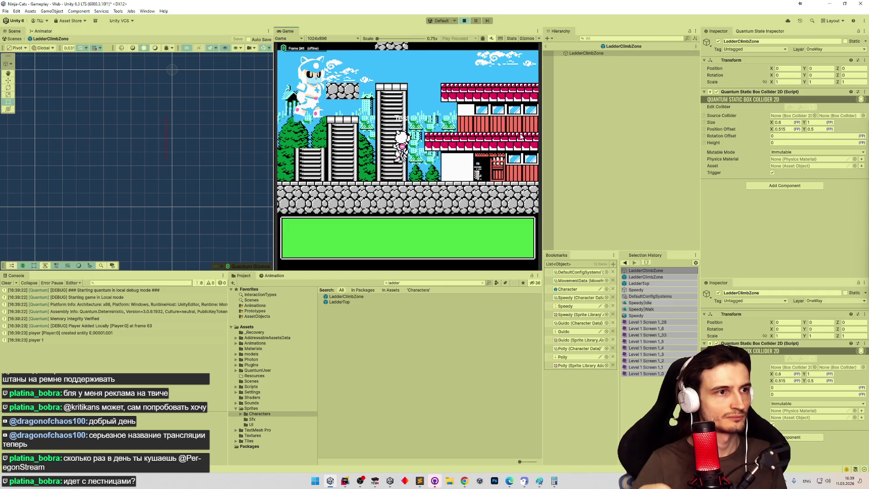
{"action": "key", "text": "Left"}
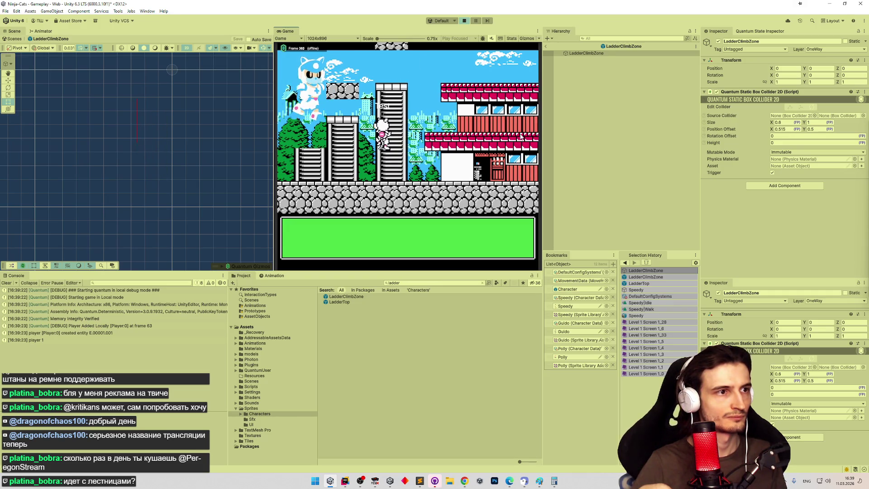
{"action": "key", "text": "ctrl+p"}
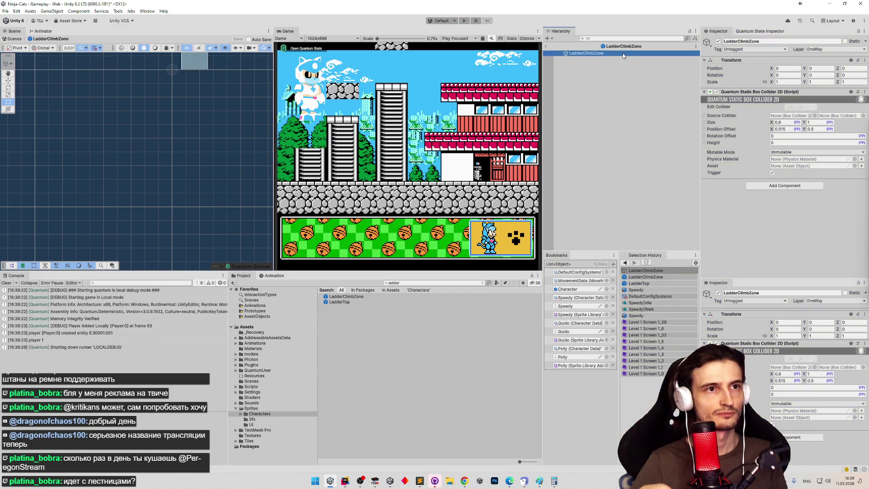
{"action": "left_click", "coordinate": [547, 48]}
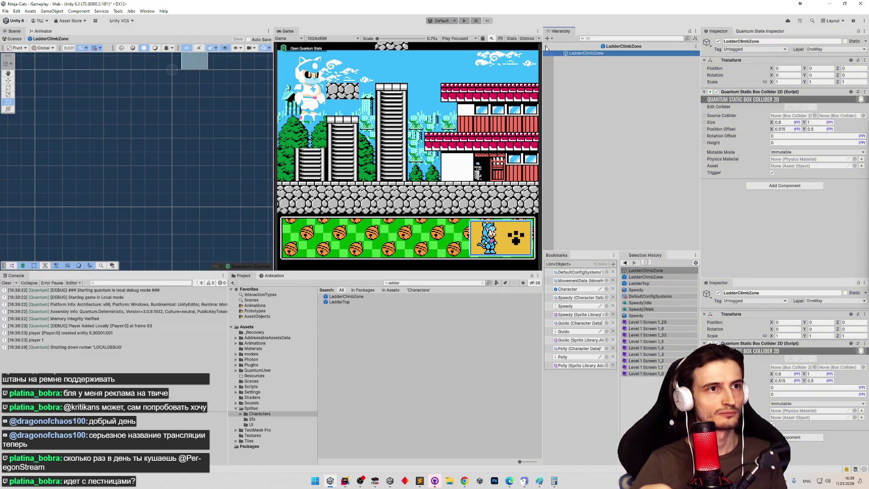
{"action": "key", "text": "ctrl+s"}
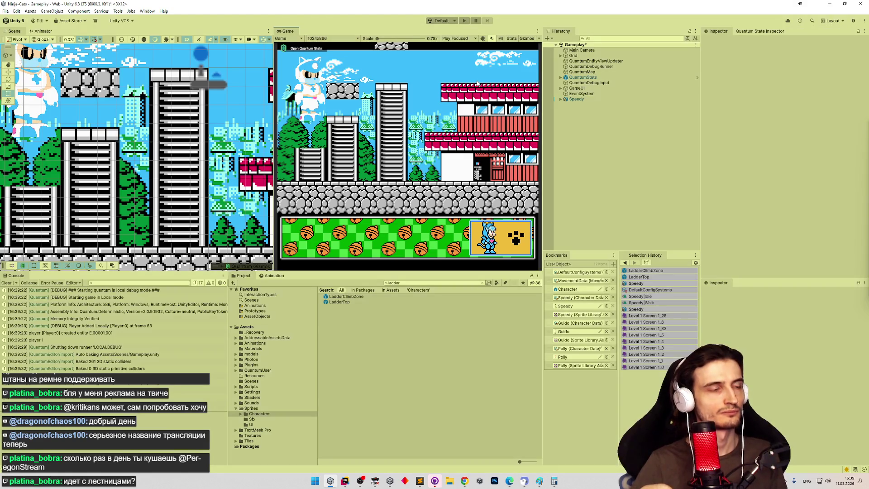
Playtest climbing up the ladder, down and left, then back up near the building top
{"action": "key", "text": "ctrl+p"}
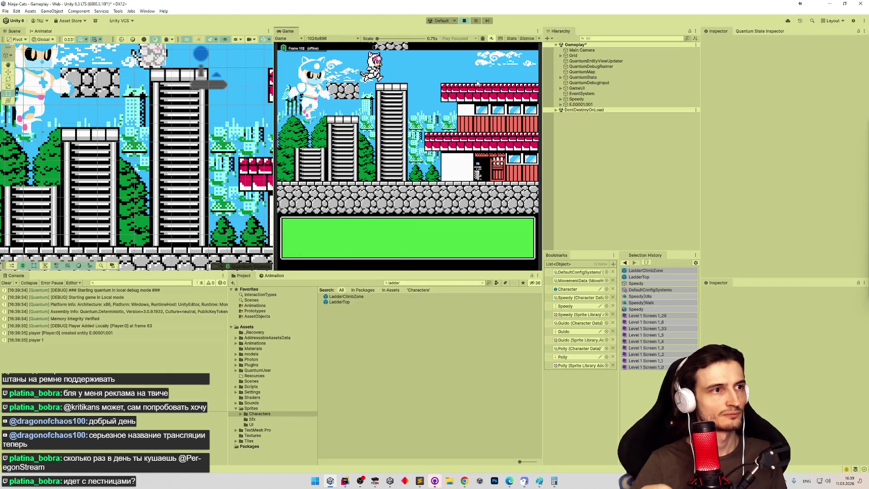
{"action": "key", "text": "Up"}
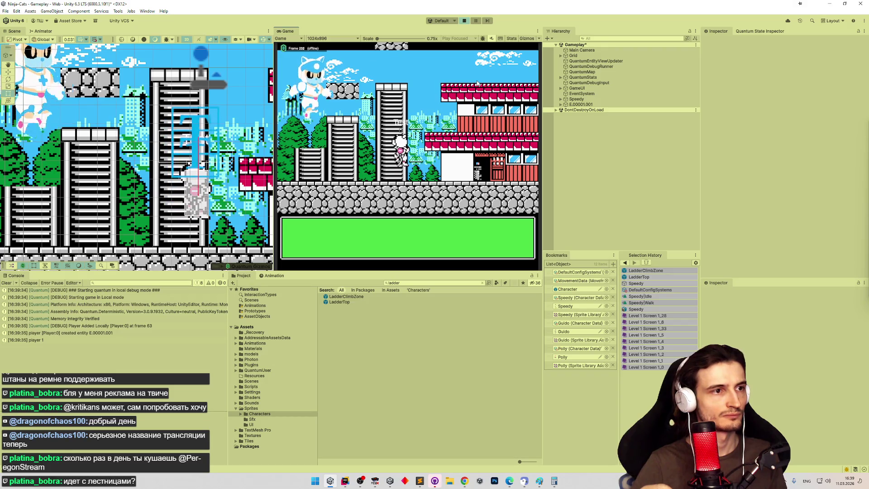
{"action": "key", "text": "Up"}
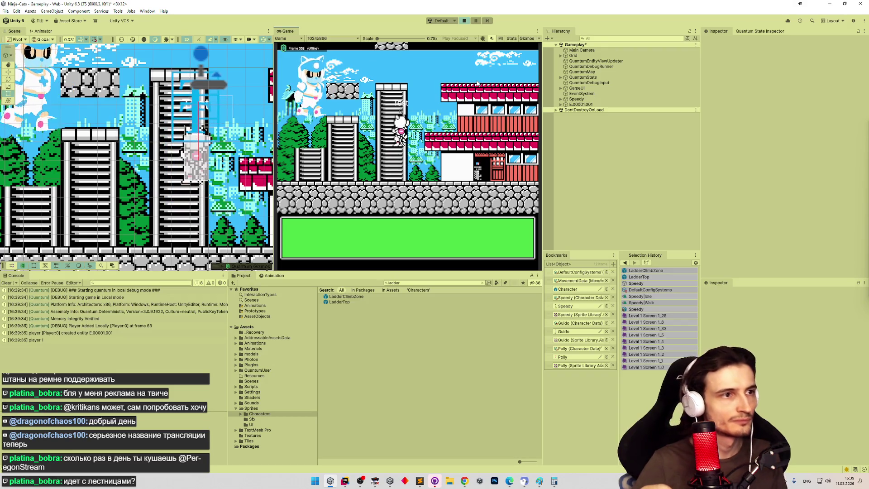
{"action": "key", "text": "Up"}
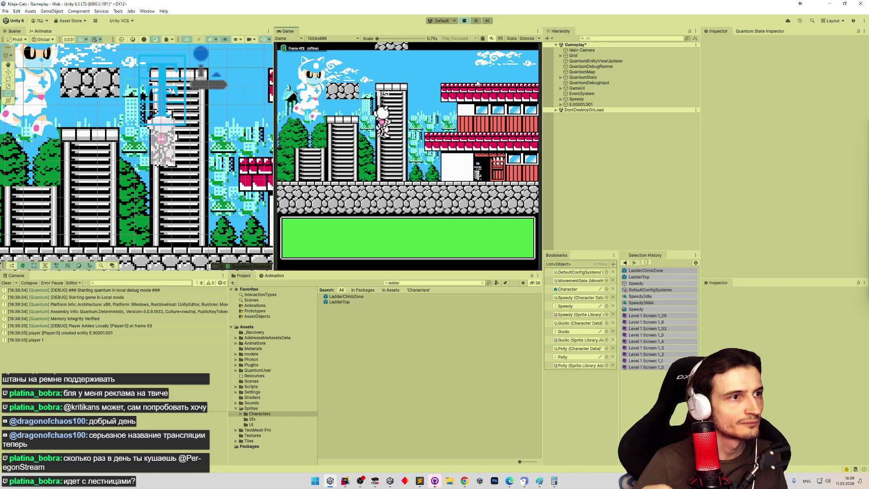
{"action": "key", "text": "Up"}
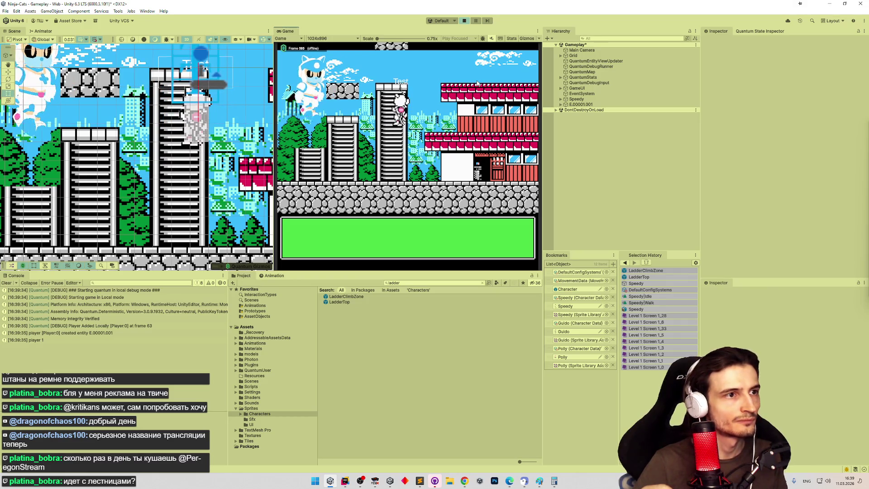
{"action": "key", "text": "Down"}
{"action": "key", "text": "Left"}
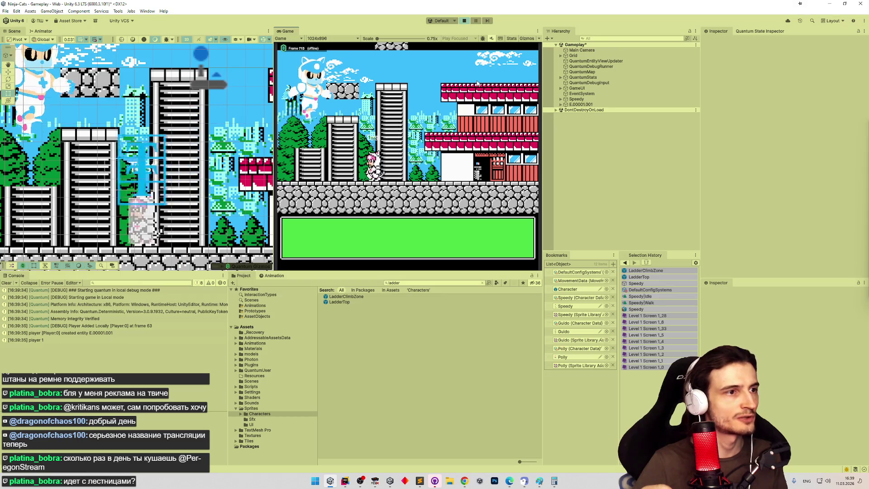
{"action": "key", "text": "Up"}
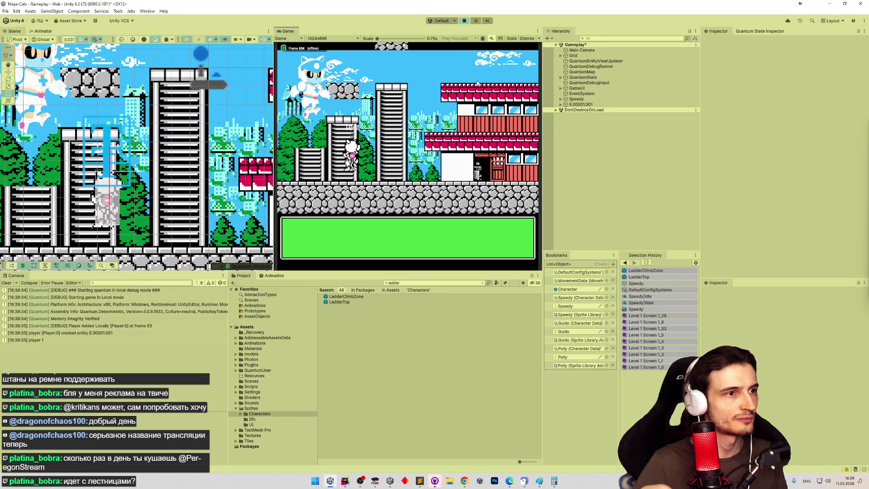
{"action": "key", "text": "Up"}
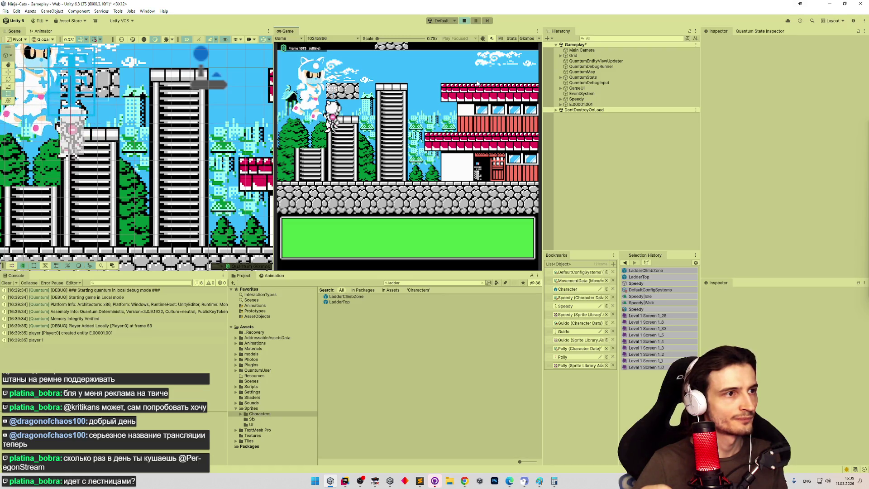
Test walking off and back onto the ladder, stop the game, and reopen LadderClimbZone
{"action": "key", "text": "Down"}
{"action": "key", "text": "Left"}
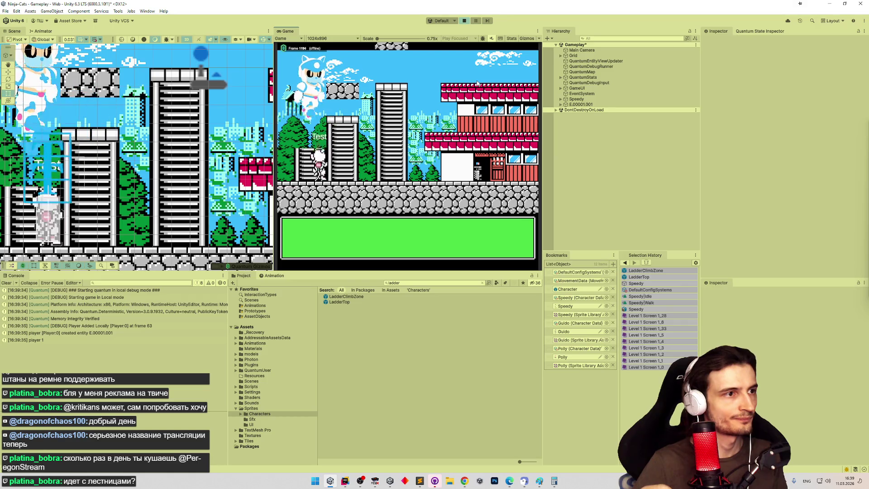
{"action": "key", "text": "Down"}
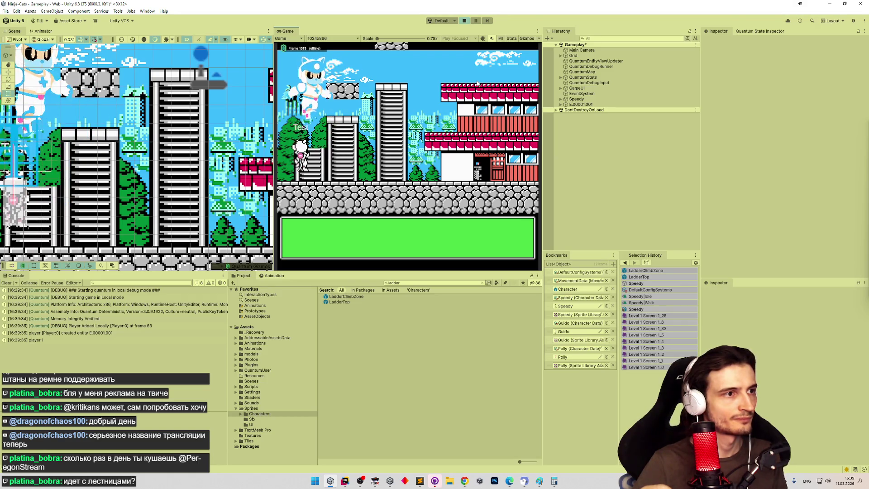
{"action": "key", "text": "Right"}
{"action": "key", "text": "Up"}
{"action": "key", "text": "Down"}
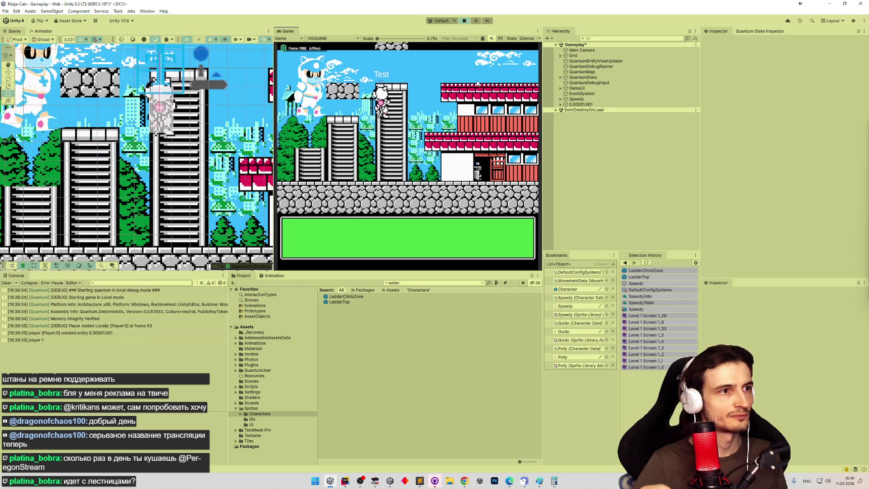
{"action": "key", "text": "Left"}
{"action": "key", "text": "ctrl+p"}
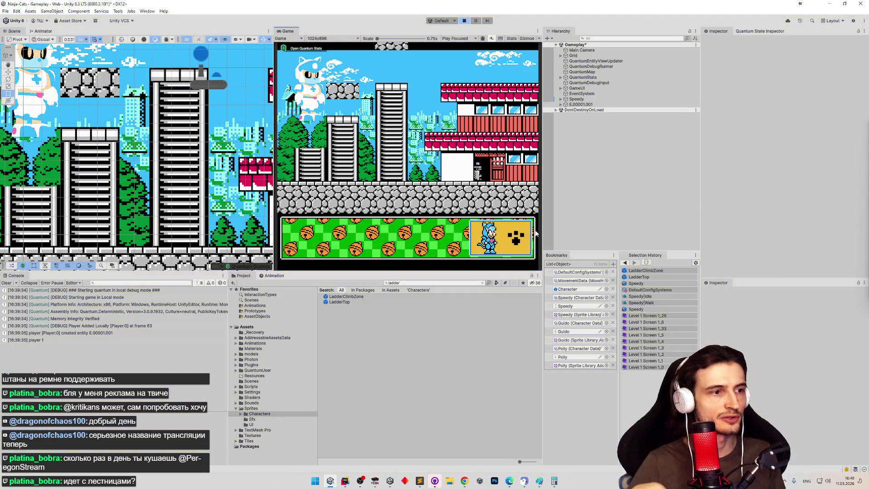
{"action": "double_click", "coordinate": [354, 297]}
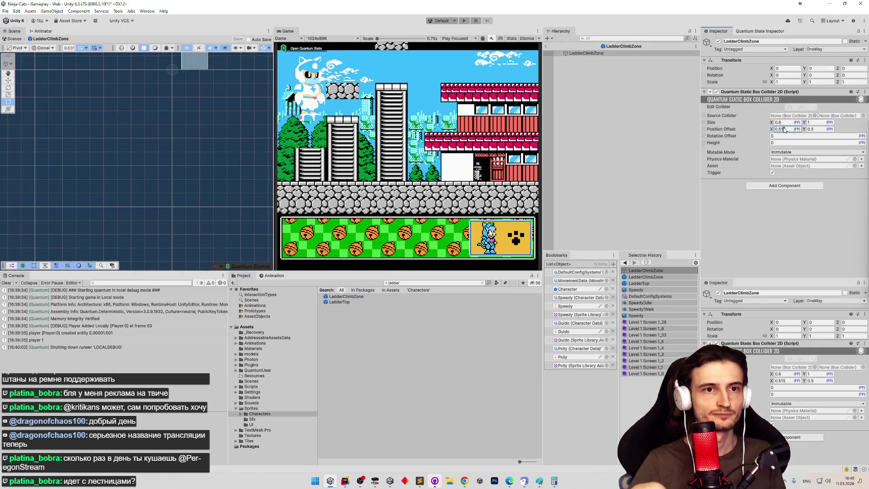
Reset the collider's Position Offset X to 0.5 and playtest climbing down and up the ladder
{"action": "key", "text": "BackSpace"}
{"action": "type", "text": "2"}
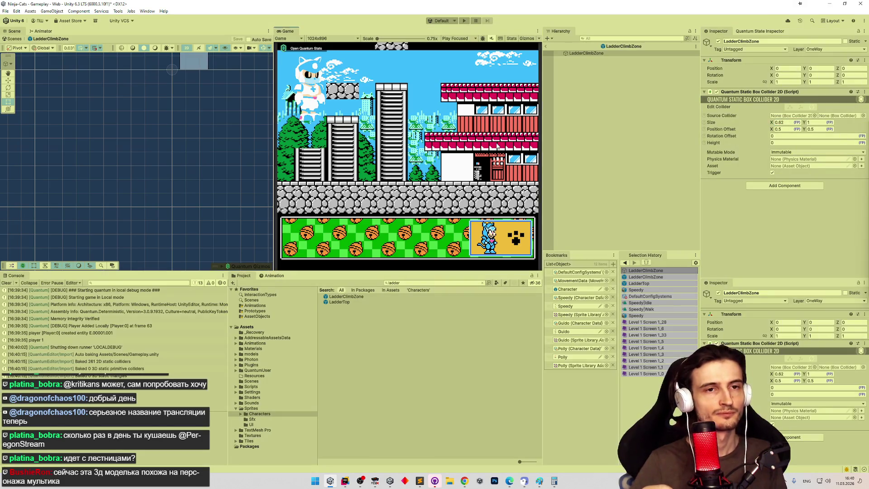
{"action": "key", "text": "Right"}
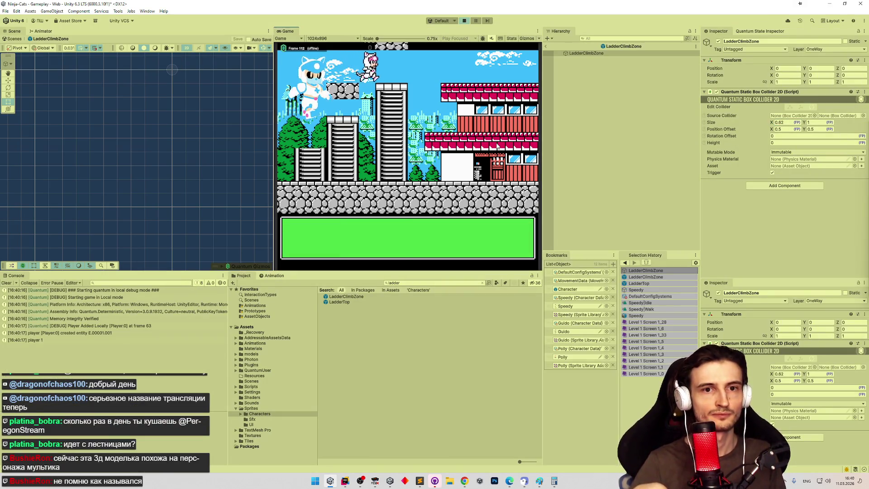
{"action": "key", "text": "Left"}
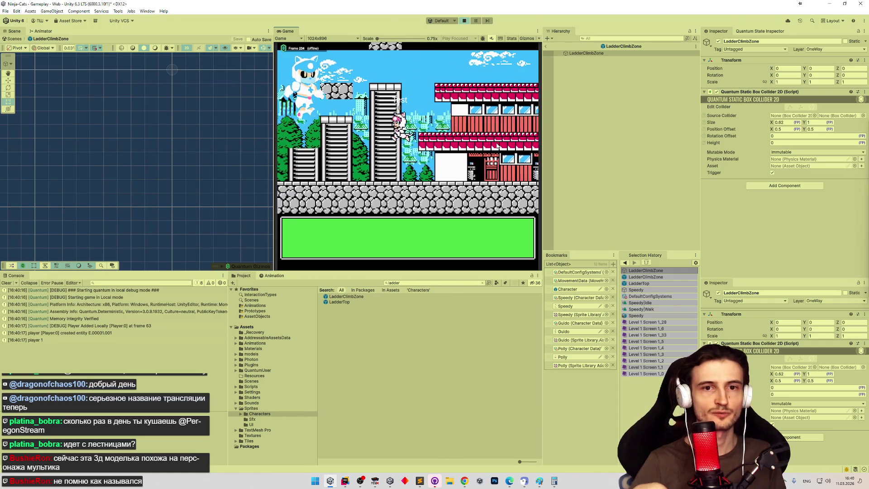
{"action": "key", "text": "Up"}
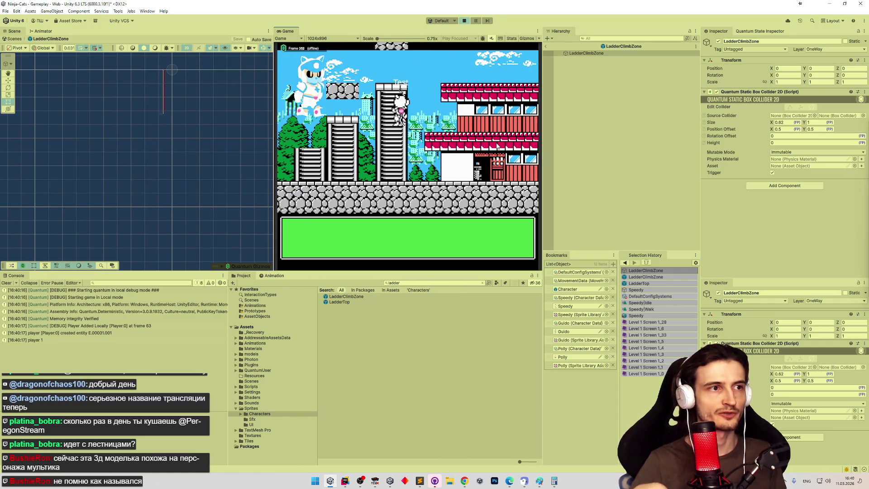
{"action": "key", "text": "Down"}
{"action": "key", "text": "Up"}
{"action": "key", "text": "Down"}
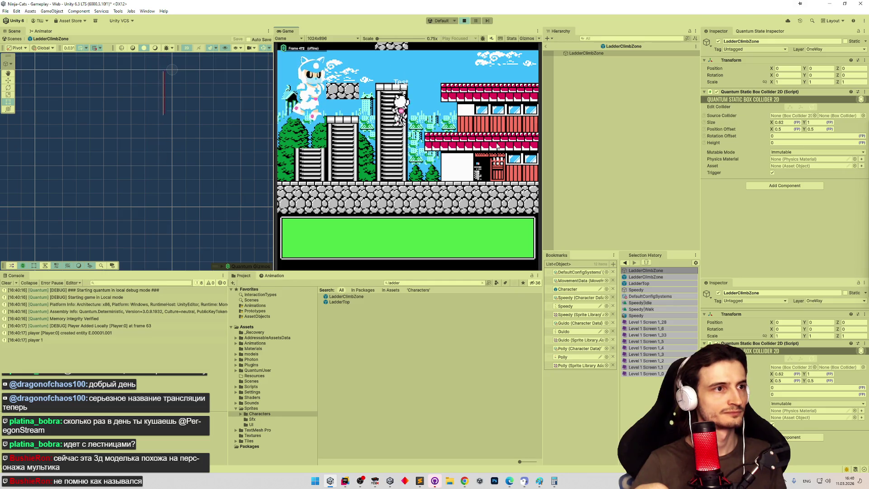
{"action": "key", "text": "Up"}
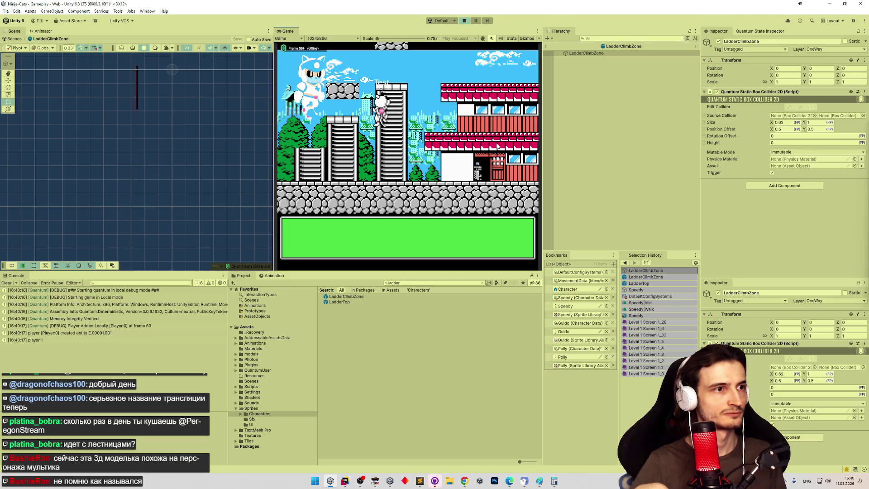
{"action": "key", "text": "Left"}
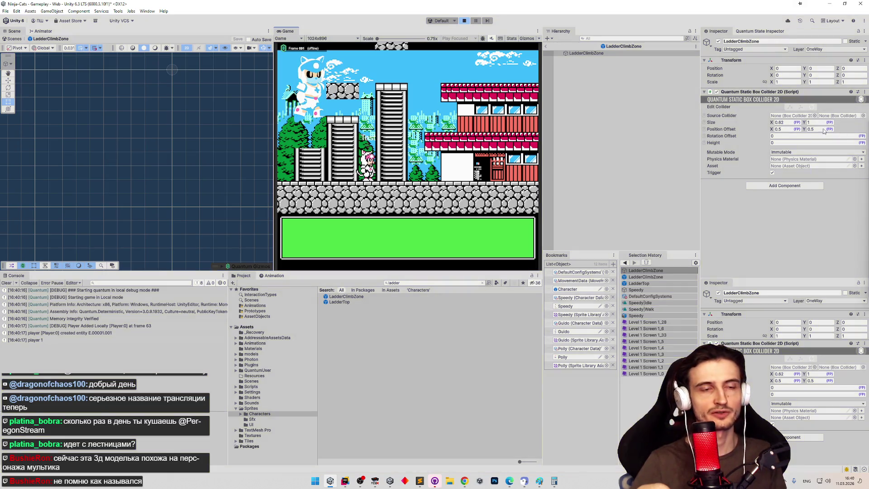
{"action": "key", "text": "ctrl+p"}
Set the collider Size X to 0.81 and playtest climbing to the building top and back
{"action": "left_click", "coordinate": [785, 123]}
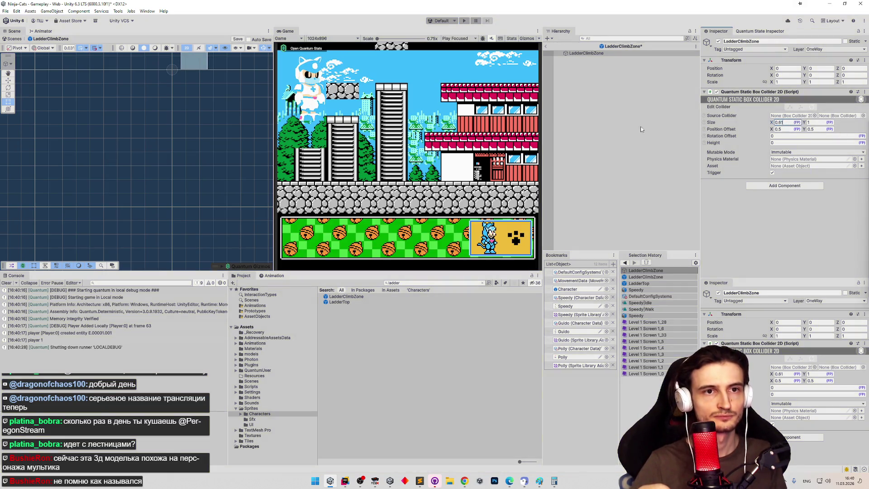
{"action": "key", "text": "Return"}
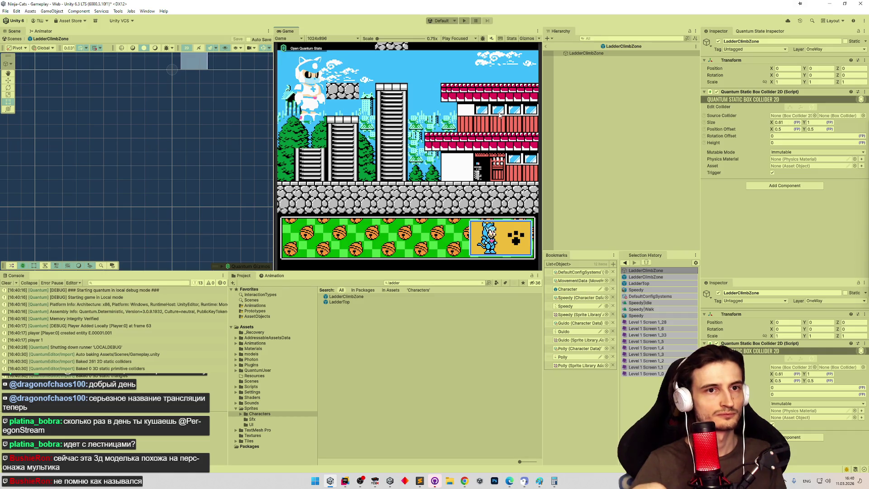
{"action": "key", "text": "ctrl+p"}
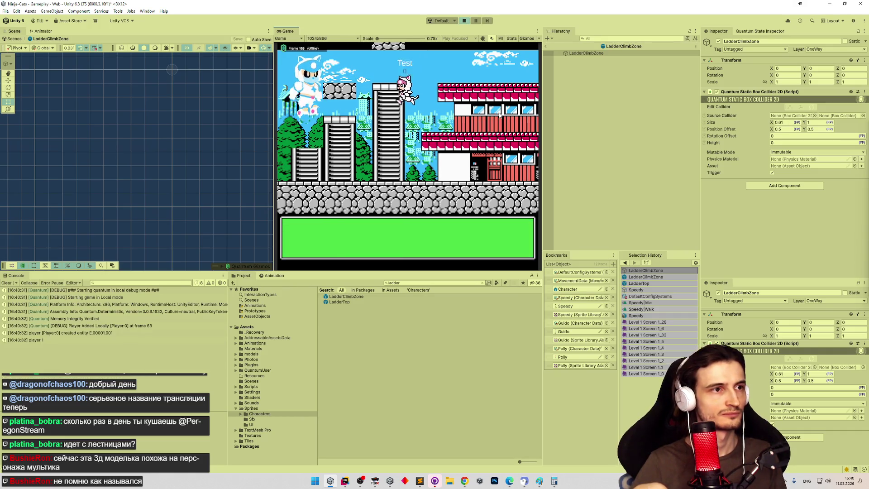
{"action": "key", "text": "Up"}
{"action": "key", "text": "Down"}
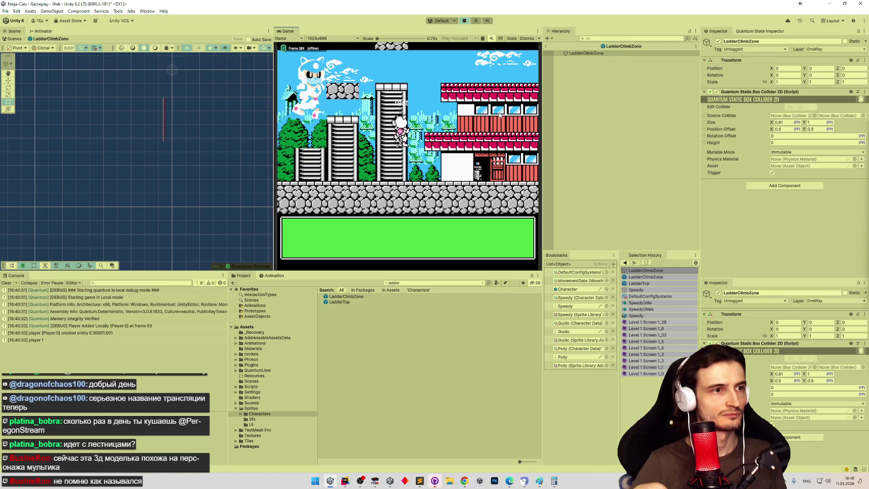
{"action": "key", "text": "Left"}
{"action": "key", "text": "Up"}
{"action": "key", "text": "Down"}
{"action": "key", "text": "Right"}
{"action": "key", "text": "Up"}
{"action": "key", "text": "Down"}
Keep testing climbs on the left and middle ladders, then stop Play mode
{"action": "key", "text": "Up"}
{"action": "key", "text": "Down"}
{"action": "key", "text": "Up"}
{"action": "key", "text": "Down"}
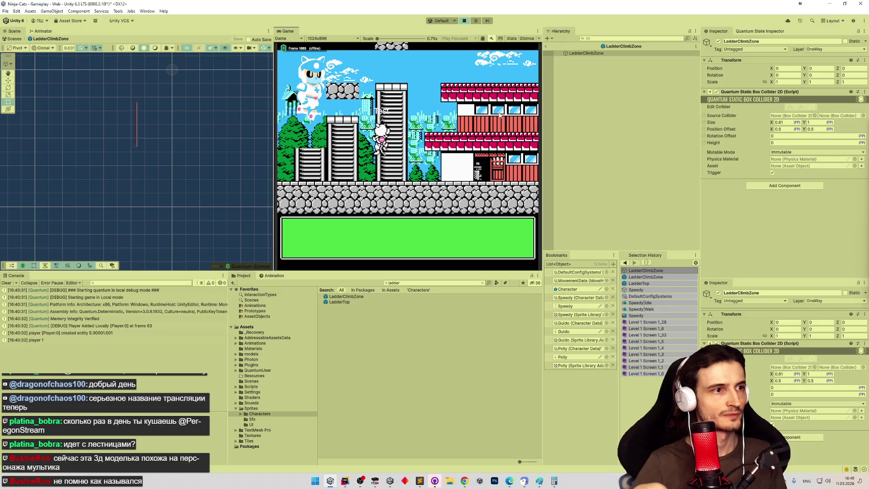
{"action": "key", "text": "Left"}
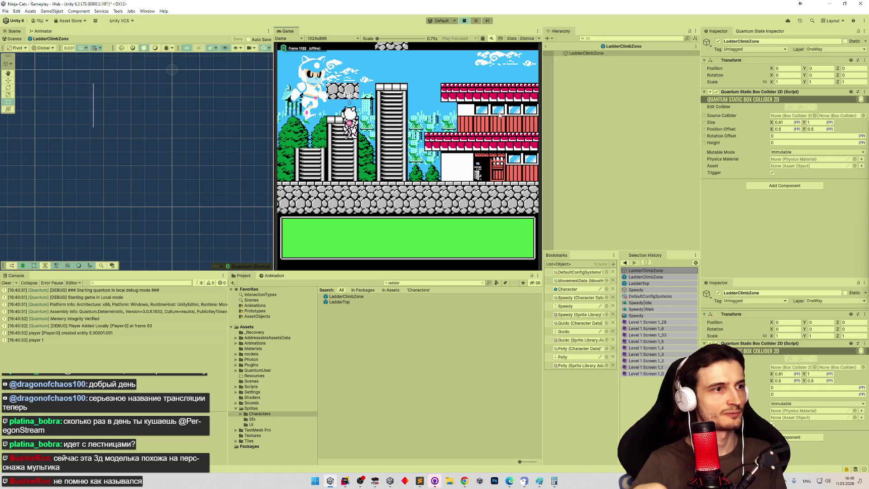
{"action": "key", "text": "Right"}
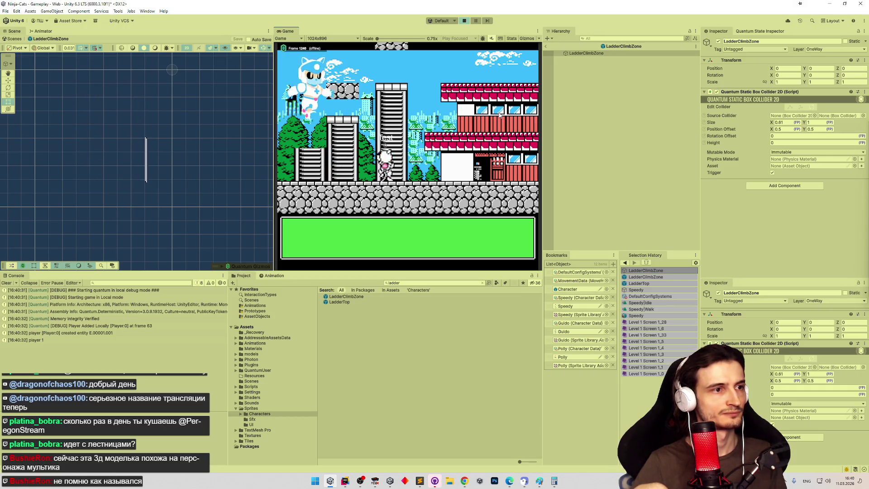
{"action": "key", "text": "Up"}
{"action": "key", "text": "Down"}
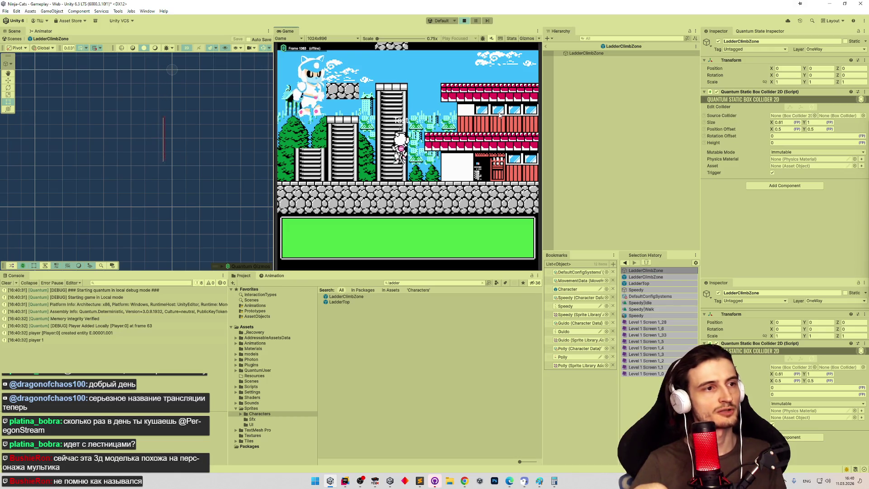
{"action": "key", "text": "Up"}
{"action": "key", "text": "Down"}
{"action": "key", "text": "Down"}
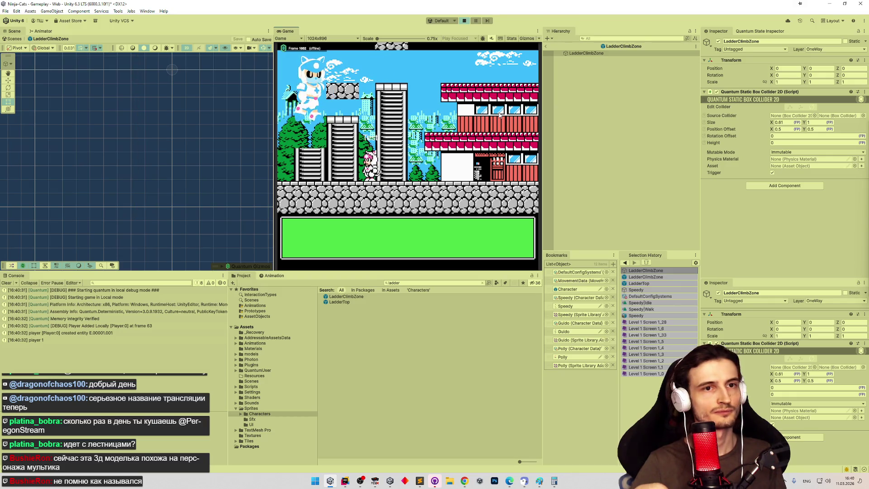
{"action": "key", "text": "ctrl+p"}
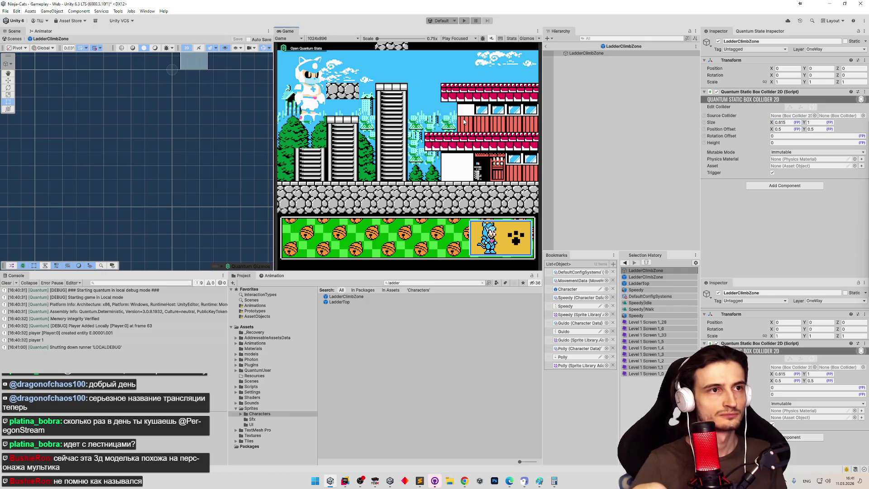
Playtest the 0.815-wide zone, climbing to the top and back down the ladder
{"action": "key", "text": "ctrl+p"}
{"action": "key", "text": "ctrl+p"}
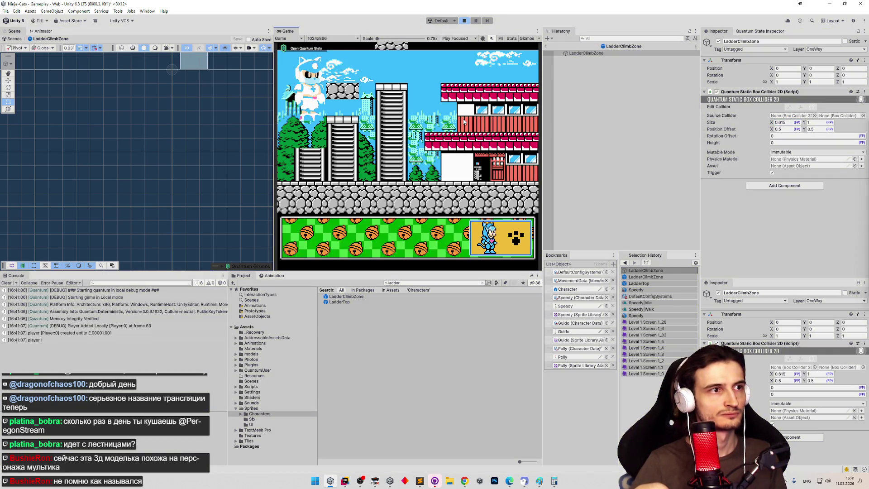
{"action": "key", "text": "ctrl+p"}
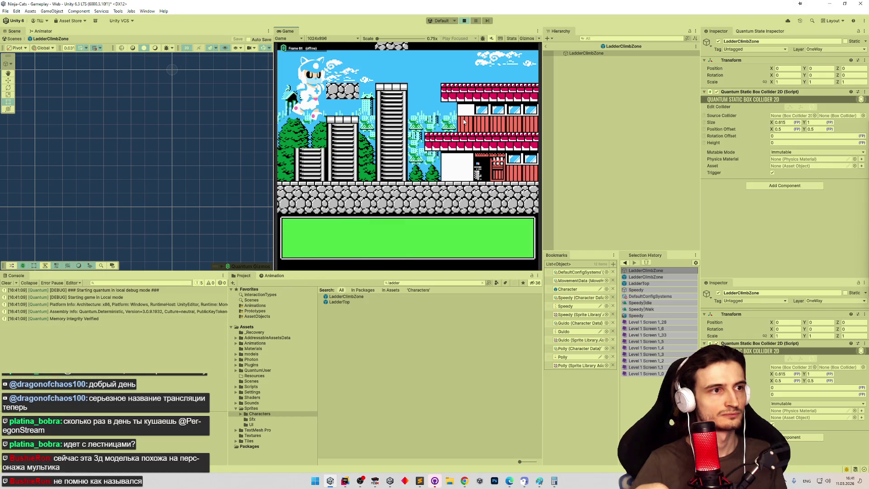
{"action": "key", "text": "Up"}
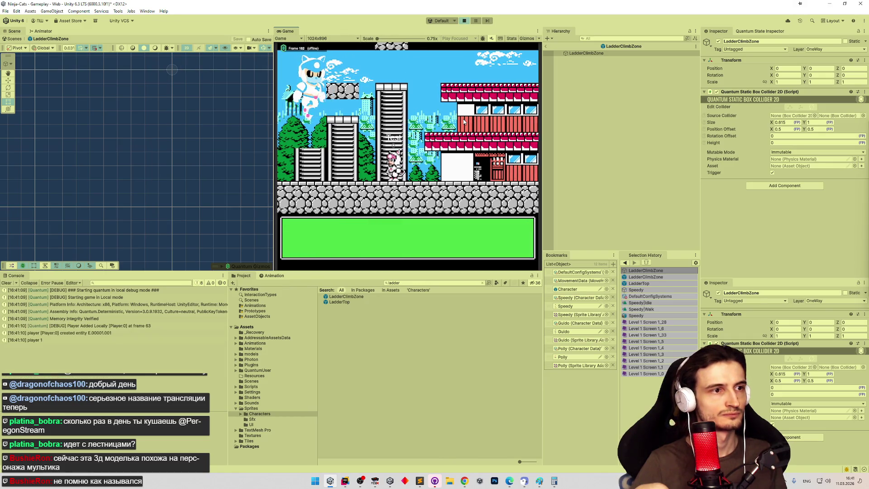
{"action": "key", "text": "Up"}
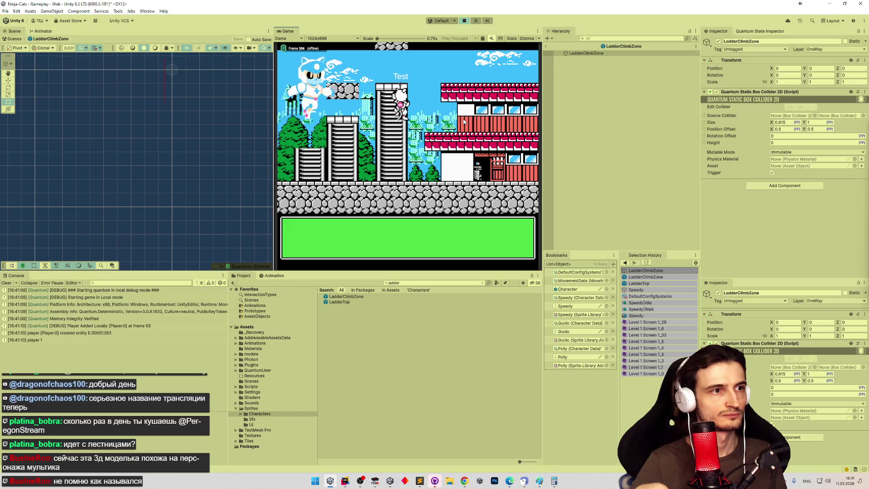
{"action": "key", "text": "Left"}
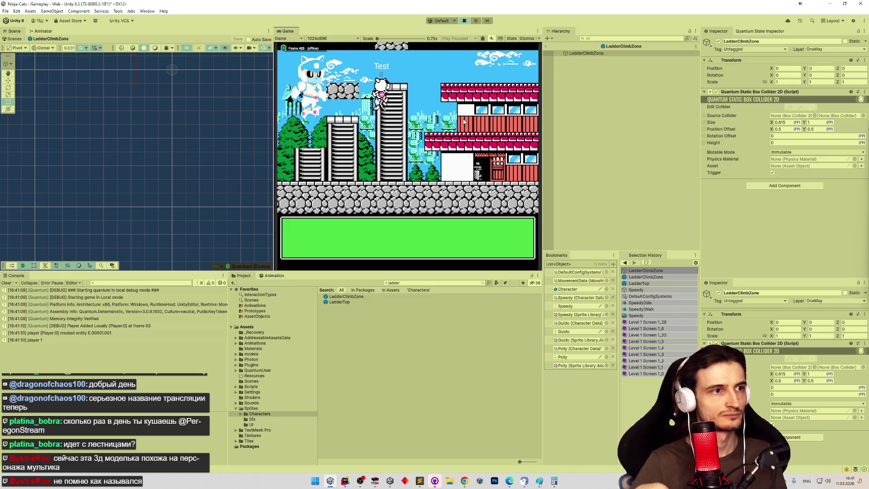
{"action": "key", "text": "Down"}
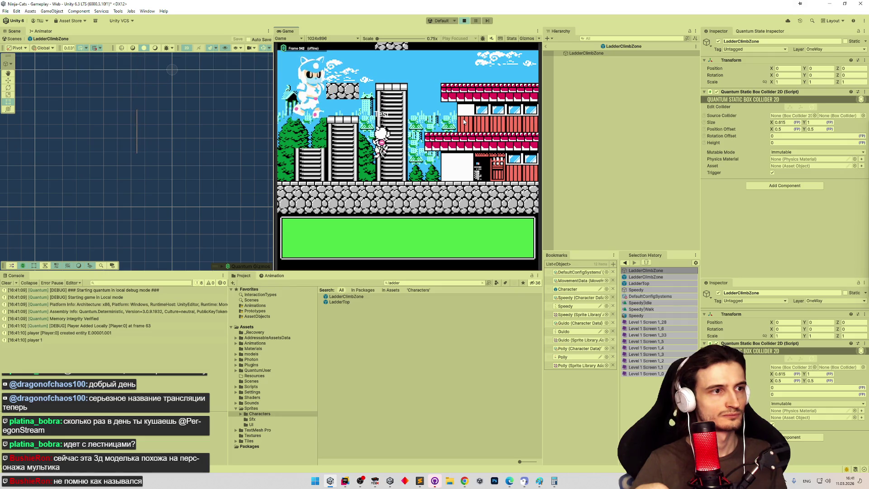
{"action": "key", "text": "ctrl+p"}
Widen the collider Size X to 0.84 and playtest getting on and off the ladder
{"action": "left_click", "coordinate": [782, 124]}
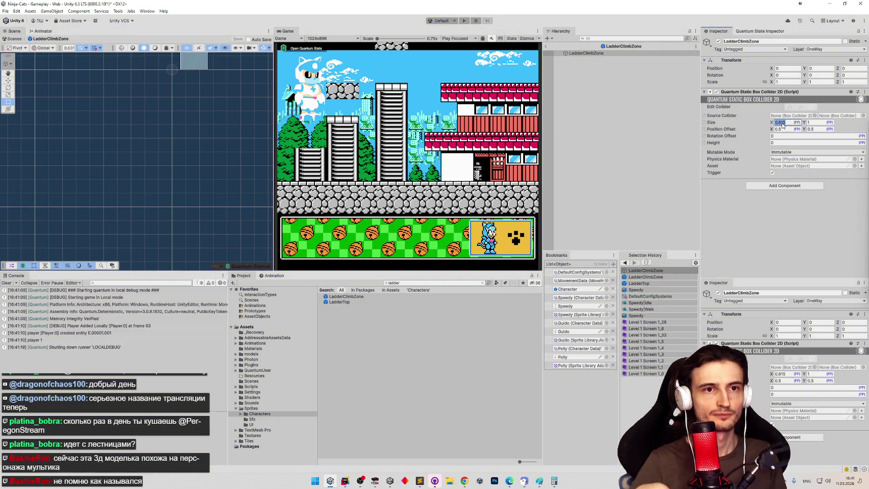
{"action": "type", "text": "0.83"}
{"action": "key", "text": "ctrl+p"}
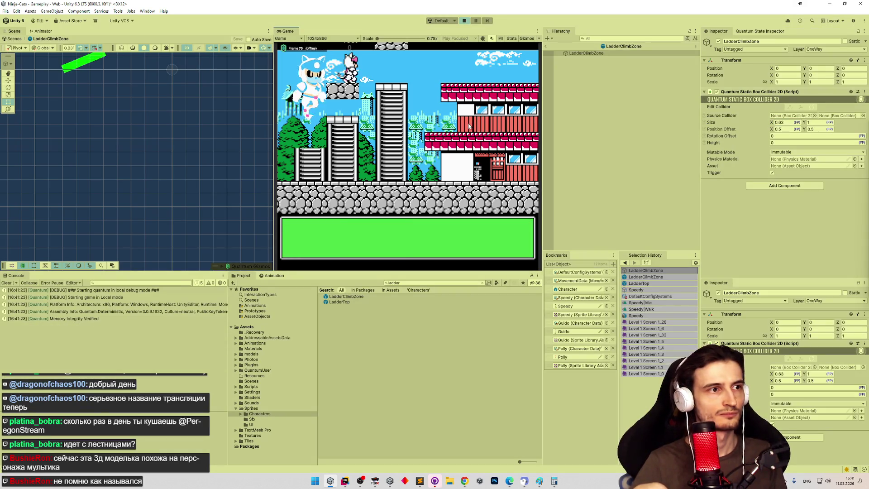
{"action": "key", "text": "Down"}
{"action": "key", "text": "Up"}
{"action": "key", "text": "Left"}
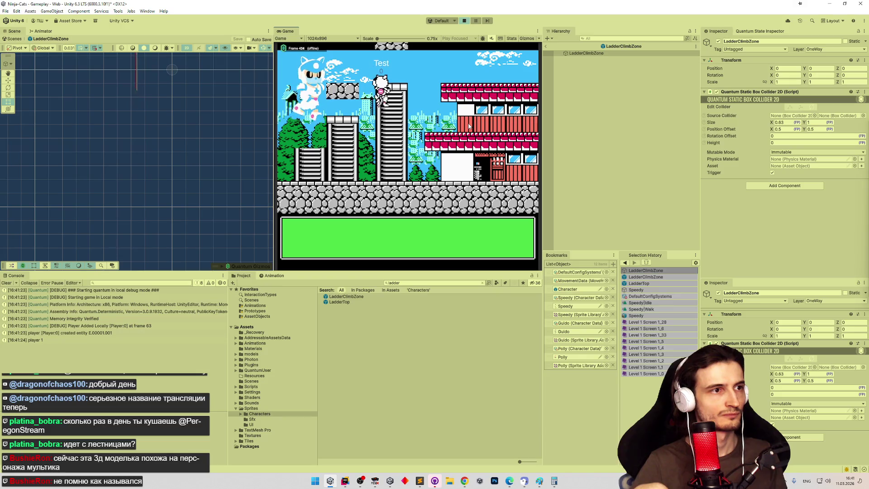
{"action": "key", "text": "Right"}
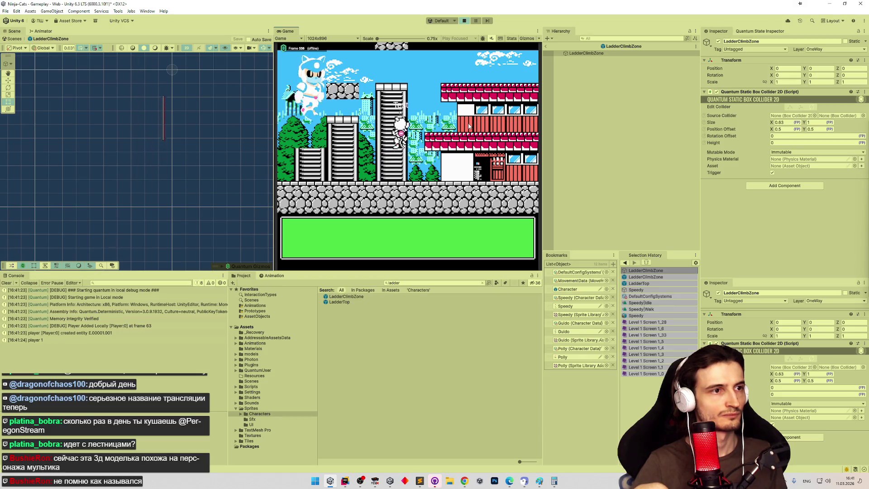
{"action": "key", "text": "Left"}
{"action": "key", "text": "Down"}
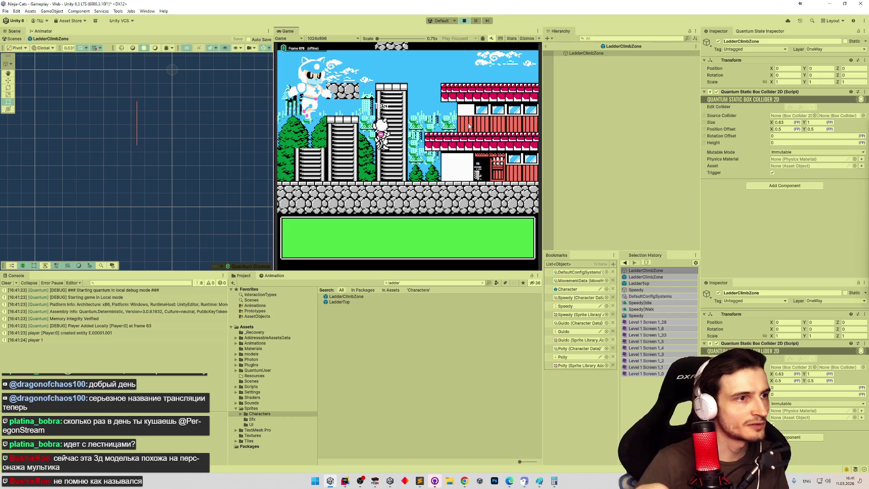
{"action": "key", "text": "Right"}
{"action": "key", "text": "Left"}
{"action": "key", "text": "Right"}
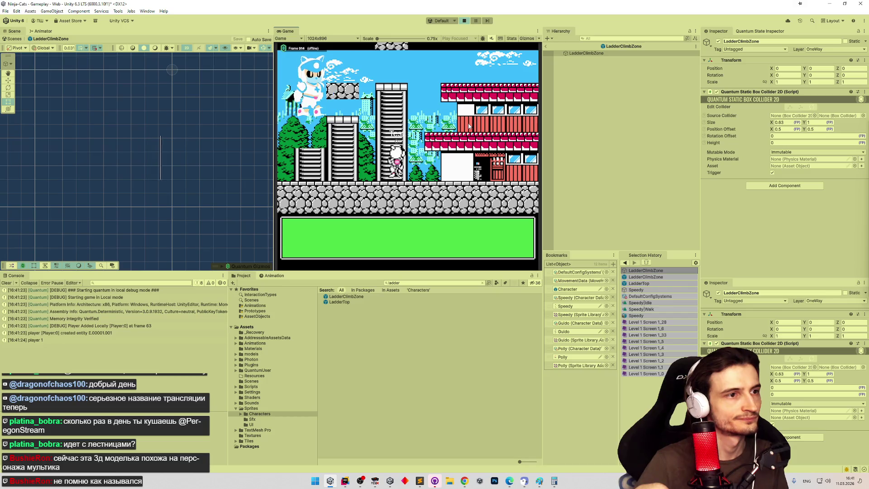
{"action": "key", "text": "Up"}
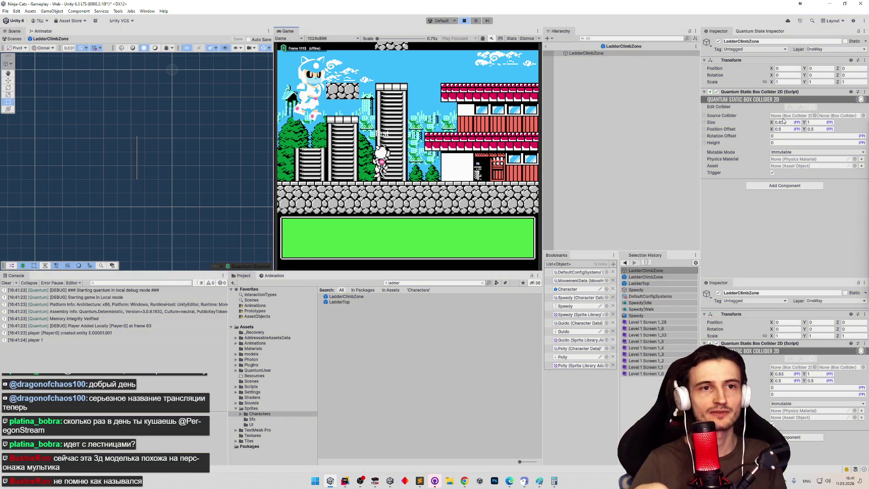
{"action": "key", "text": "ctrl+p"}
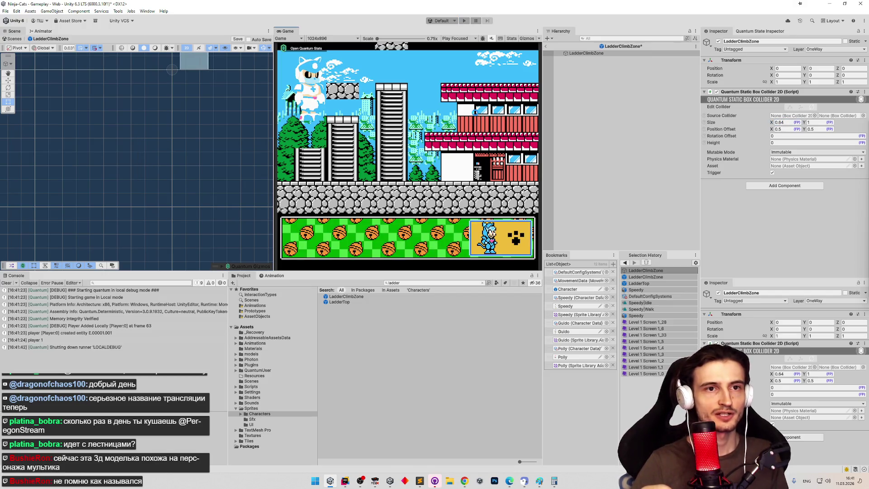
Run the game, climb the cat down the 0.84-wide ladder zone, and stop
{"action": "key", "text": "ctrl+p"}
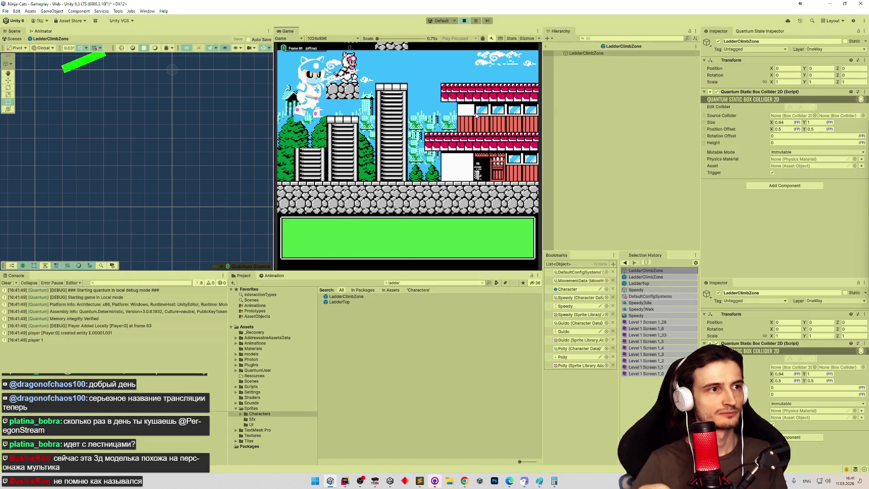
{"action": "key", "text": "Down"}
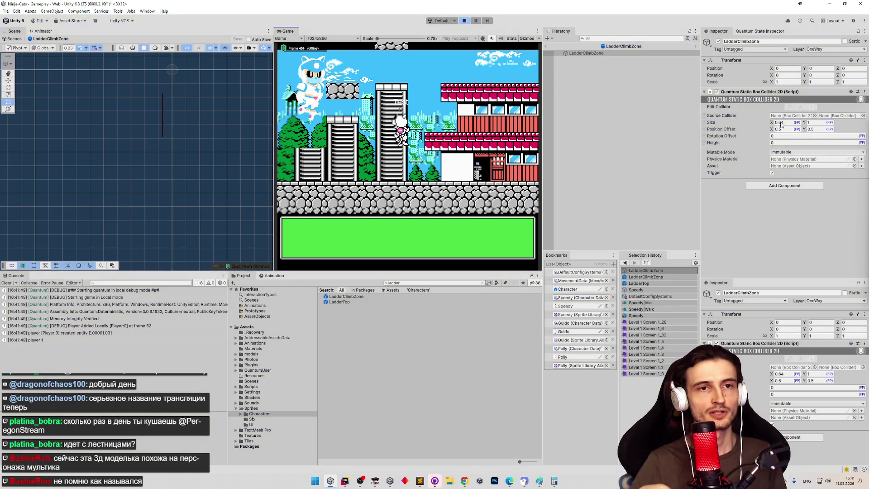
{"action": "key", "text": "ctrl+p"}
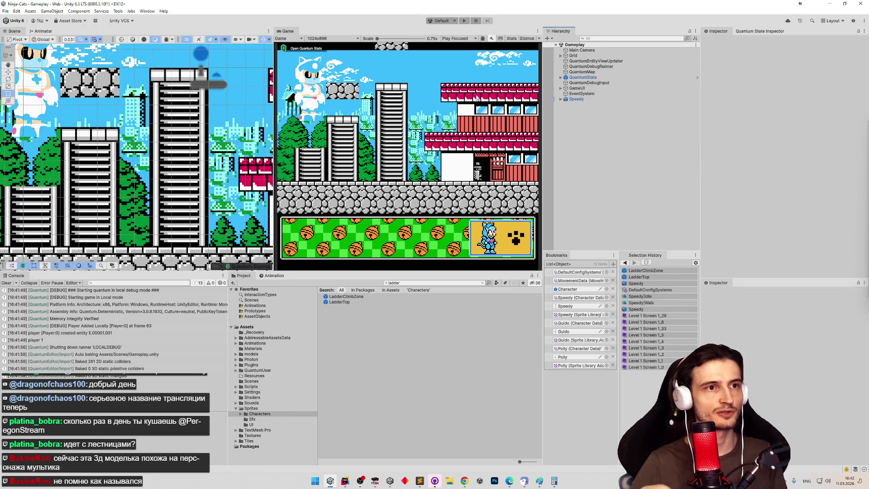
Do a quick test run, inspect the LadderTop prefab, and set LadderClimbZone Size X to 0.85
{"action": "key", "text": "ctrl+p"}
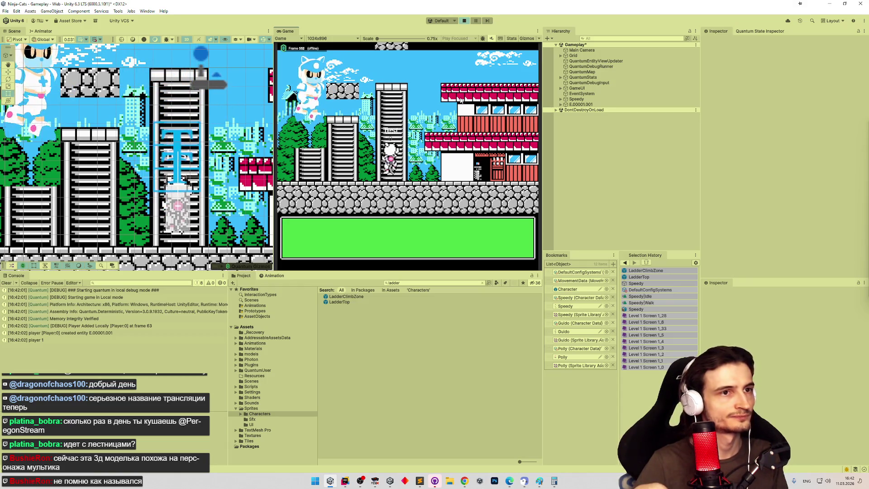
{"action": "key", "text": "ctrl+p"}
{"action": "double_click", "coordinate": [366, 297]}
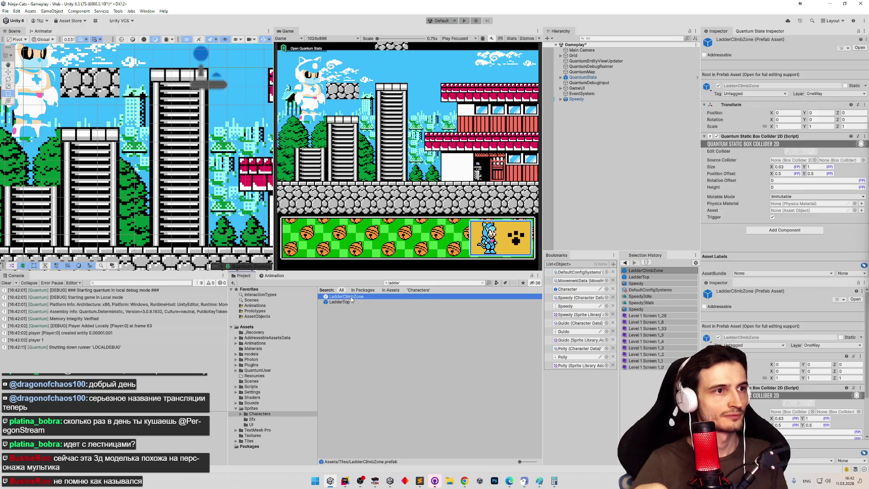
{"action": "double_click", "coordinate": [339, 302]}
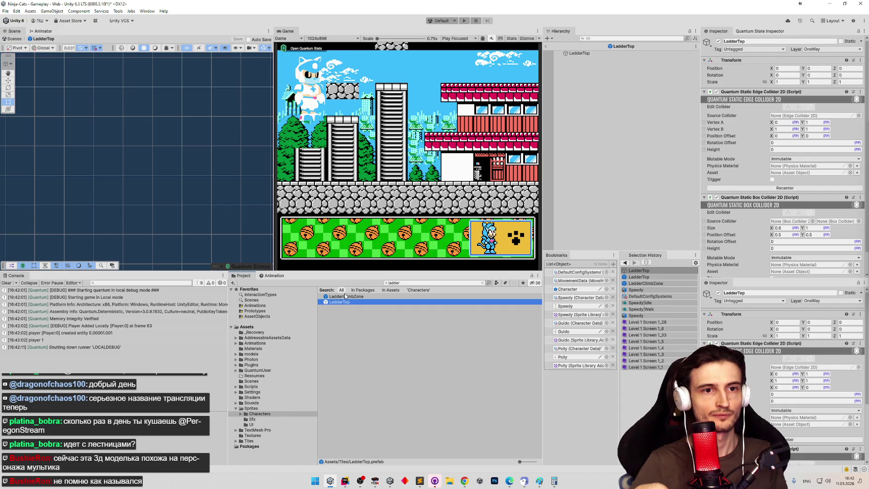
{"action": "double_click", "coordinate": [346, 296]}
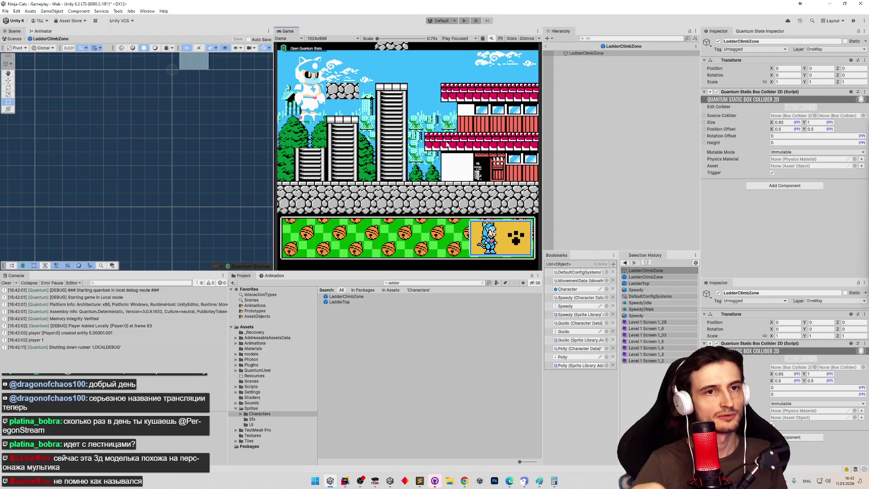
Playtest the 0.85 zone twice, stepping off the ladder and climbing down and up
{"action": "key", "text": "ctrl+p"}
{"action": "key", "text": "Down"}
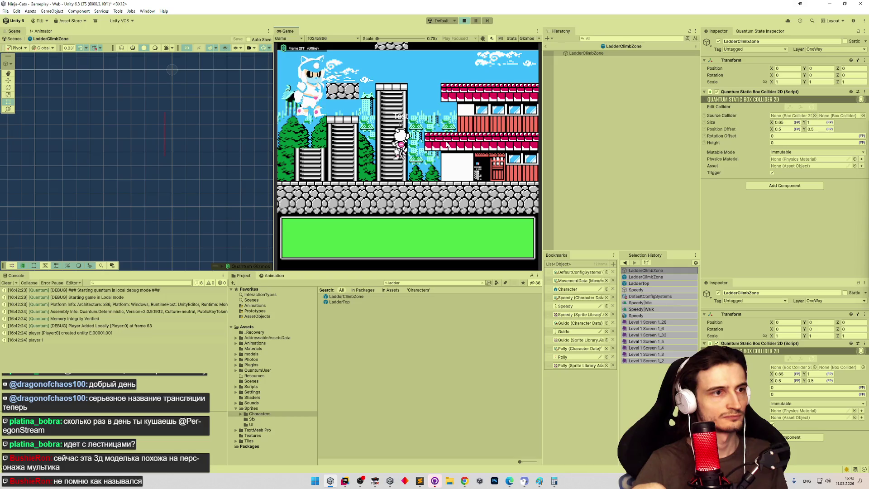
{"action": "key", "text": "Left"}
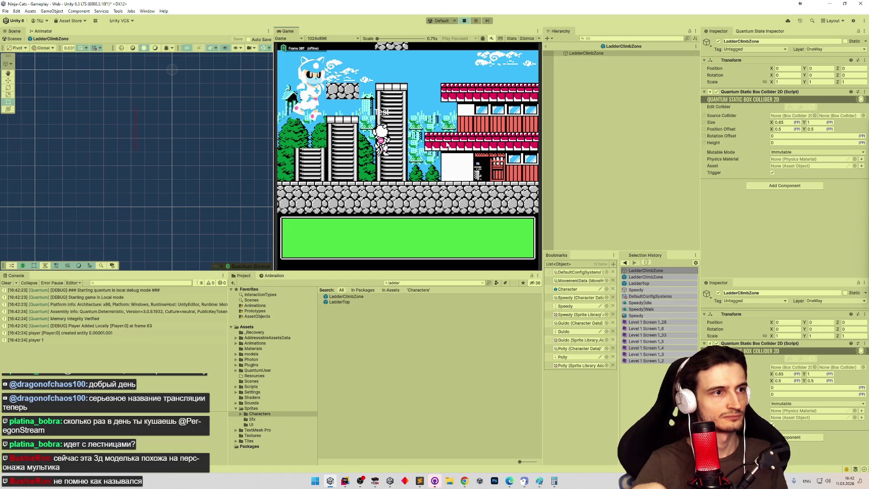
{"action": "key", "text": "Right"}
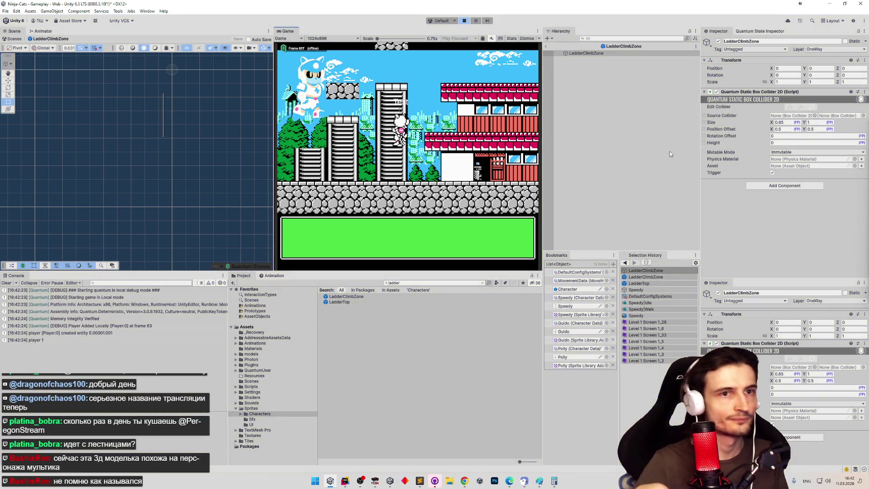
{"action": "key", "text": "ctrl+p"}
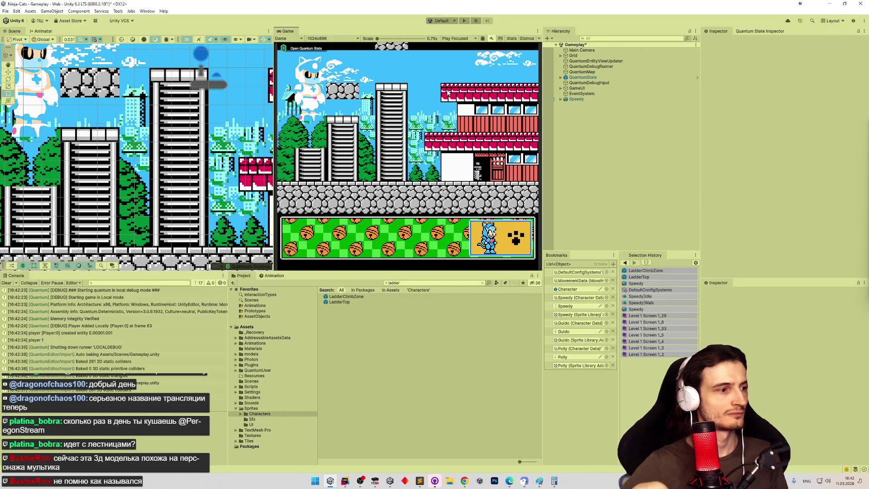
{"action": "key", "text": "ctrl+p"}
{"action": "key", "text": "Down"}
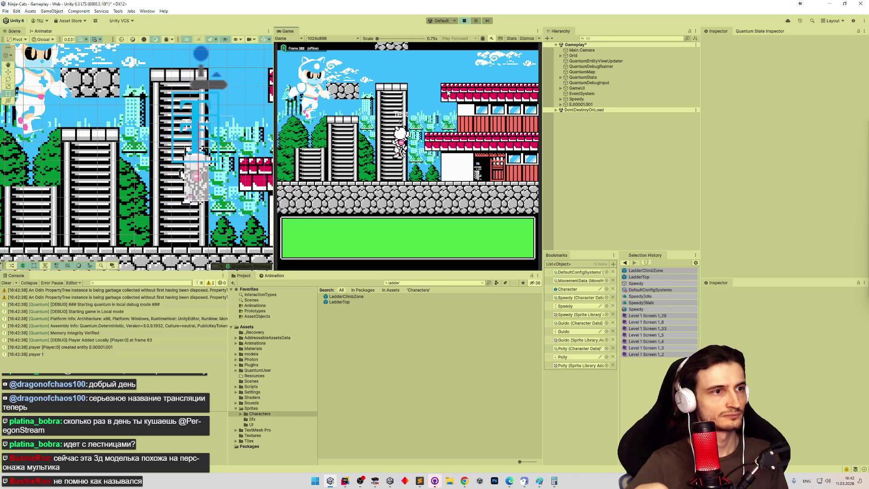
{"action": "key", "text": "Up"}
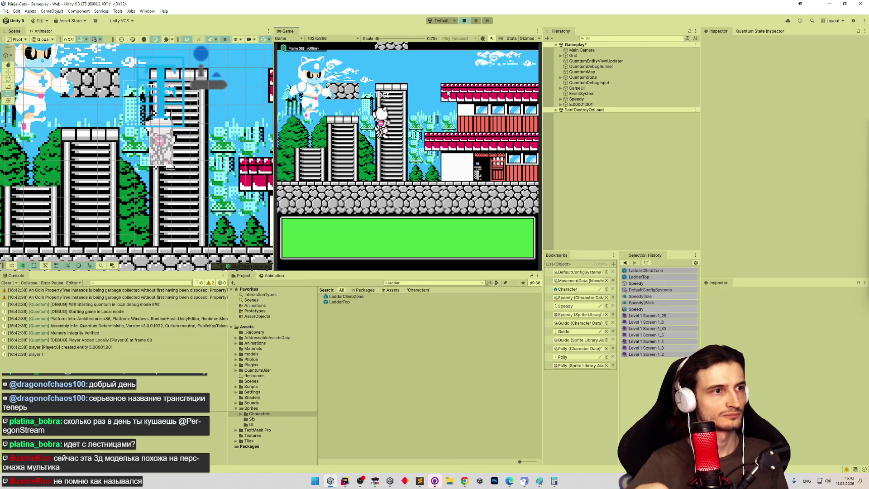
{"action": "key", "text": "ctrl+p"}
Narrow LadderClimbZone's collider Size X to 0.7 and run a test
{"action": "double_click", "coordinate": [369, 298]}
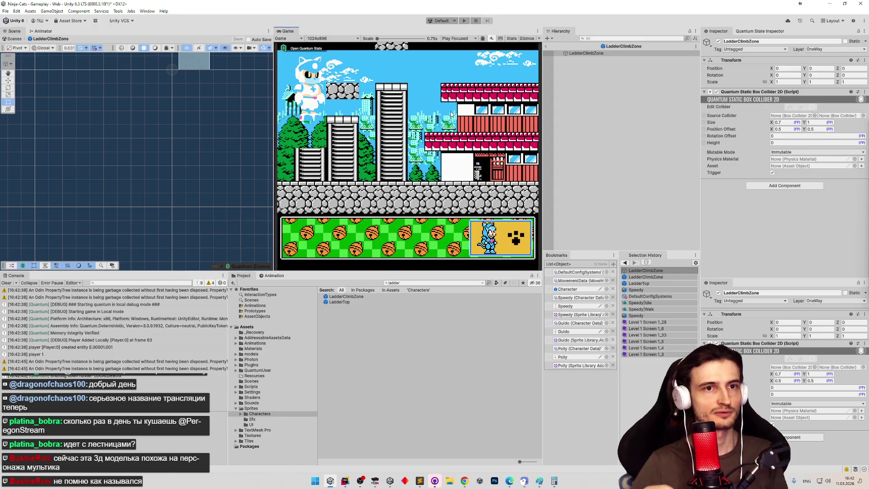
{"action": "key", "text": "ctrl+p"}
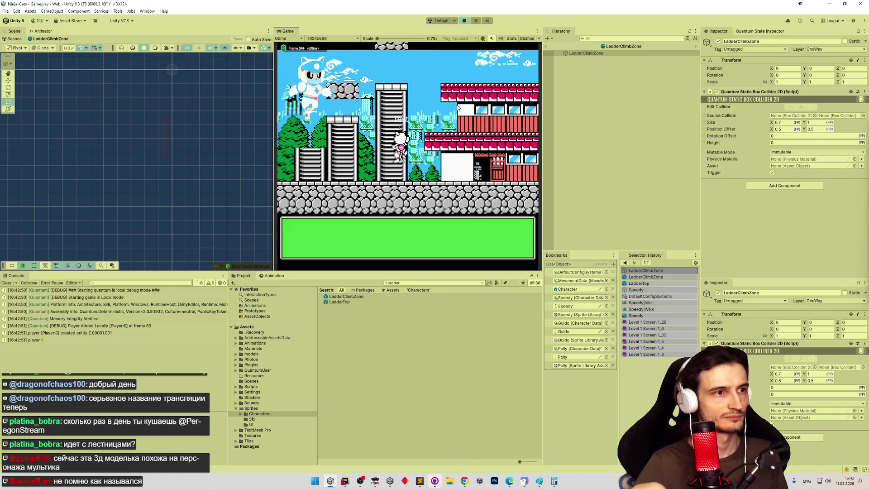
{"action": "key", "text": "ctrl+p"}
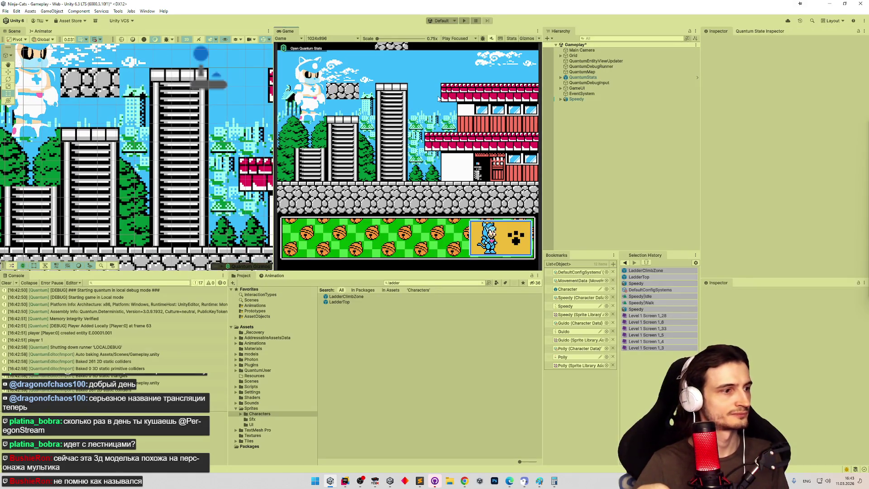
After a test run, set the LadderClimbZone collider Size X to 0.86 and save
{"action": "key", "text": "ctrl+p"}
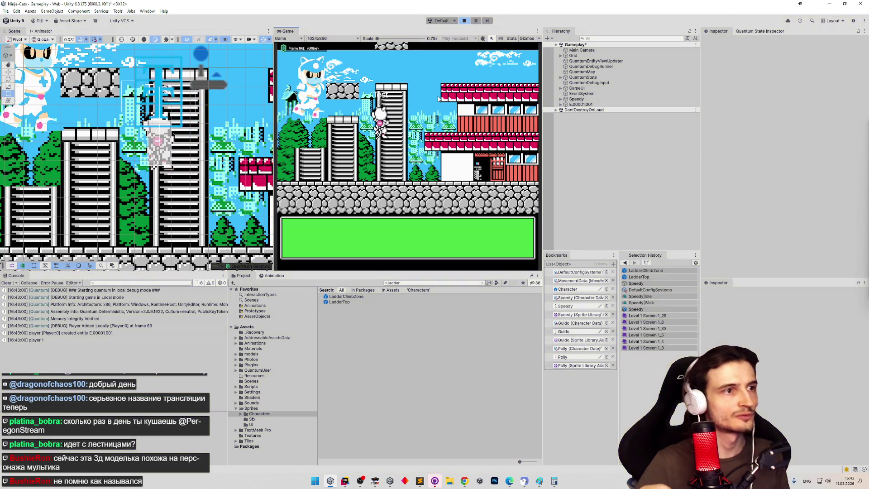
{"action": "key", "text": "ctrl+p"}
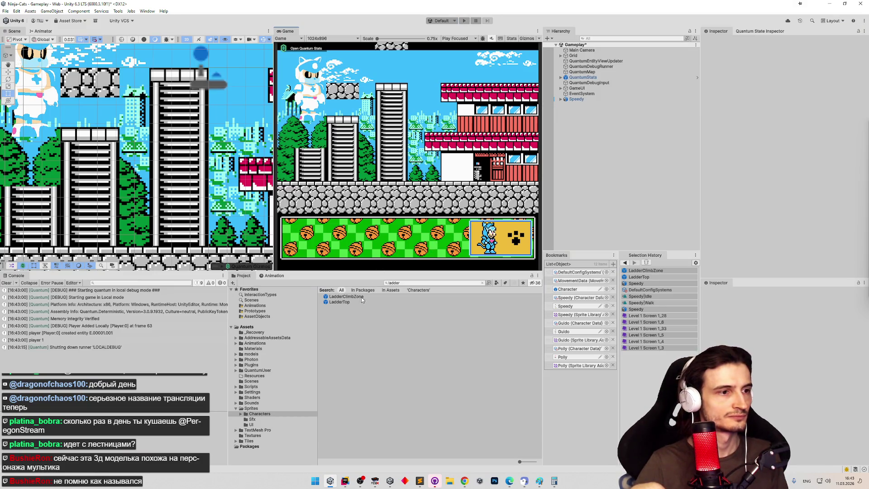
{"action": "double_click", "coordinate": [361, 297]}
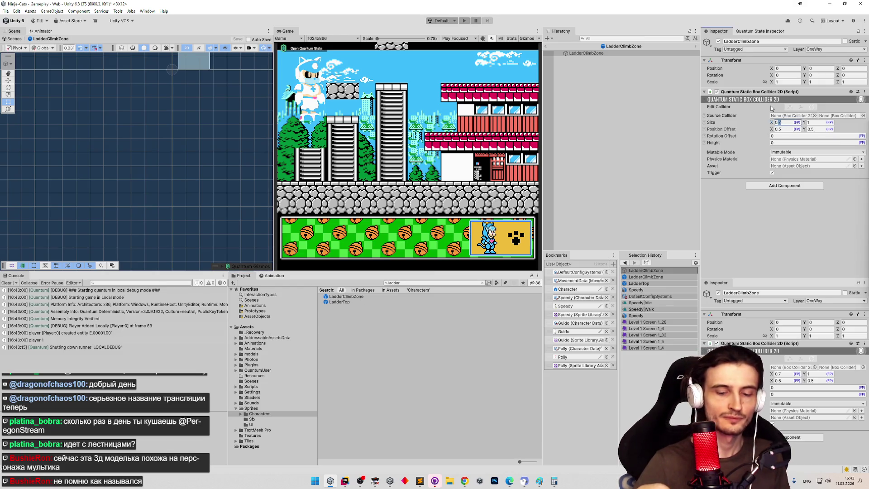
{"action": "left_click", "coordinate": [464, 151]}
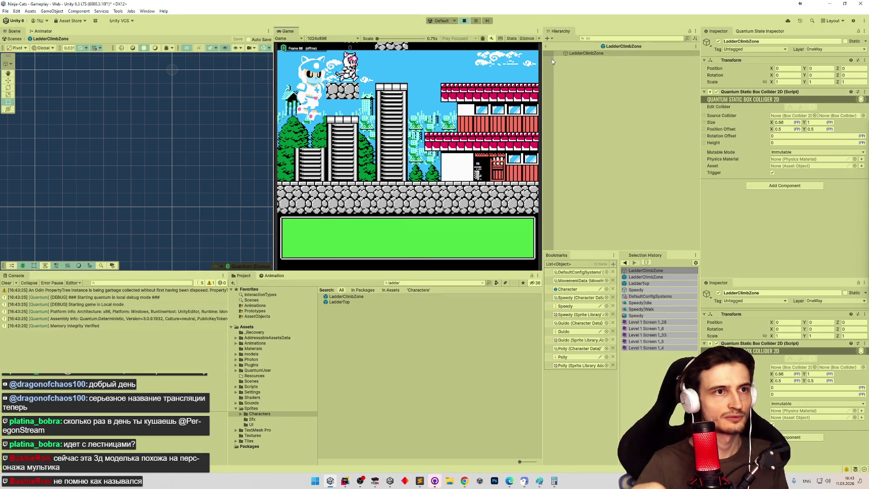
{"action": "key", "text": "ctrl+s"}
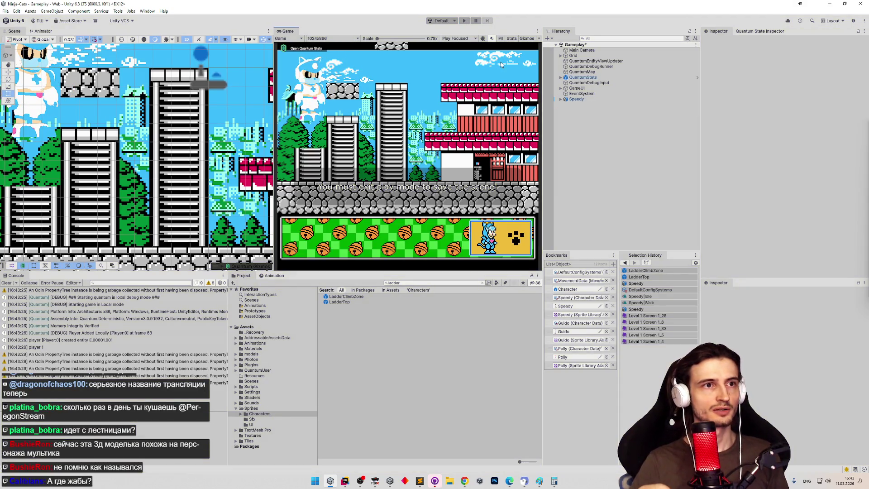
Playtest the ladder climb in a maximized Game view, then select the LadderTop prefab
{"action": "key", "text": "ctrl+p"}
{"action": "key", "text": "ctrl+p"}
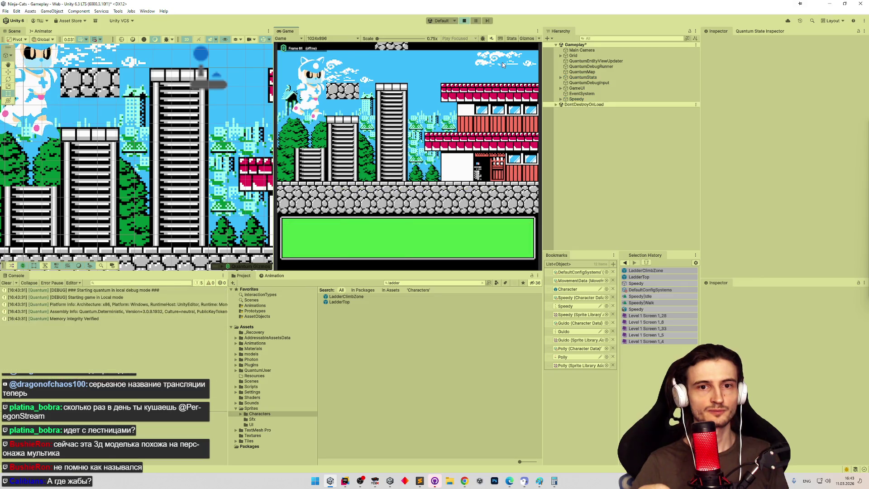
{"action": "key", "text": "Down"}
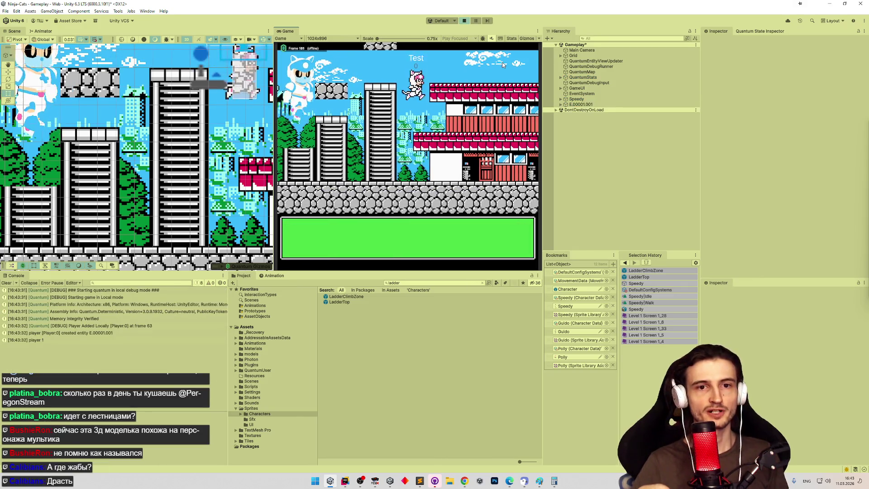
{"action": "key", "text": "shift+space"}
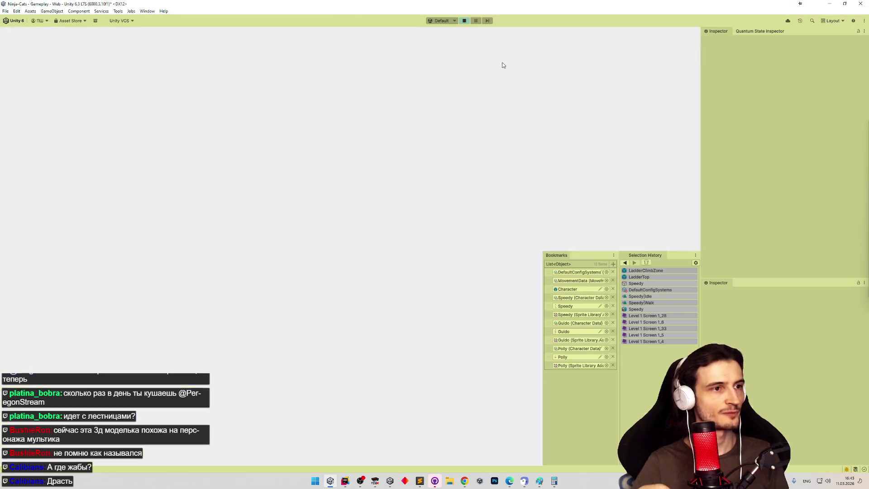
{"action": "key", "text": "Up"}
{"action": "key", "text": "Up"}
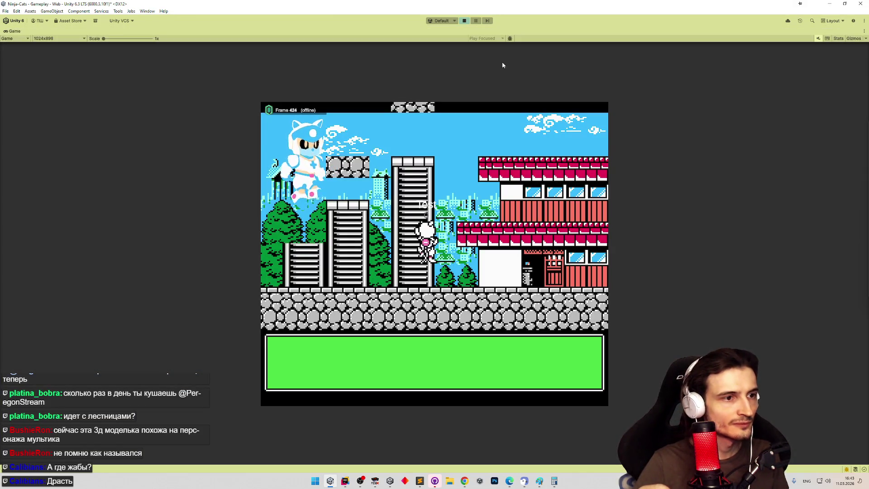
{"action": "key", "text": "Left"}
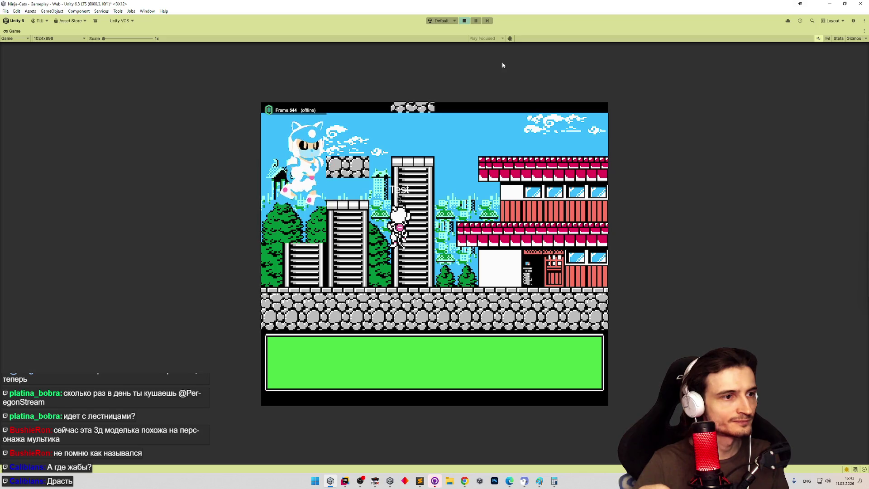
{"action": "key", "text": "Up"}
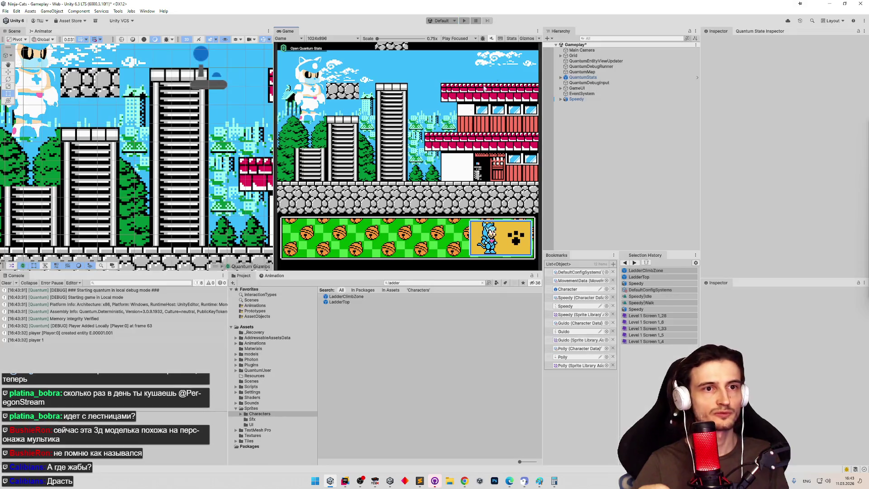
{"action": "left_click", "coordinate": [342, 303]}
Set the LadderTop collider Size X to 0.56, then playtest climbing the ladder up to the tower top
{"action": "double_click", "coordinate": [342, 302]}
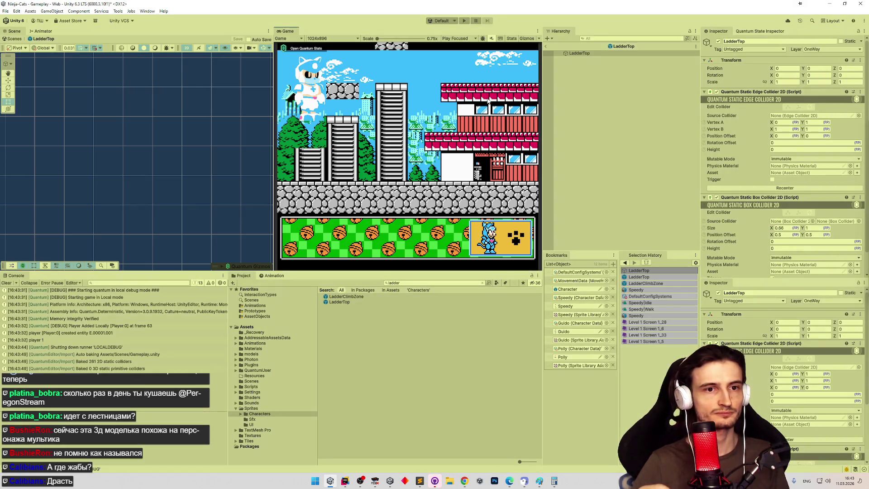
{"action": "key", "text": "ctrl+p"}
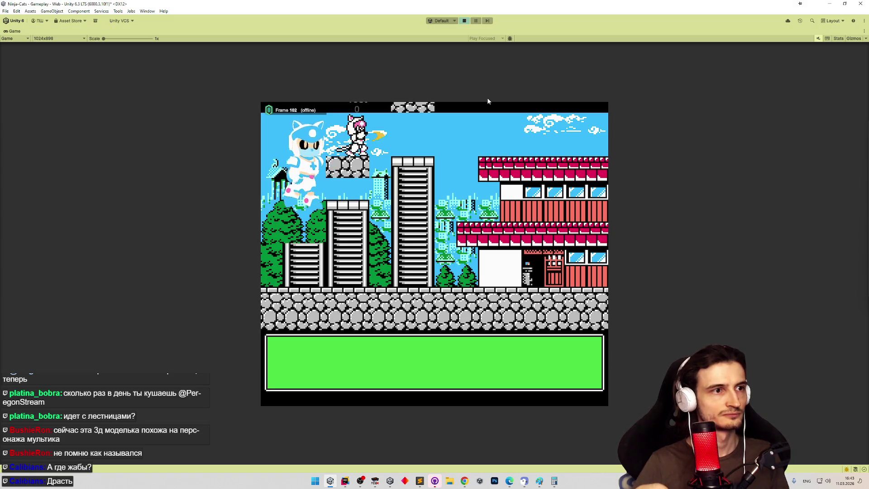
{"action": "key", "text": "Up"}
{"action": "key", "text": "Down"}
{"action": "key", "text": "Up"}
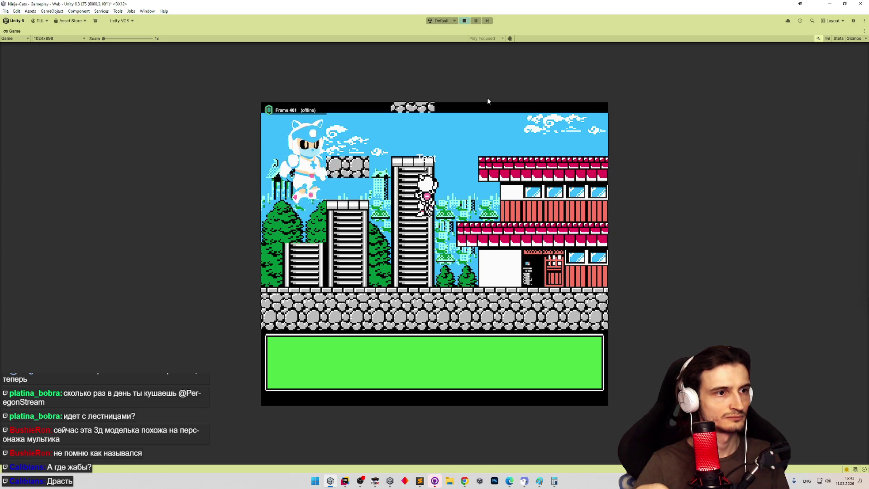
{"action": "key", "text": "Up"}
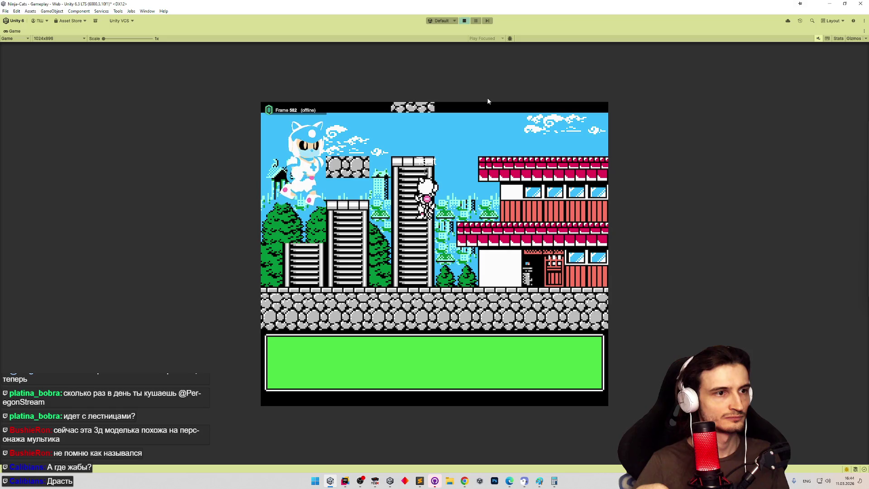
{"action": "key", "text": "ctrl+p"}
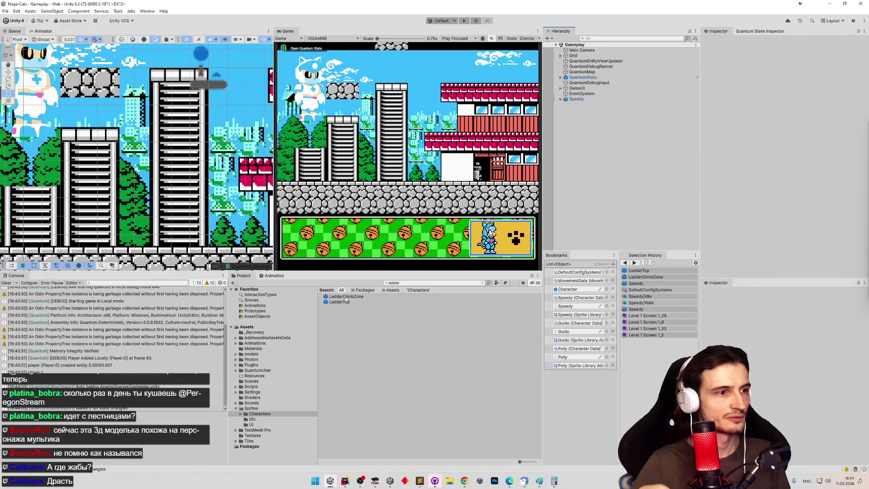
Open the LadderClimbZone prefab, maximize the Game view, and climb the cat down and up the ladder
{"action": "double_click", "coordinate": [346, 302]}
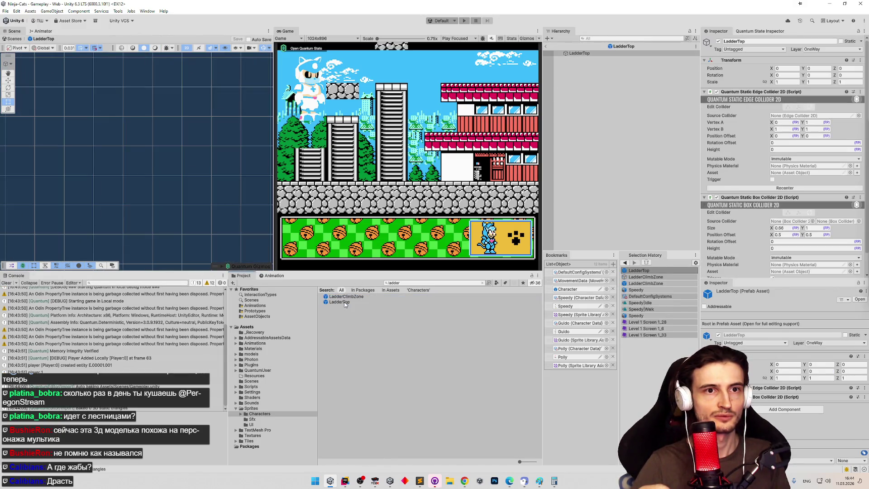
{"action": "double_click", "coordinate": [346, 297]}
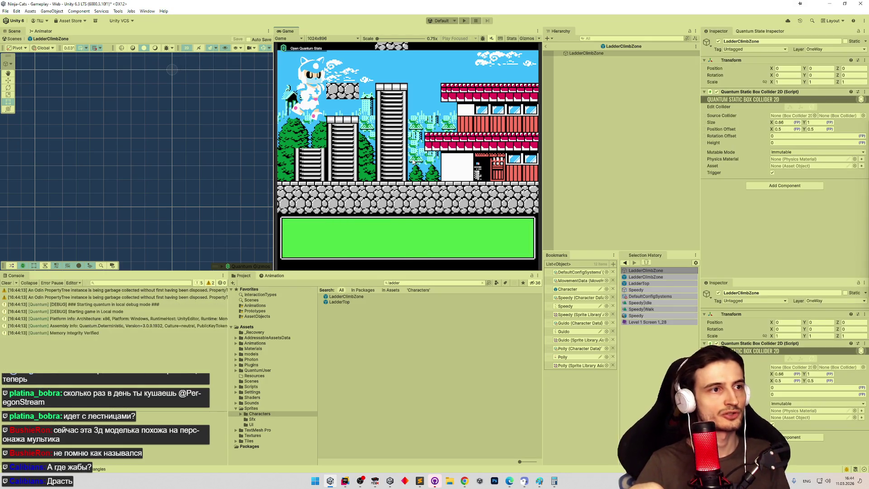
{"action": "key", "text": "shift+space"}
{"action": "key", "text": "Down"}
{"action": "key", "text": "Up"}
{"action": "key", "text": "Down"}
Climb the cat up and down the tower ladder and bring it to the ground
{"action": "key", "text": "Up"}
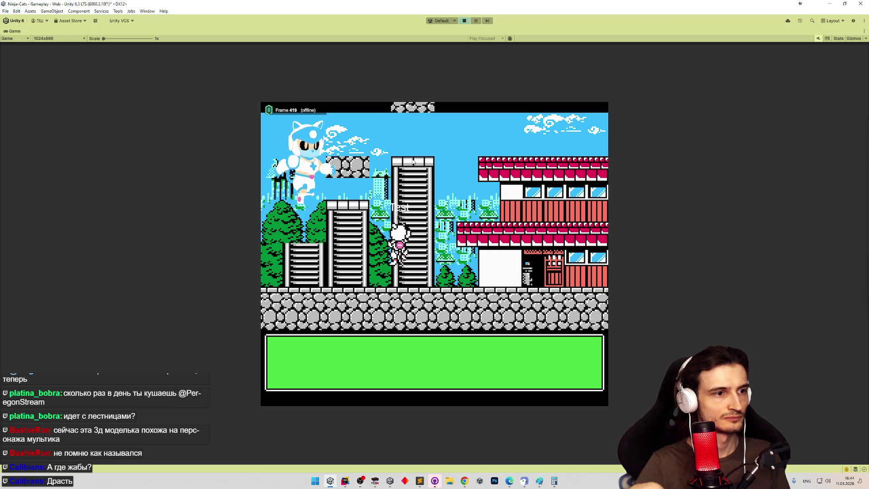
{"action": "key", "text": "Down"}
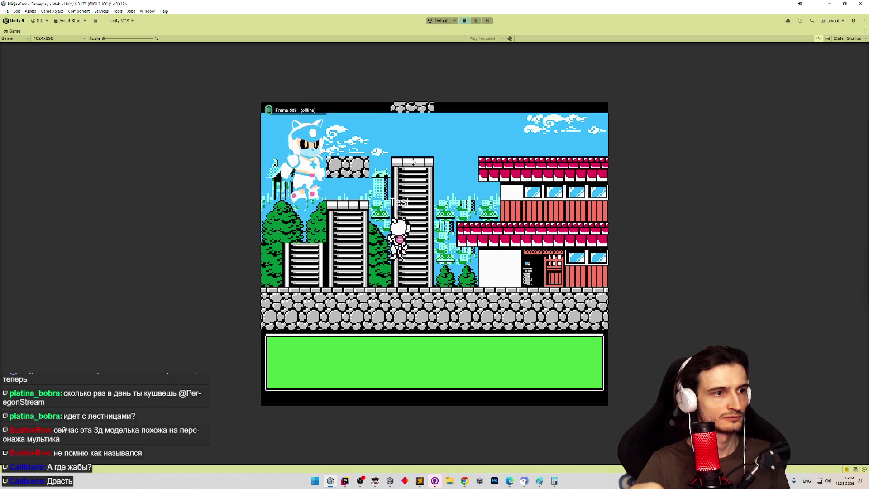
{"action": "key", "text": "Up"}
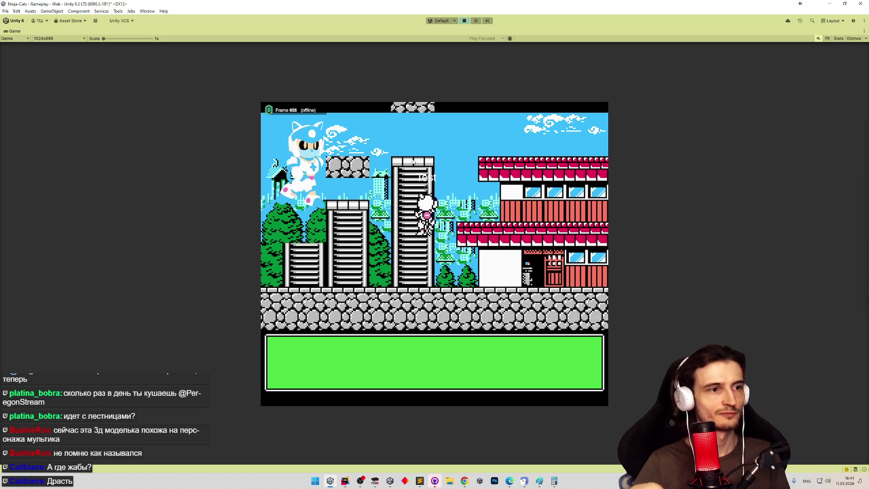
{"action": "key", "text": "Left"}
{"action": "key", "text": "Down"}
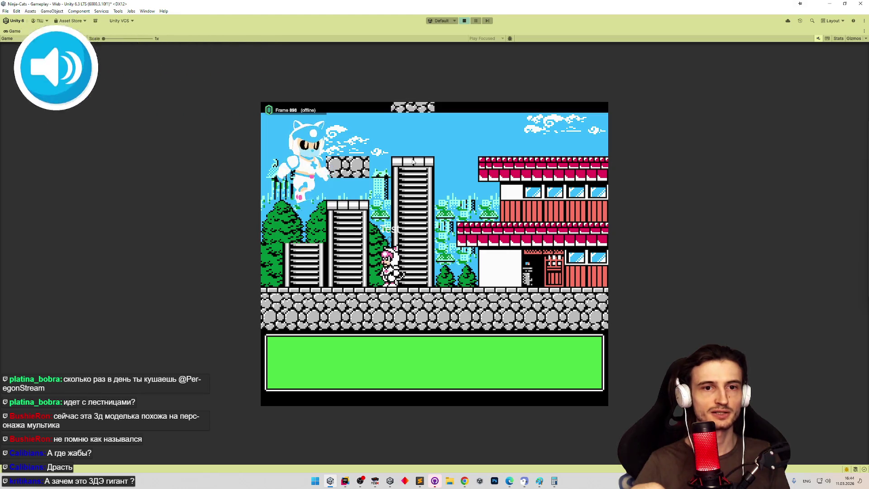
Walk the cat left and right, jump onto the rooftops, and run right to scroll the level
{"action": "key", "text": "Left"}
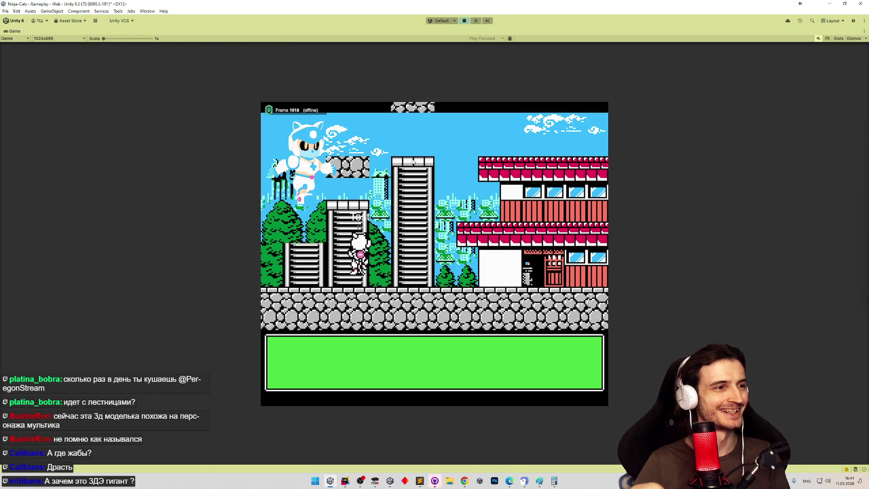
{"action": "key", "text": "Left"}
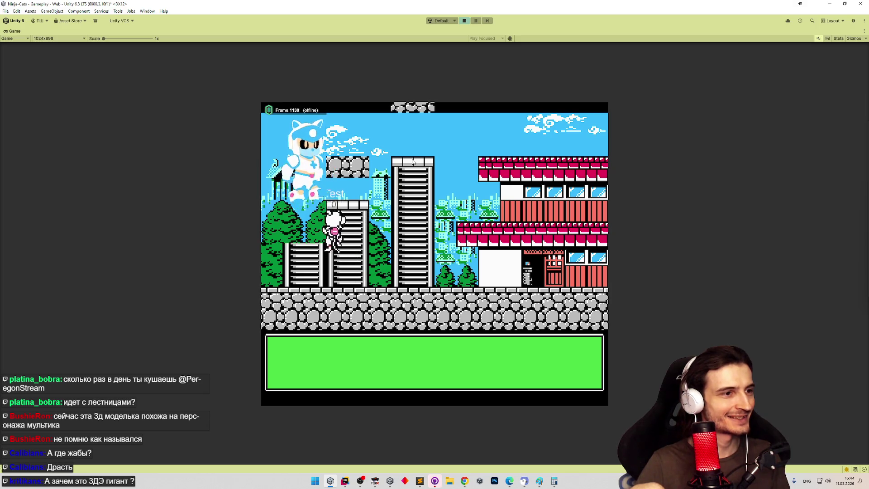
{"action": "key", "text": "Left"}
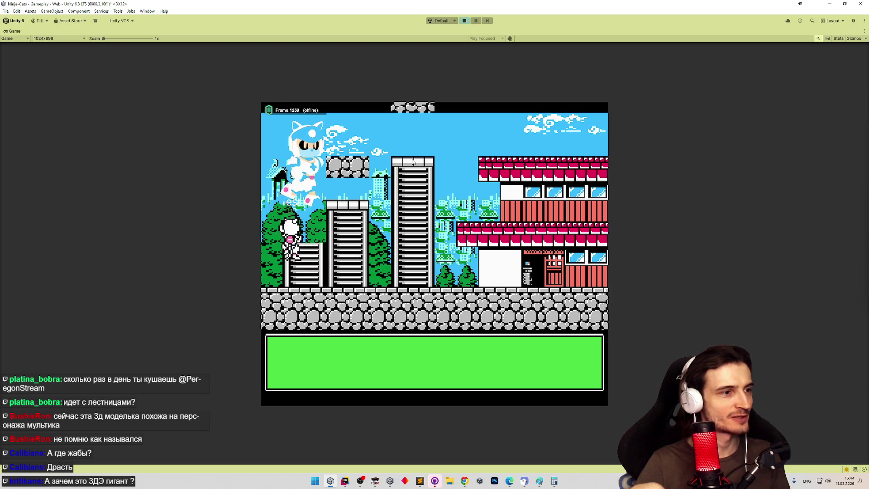
{"action": "key", "text": "Right"}
{"action": "key", "text": "Right"}
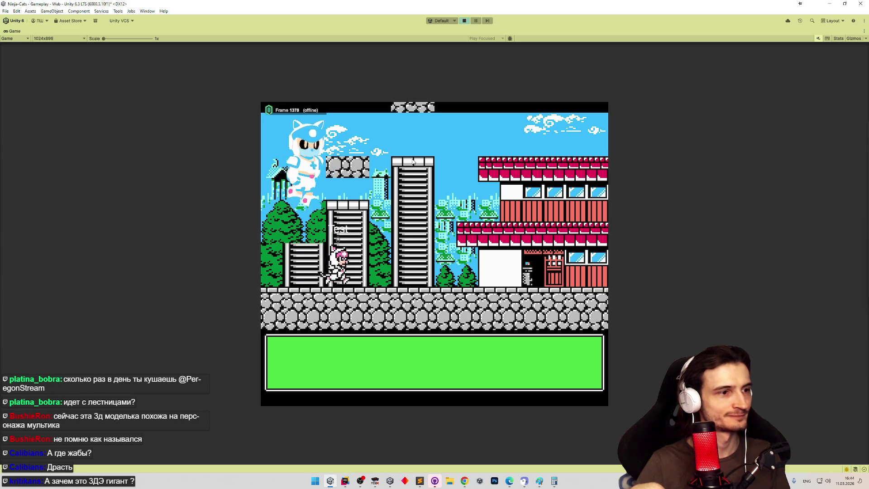
{"action": "key", "text": "space"}
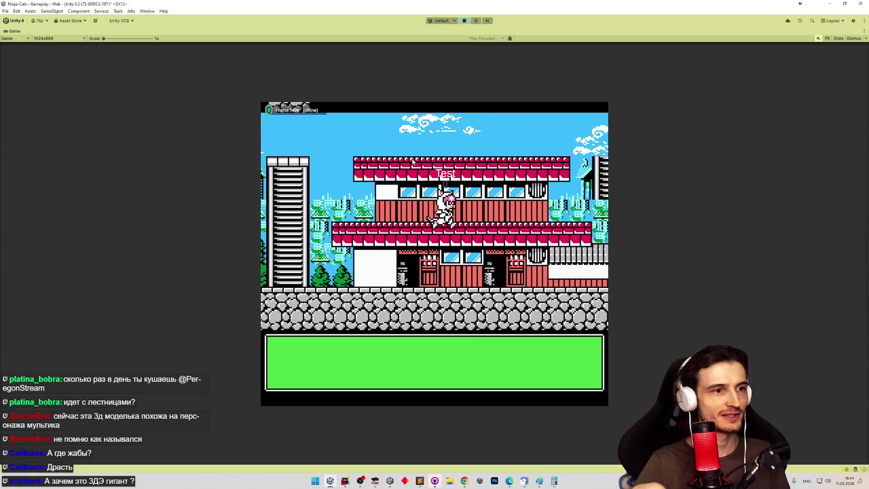
{"action": "key", "text": "Left"}
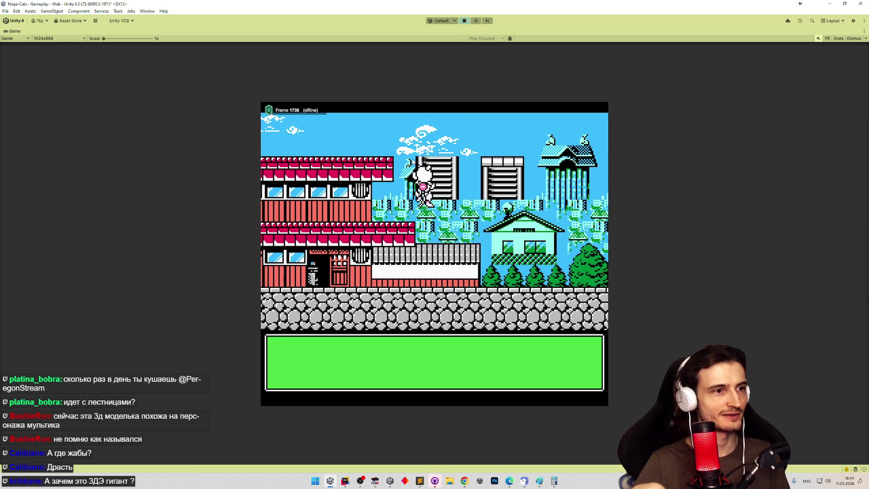
{"action": "key", "text": "Right"}
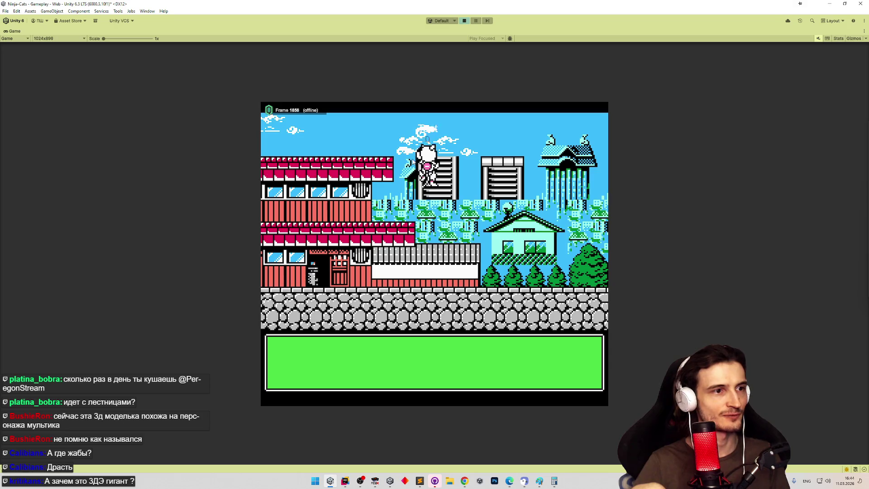
{"action": "key", "text": "Right"}
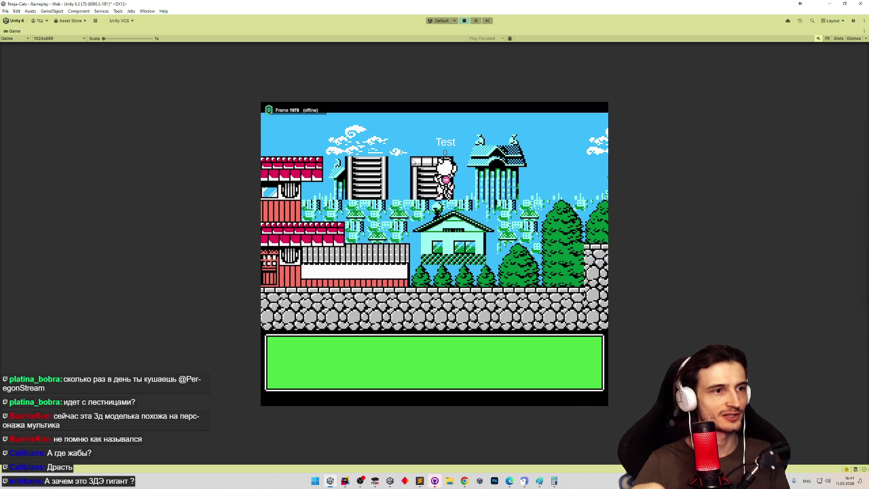
{"action": "key", "text": "Left"}
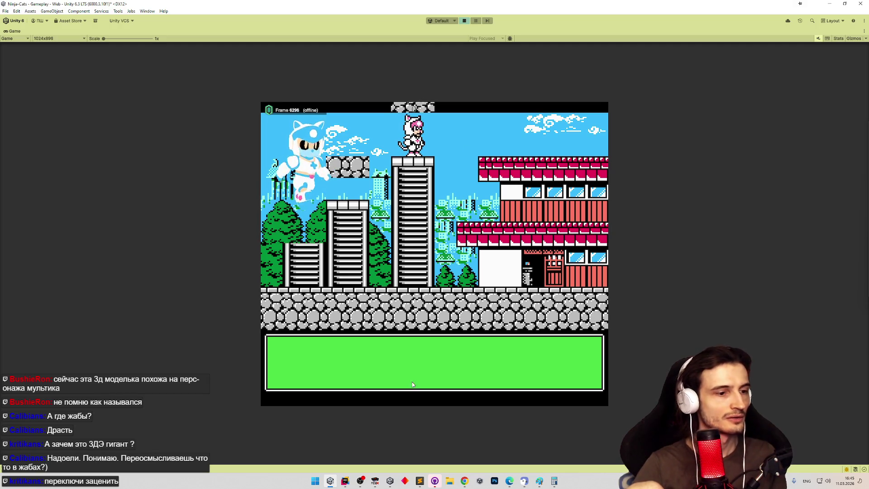
In FCEUX, climb the original game's ladders onto the ledges and the red rooftop
{"action": "left_click", "coordinate": [375, 480]}
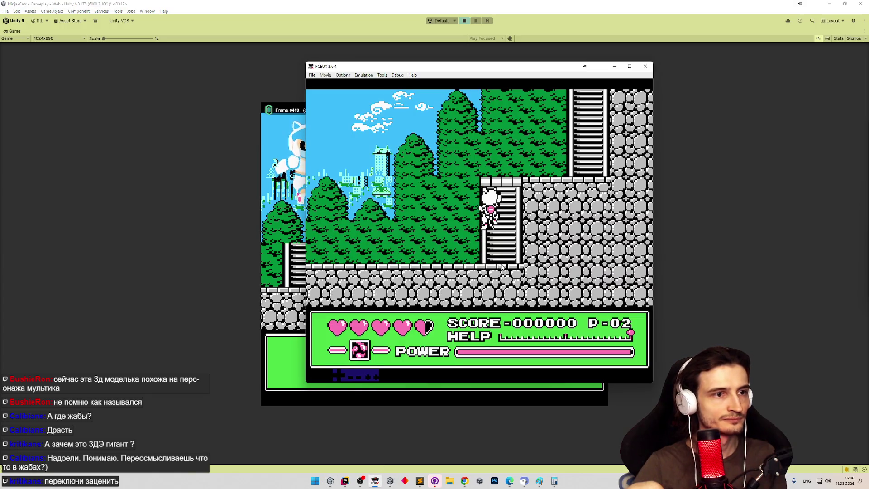
{"action": "key", "text": "Up"}
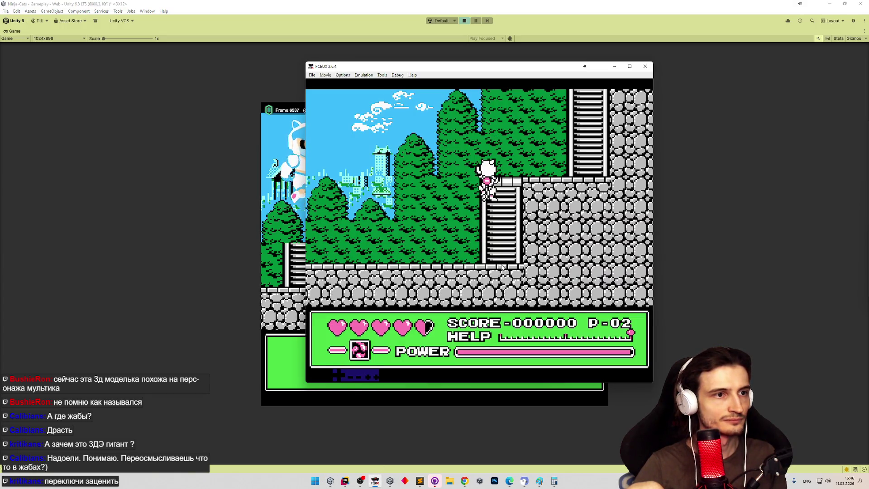
{"action": "key", "text": "Up"}
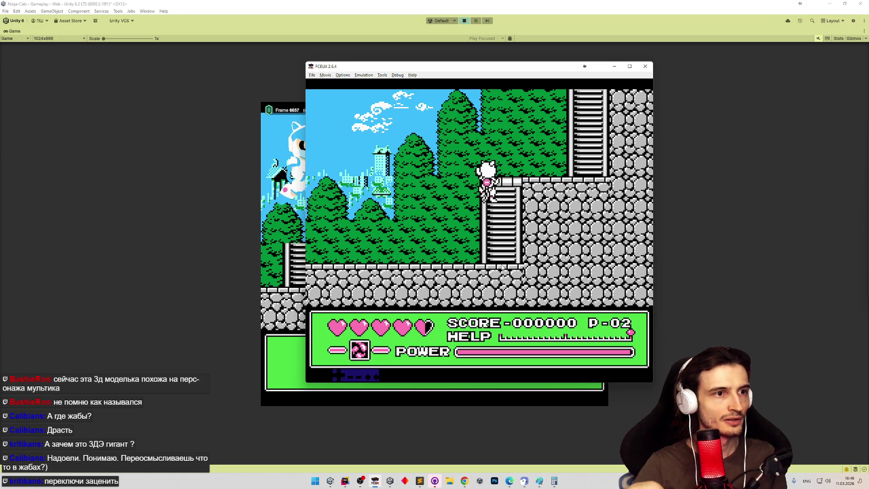
{"action": "key", "text": "Right"}
{"action": "key", "text": "Right"}
{"action": "key", "text": "Up"}
{"action": "key", "text": "Right"}
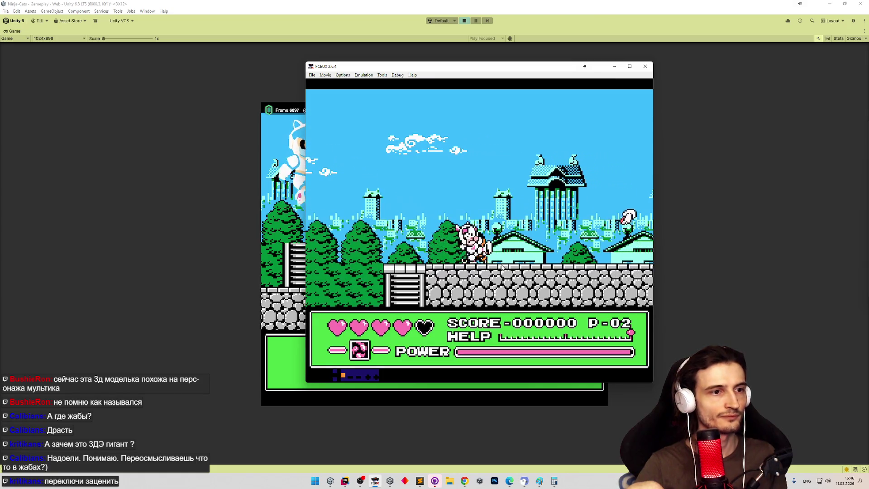
{"action": "key", "text": "Right"}
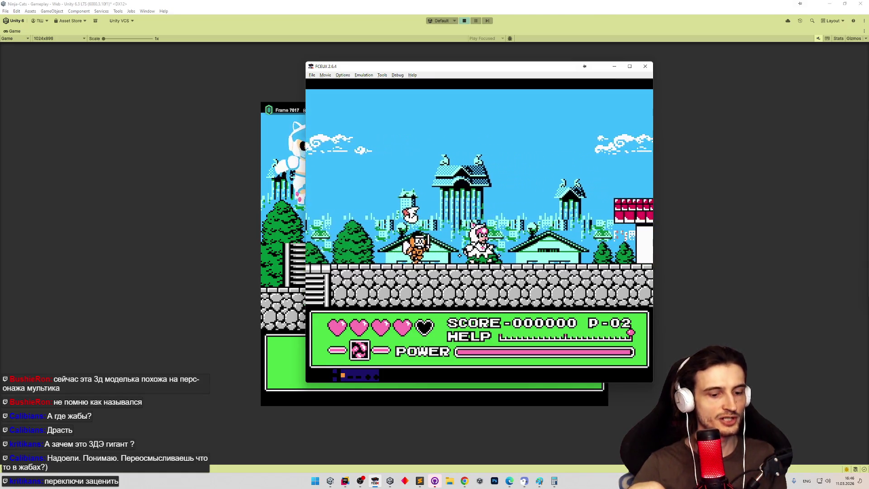
Jump into the new area, attack the green armored enemy, and drop from a ladder to the floor
{"action": "key", "text": "Right"}
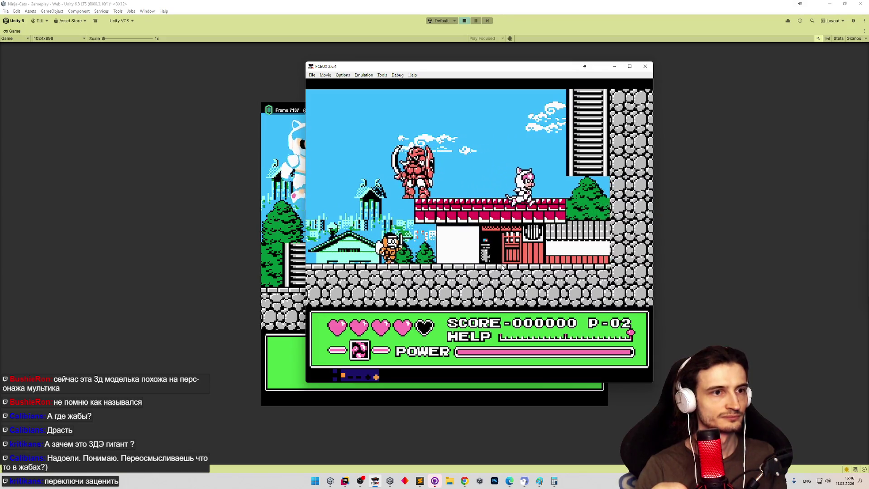
{"action": "key", "text": "Up"}
{"action": "key", "text": "f"}
{"action": "key", "text": "Right"}
{"action": "key", "text": "Right"}
{"action": "key", "text": "f"}
{"action": "key", "text": "Right"}
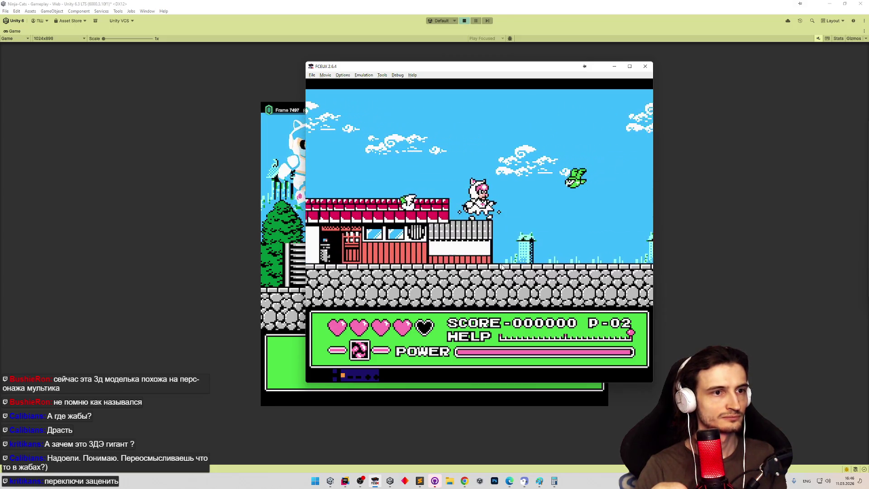
{"action": "key", "text": "f"}
{"action": "key", "text": "Right"}
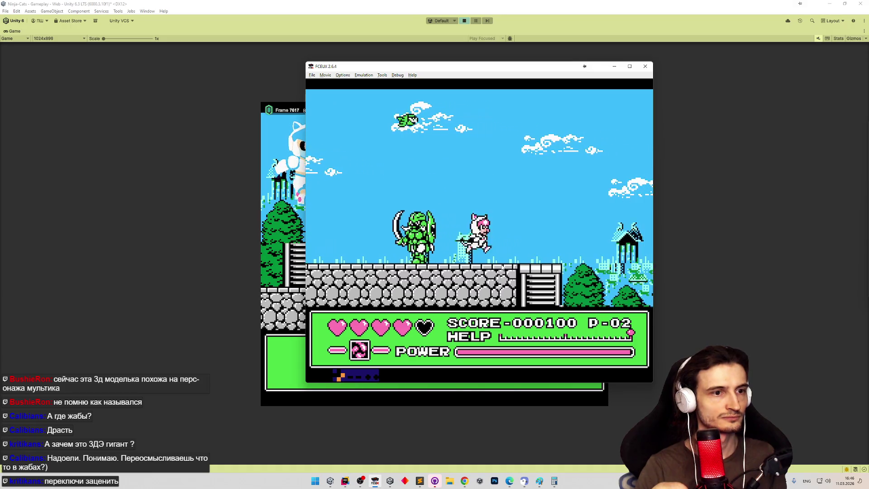
{"action": "key", "text": "Down"}
{"action": "key", "text": "Left"}
{"action": "key", "text": "f"}
{"action": "key", "text": "Right"}
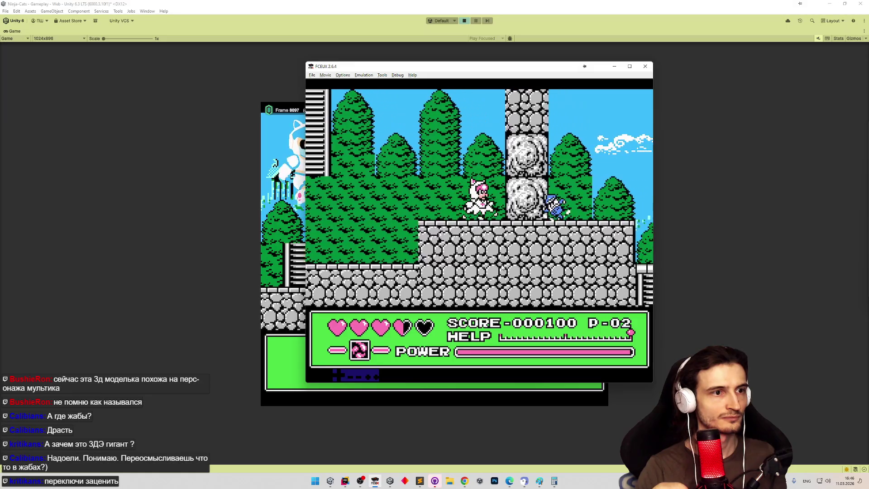
Switch to the purple cat in character selection and walk it into the pillar doorway
{"action": "key", "text": "Return"}
{"action": "key", "text": "Right"}
{"action": "key", "text": "Return"}
{"action": "key", "text": "d"}
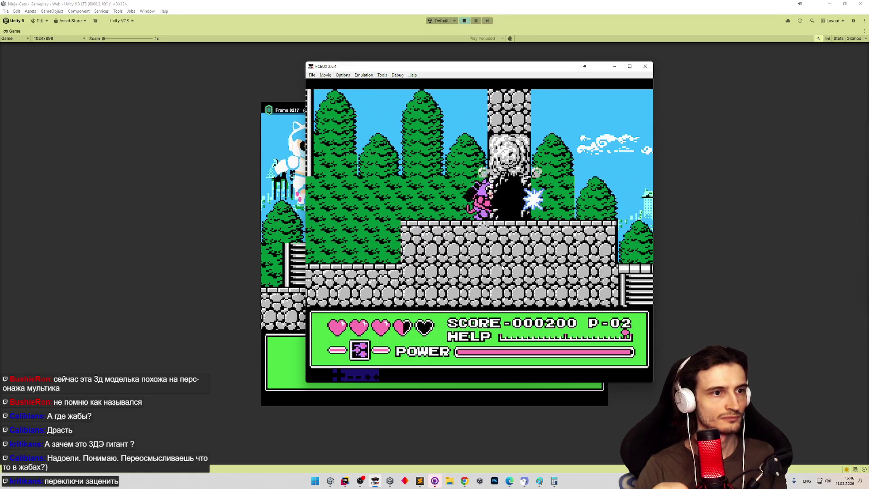
{"action": "key", "text": "Right"}
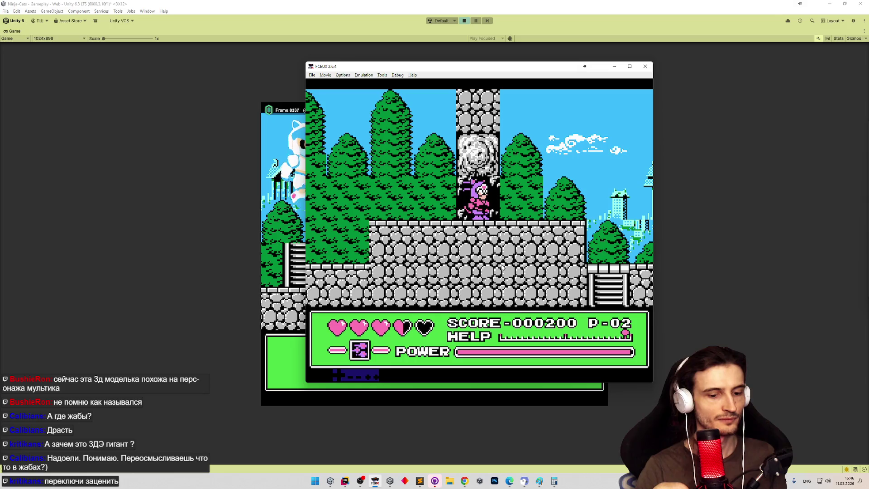
Lower then raise the emulation speed, close FCEUX, and bring ClimbSystem.cs forward
{"action": "key", "text": "minus"}
{"action": "key", "text": "minus"}
{"action": "key", "text": "minus"}
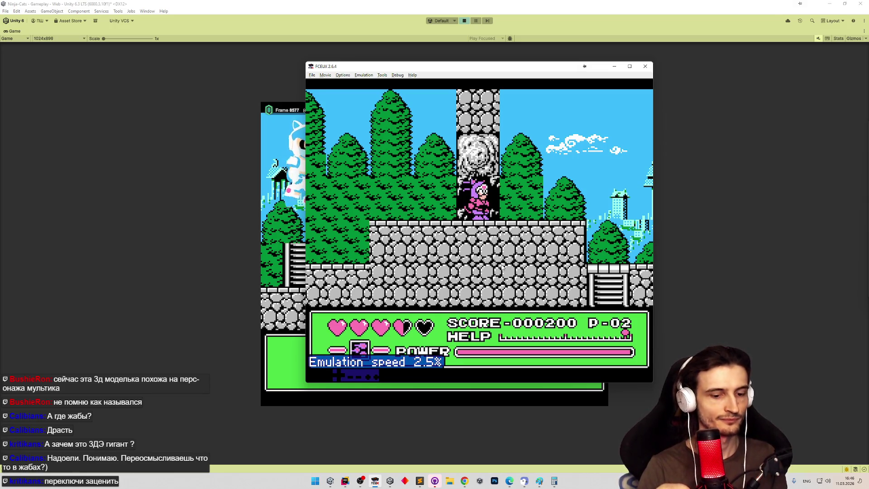
{"action": "key", "text": "equal"}
{"action": "key", "text": "equal"}
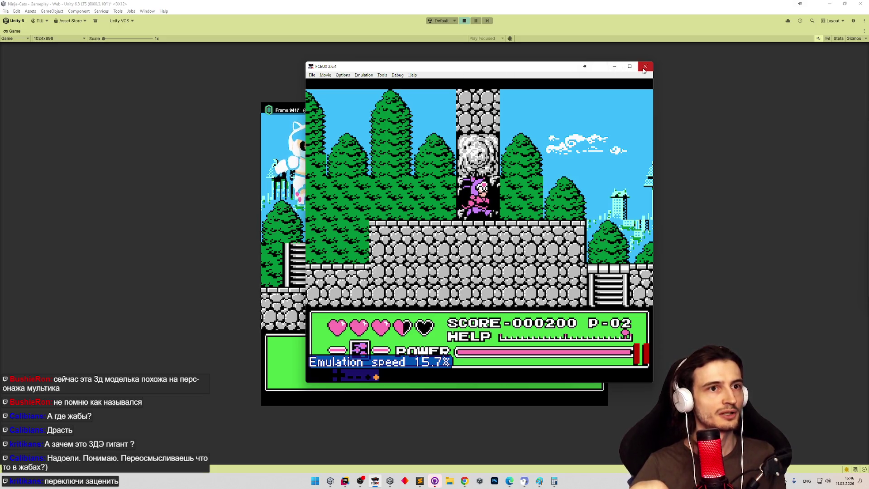
{"action": "left_click", "coordinate": [645, 67]}
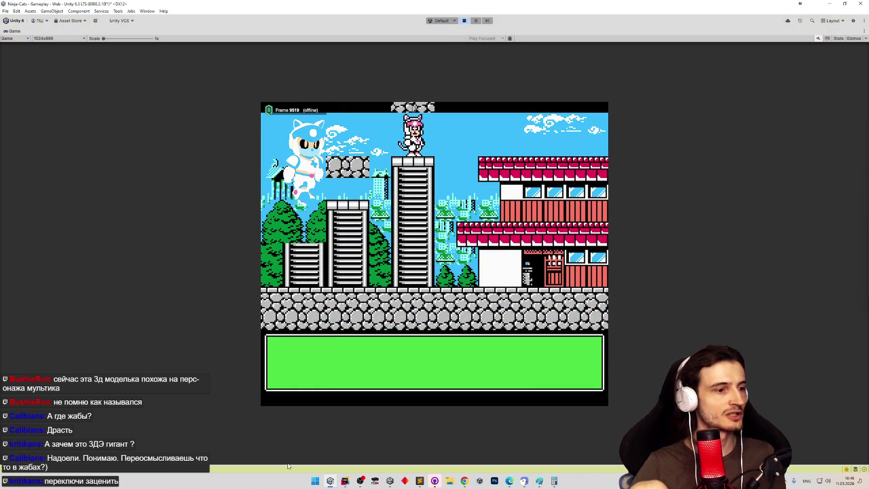
{"action": "left_click", "coordinate": [345, 482]}
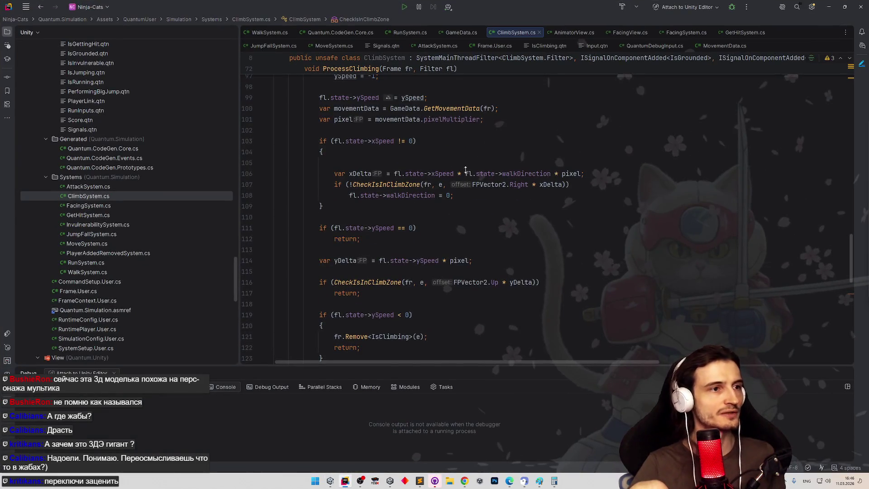
In MoveSystem.cs, insert a blank line after line 35's IsRunning removal, then return to Unity
{"action": "scroll", "scroll_direction": "down", "scroll_amount": 3}
{"action": "key", "text": "ctrl+Tab"}
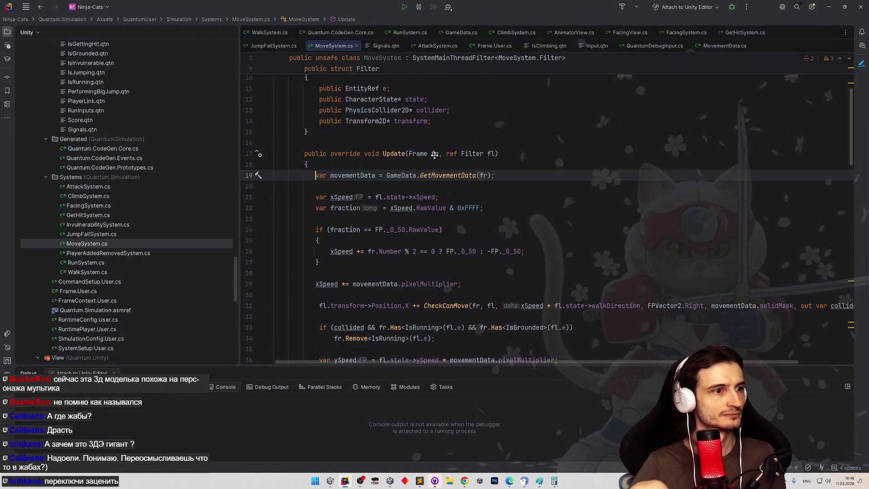
{"action": "scroll", "scroll_direction": "down", "scroll_amount": 3}
{"action": "scroll", "scroll_direction": "down", "scroll_amount": 3}
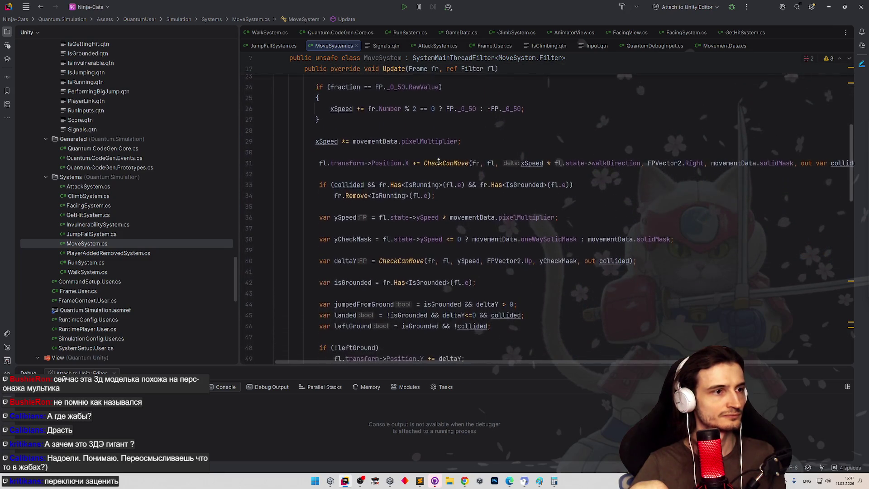
{"action": "scroll", "scroll_direction": "up", "scroll_amount": 3}
{"action": "scroll", "scroll_direction": "up", "scroll_amount": 3}
{"action": "scroll", "scroll_direction": "down", "scroll_amount": 3}
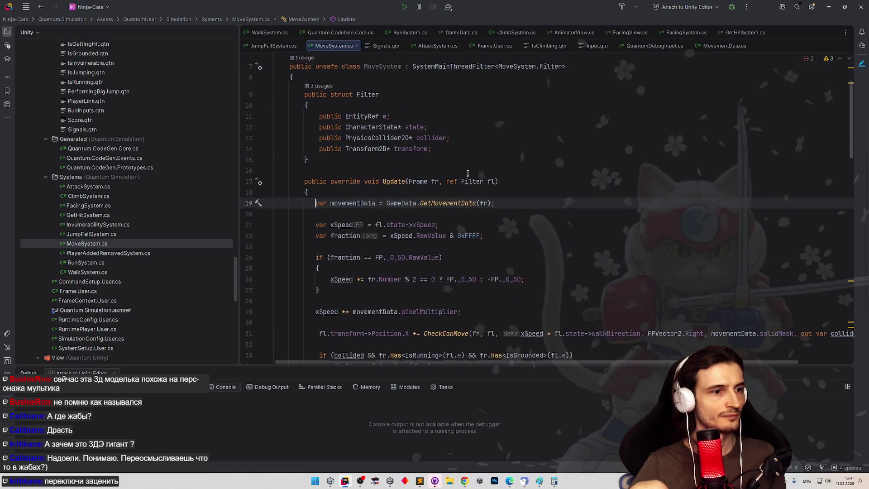
{"action": "scroll", "scroll_direction": "down", "scroll_amount": 3}
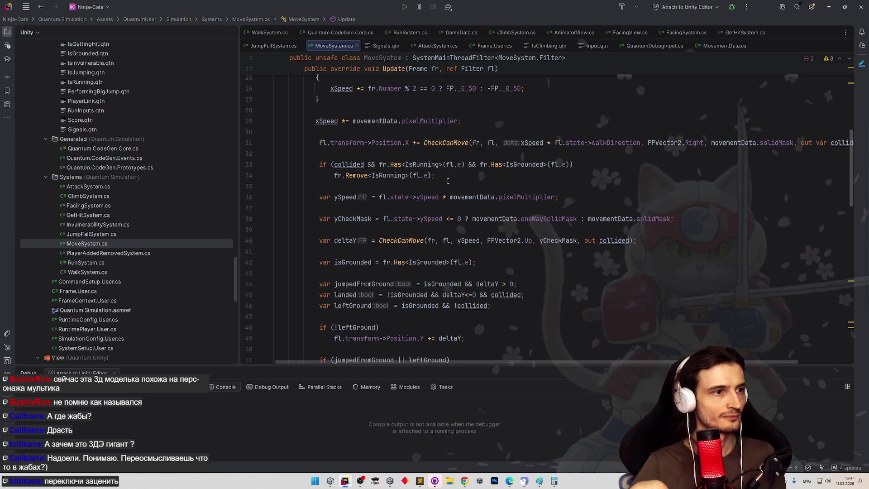
{"action": "left_click", "coordinate": [449, 182]}
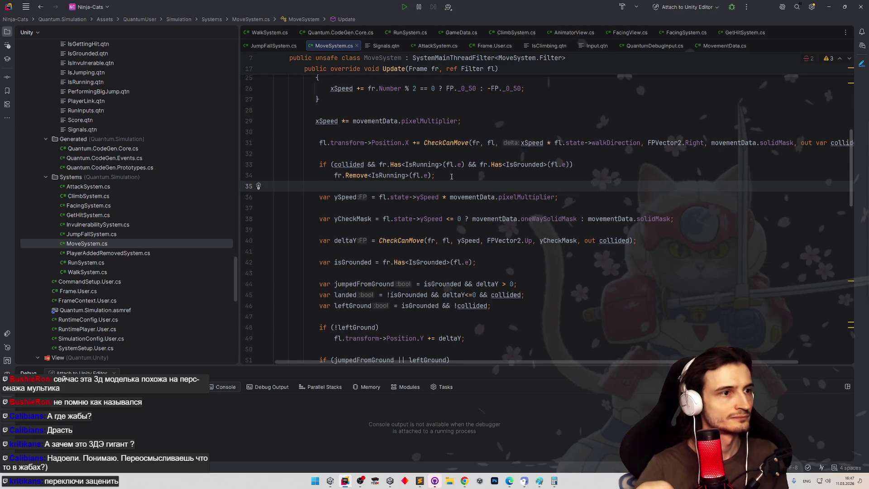
{"action": "key", "text": "Return"}
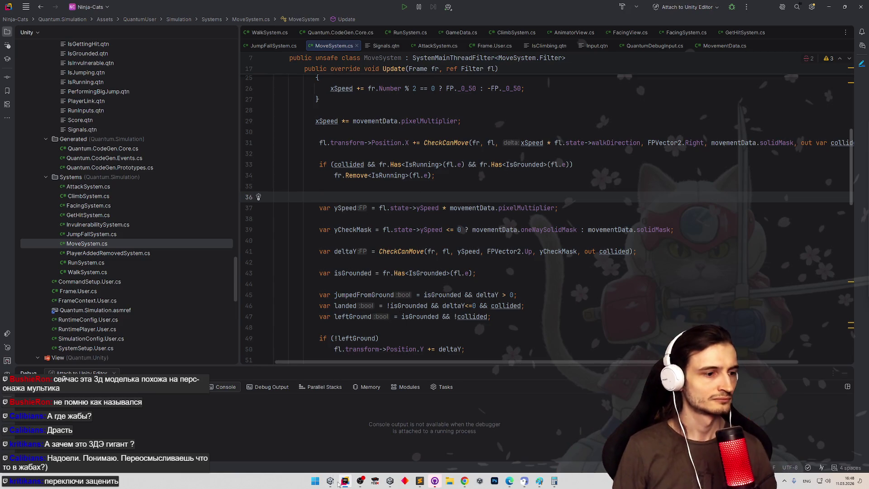
{"action": "left_click", "coordinate": [331, 481]}
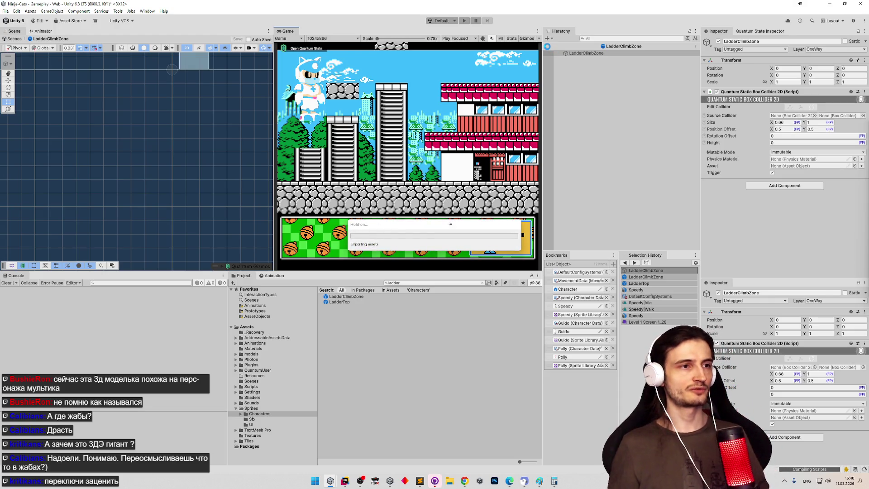
Discard the unsaved scratch tab and mark the анимация and no-turning-during-attack ladder tasks done
{"action": "key", "text": "alt+Tab"}
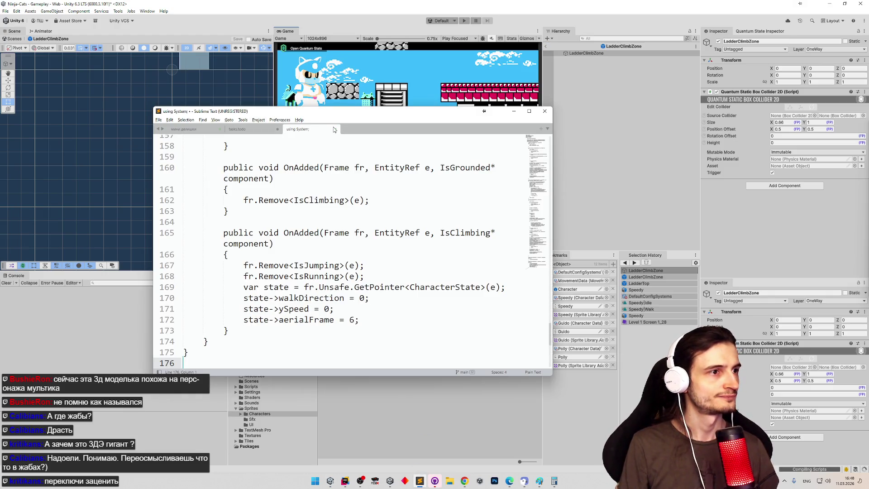
{"action": "left_click", "coordinate": [335, 129]}
{"action": "key", "text": "n"}
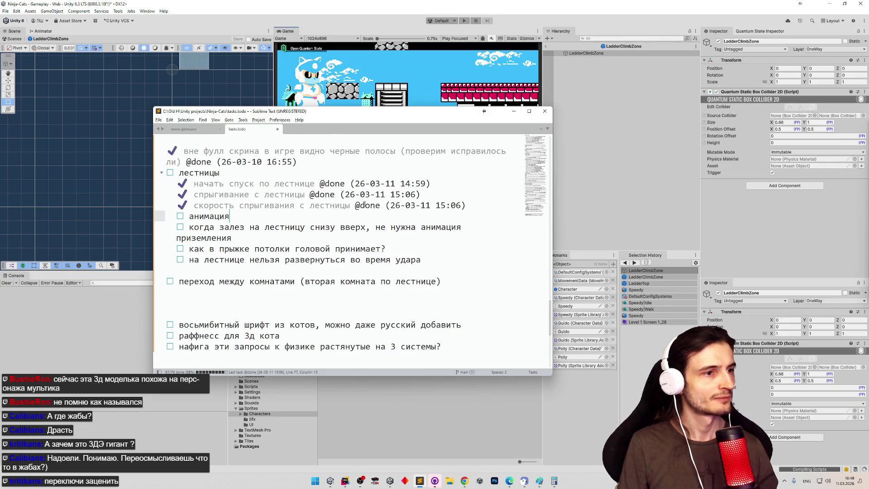
{"action": "key", "text": "ctrl+d"}
{"action": "left_click_drag", "start_coordinate": [389, 248], "coordinate": [161, 249]}
{"action": "left_click", "coordinate": [161, 259]}
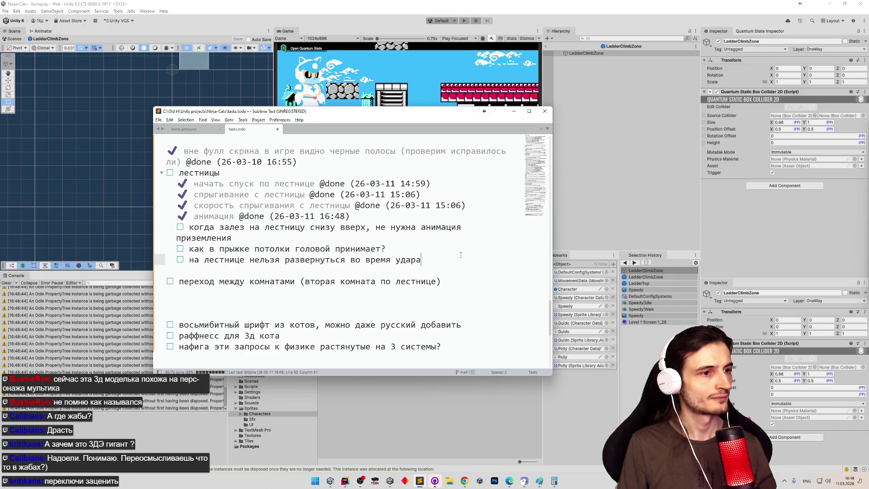
{"action": "key", "text": "ctrl+d"}
Move the ceiling-hitting question under the анимация task and tidy the surrounding blank lines
{"action": "key", "text": "Up"}
{"action": "key", "text": "shift+Home"}
{"action": "key", "text": "ctrl+x"}
{"action": "left_click", "coordinate": [376, 216]}
{"action": "key", "text": "Return"}
{"action": "key", "text": "ctrl+v"}
{"action": "left_click", "coordinate": [299, 292]}
{"action": "key", "text": "BackSpace"}
{"action": "left_click", "coordinate": [414, 225]}
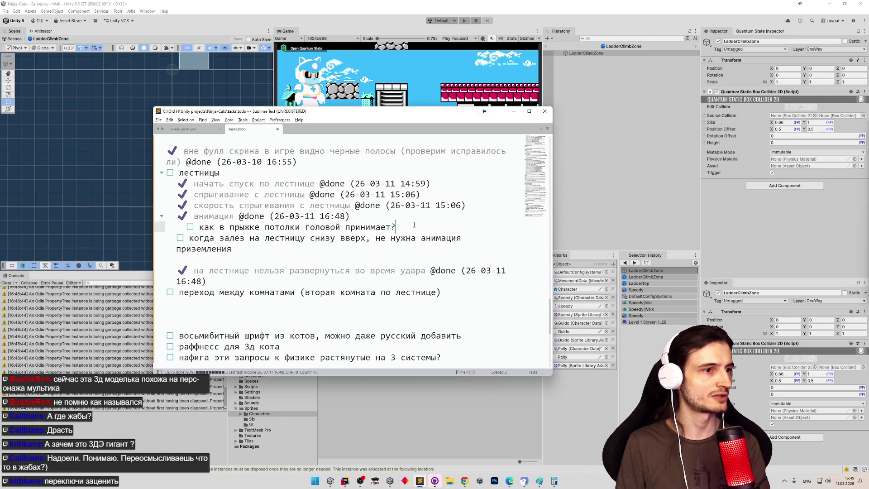
{"action": "key", "text": "Return"}
{"action": "key", "text": "Down"}
{"action": "key", "text": "Down"}
{"action": "key", "text": "End"}
{"action": "key", "text": "Delete"}
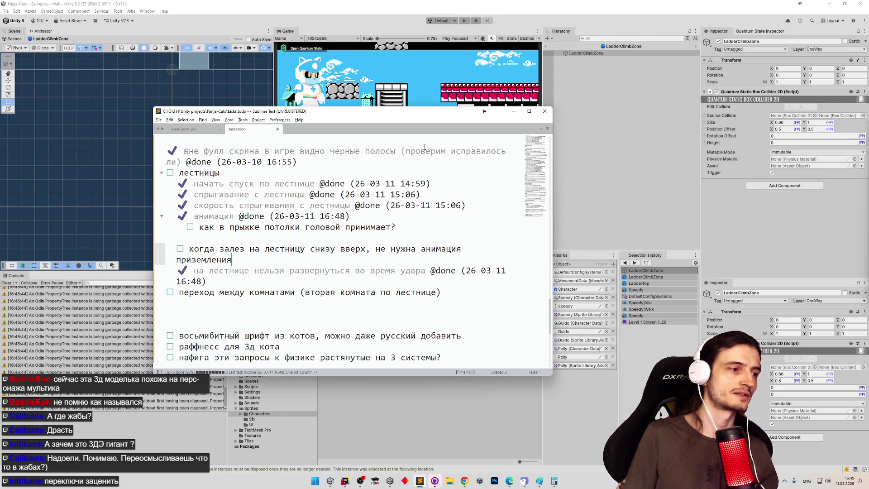
Nest the 'когда залез' landing task under анимация and minimise Sublime Text
{"action": "left_click", "coordinate": [208, 282]}
{"action": "key", "text": "Return"}
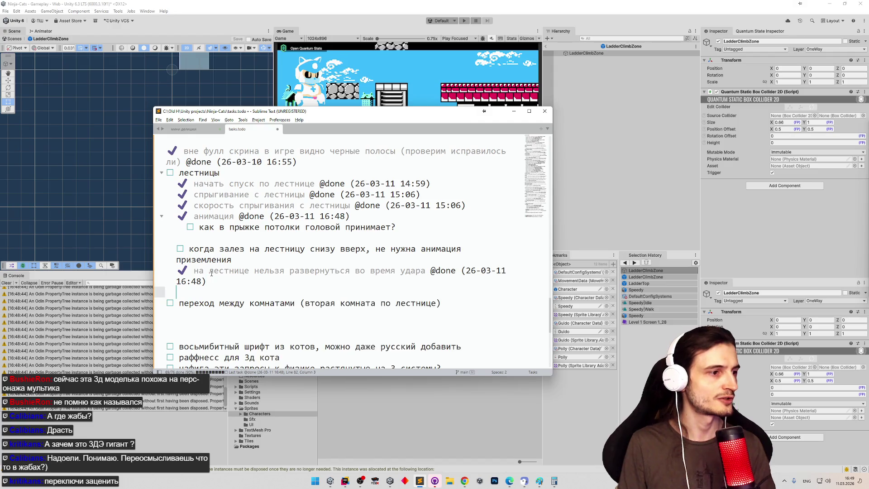
{"action": "key", "text": "Up"}
{"action": "key", "text": "Up"}
{"action": "key", "text": "Up"}
{"action": "key", "text": "BackSpace"}
{"action": "key", "text": "BackSpace"}
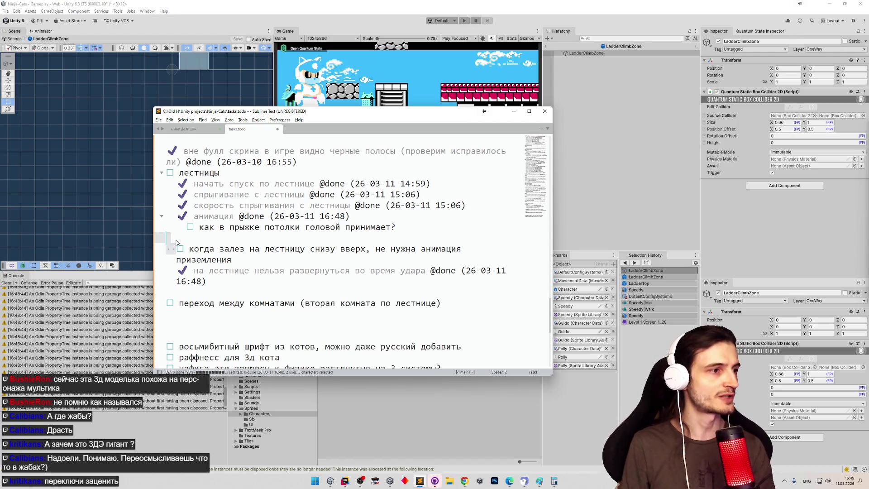
{"action": "key", "text": "Tab"}
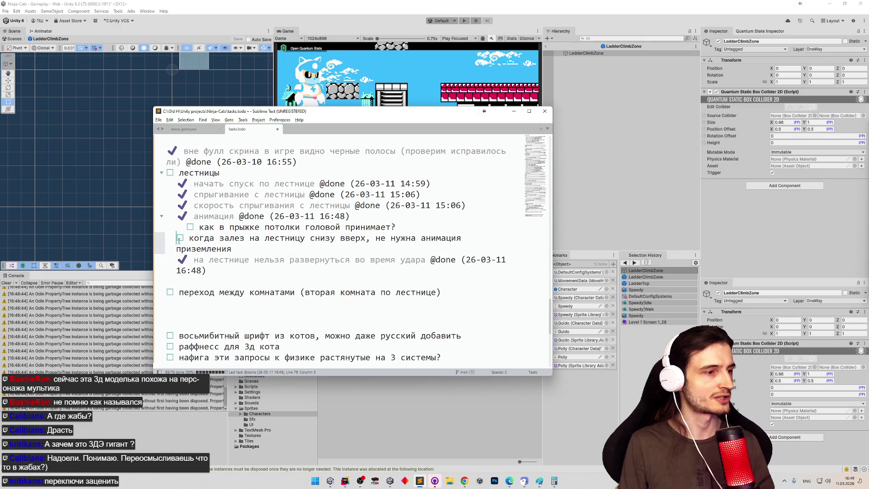
{"action": "key", "text": "Tab"}
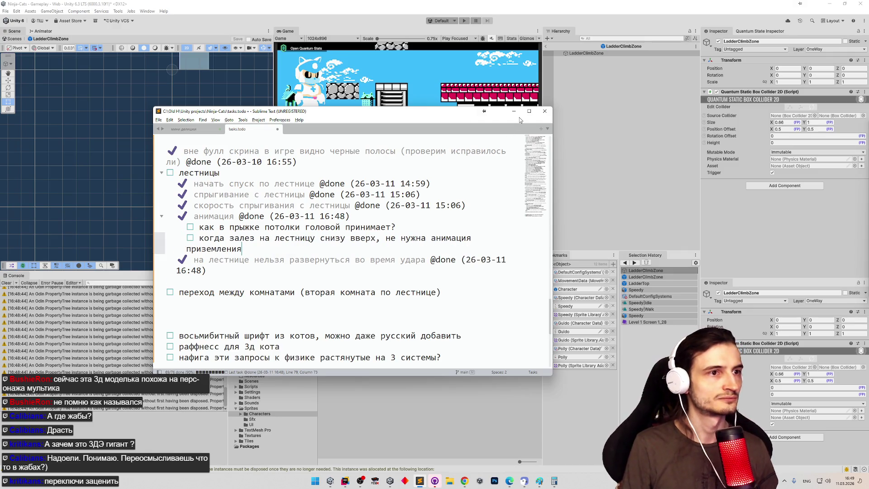
{"action": "left_click", "coordinate": [514, 112]}
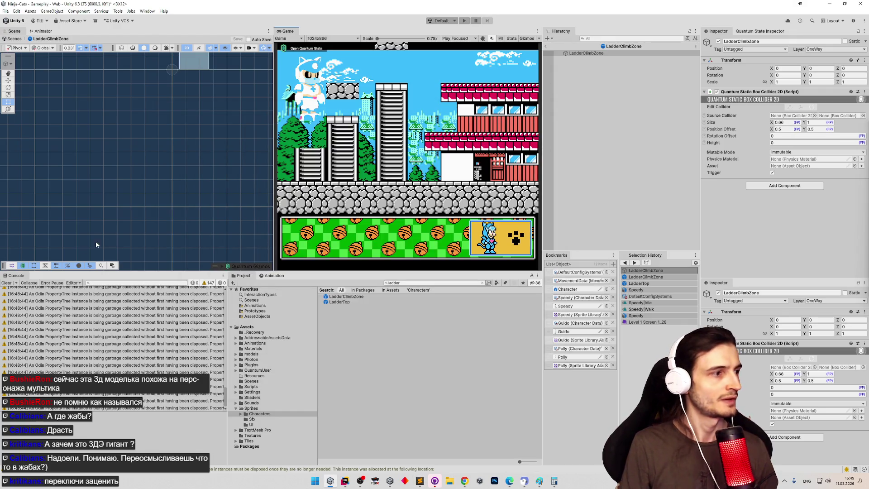
Clear the Console, exit the LadderClimbZone prefab, select Grid, and open then close the Tile Palette
{"action": "left_click", "coordinate": [7, 283]}
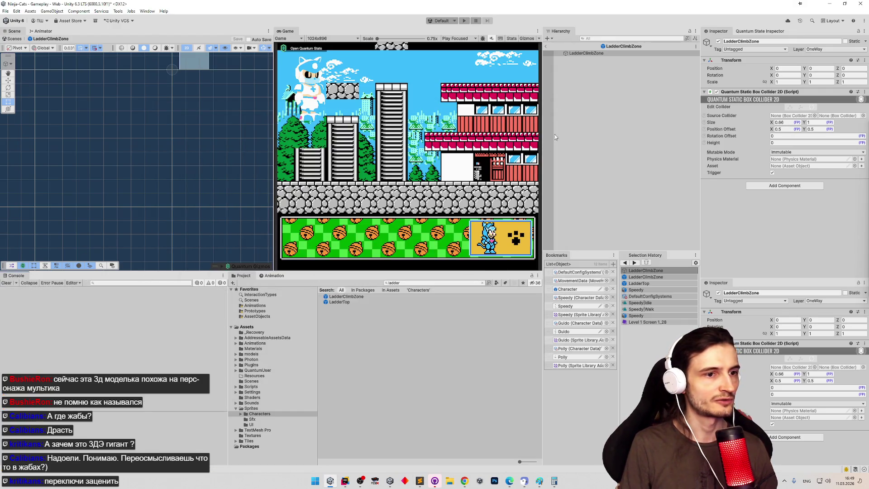
{"action": "left_click", "coordinate": [546, 46]}
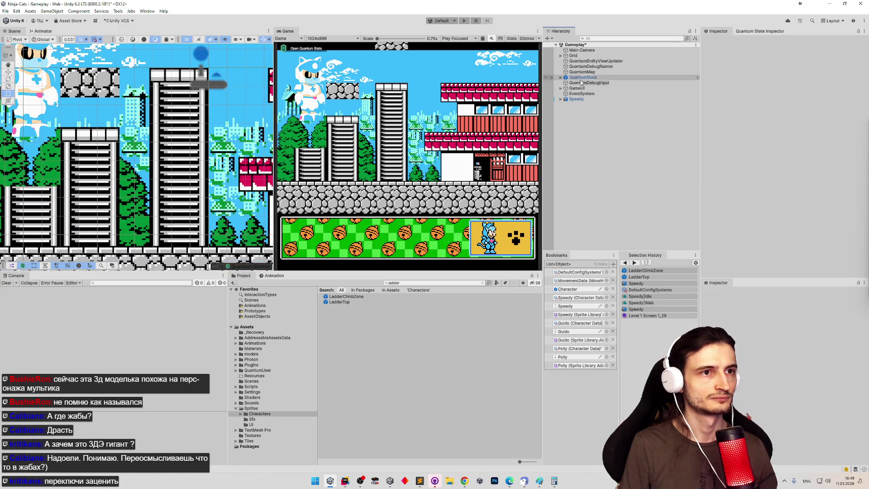
{"action": "left_click", "coordinate": [585, 55]}
{"action": "left_click", "coordinate": [149, 40]}
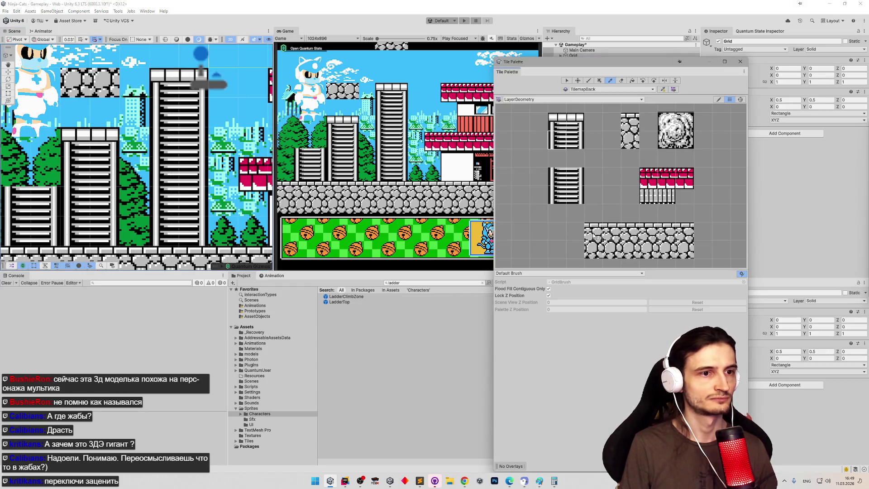
{"action": "left_click", "coordinate": [589, 80]}
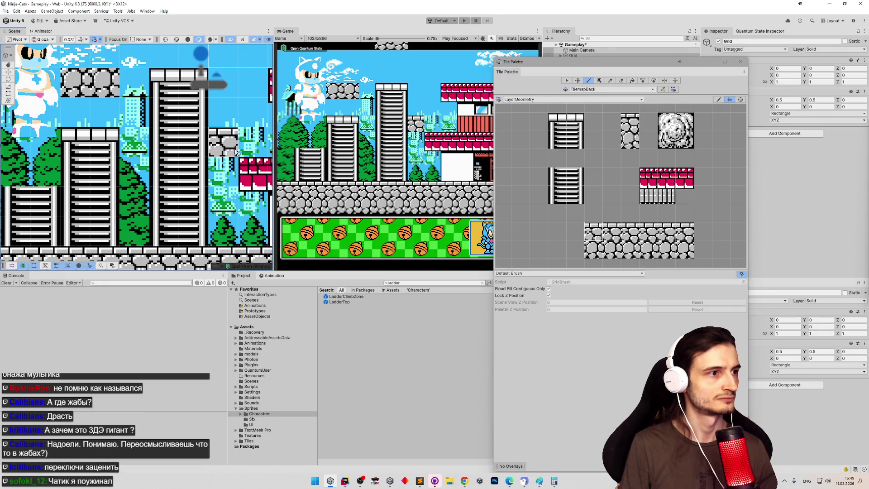
{"action": "left_click", "coordinate": [741, 61]}
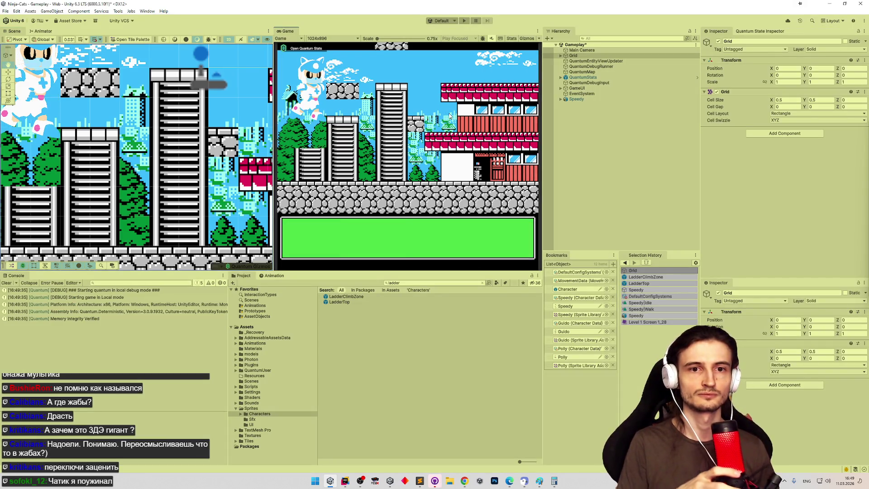
Walk the cat right and climb it down the ladder to the ground
{"action": "key", "text": "Right"}
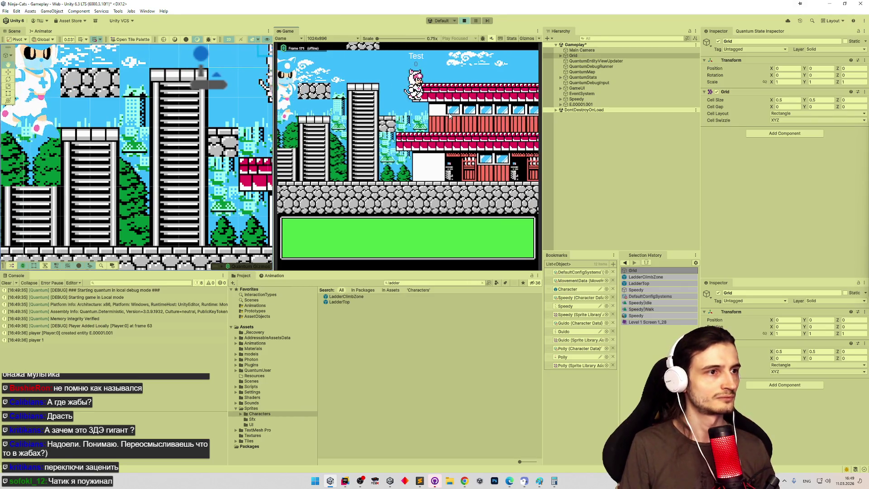
{"action": "key", "text": "Down"}
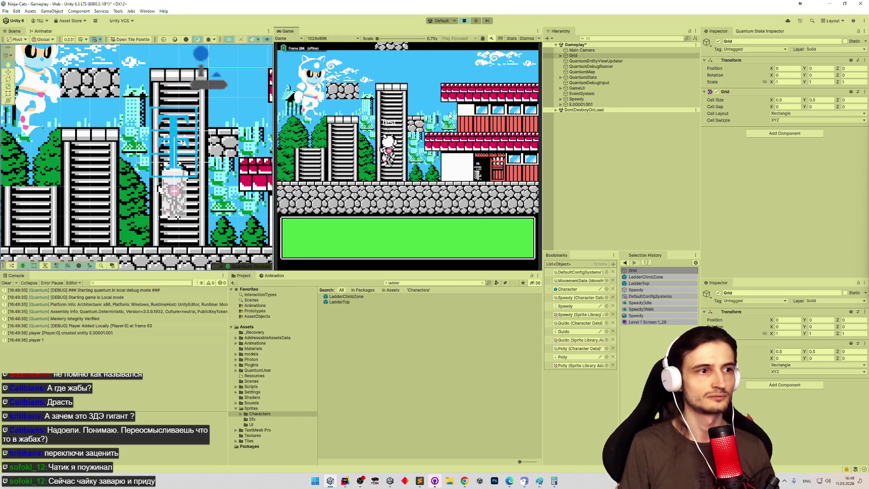
{"action": "key", "text": "Right"}
{"action": "key", "text": "Right"}
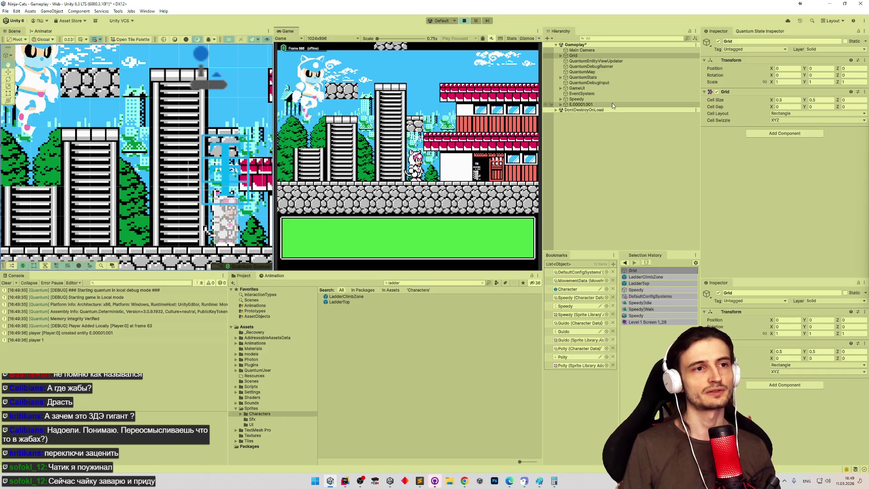
Select player entity E.00001.001 in the Hierarchy and inspect its Visual and CameraView children
{"action": "left_click", "coordinate": [562, 105]}
{"action": "left_click", "coordinate": [580, 104]}
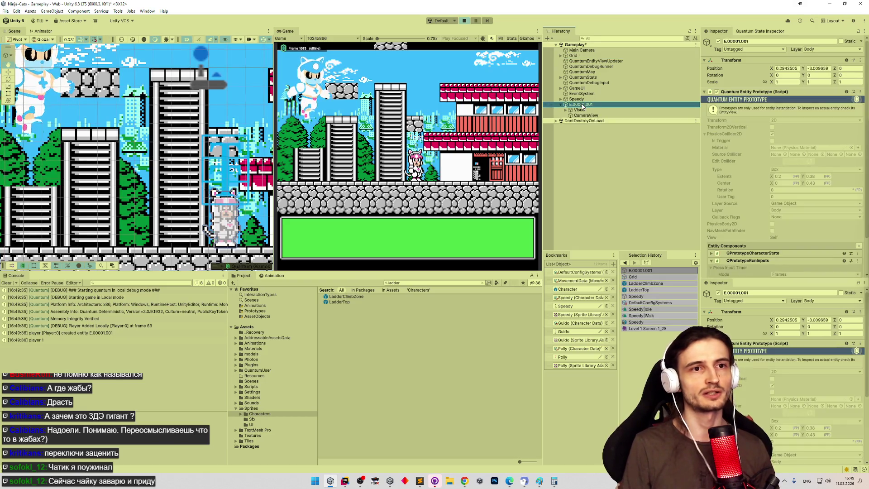
{"action": "left_click", "coordinate": [581, 110]}
{"action": "left_click", "coordinate": [589, 116]}
{"action": "left_click", "coordinate": [583, 111]}
{"action": "left_click", "coordinate": [580, 105]}
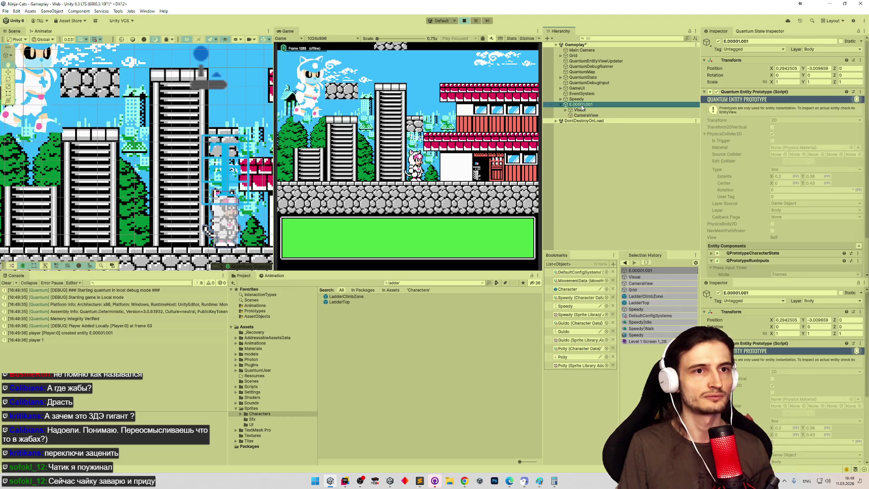
List the LOCALDEBUG entities in the Quantum State Inspector, then switch back to Rider
{"action": "left_click", "coordinate": [744, 32]}
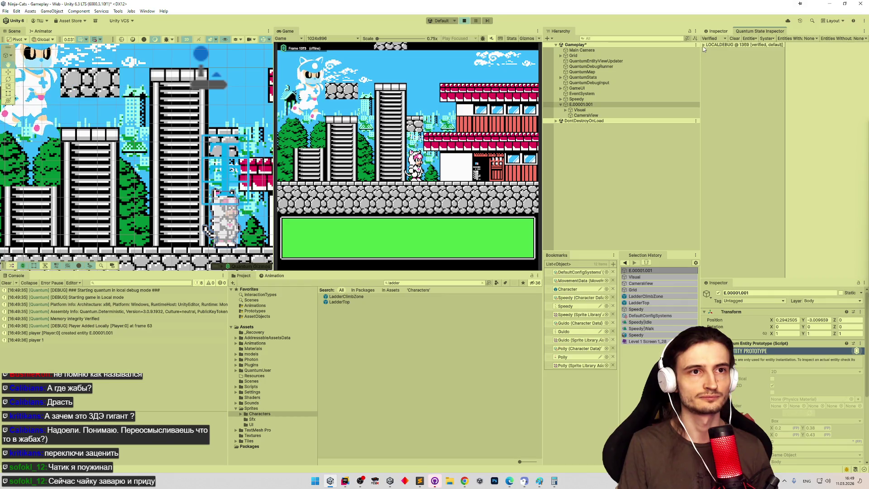
{"action": "left_click", "coordinate": [704, 45]}
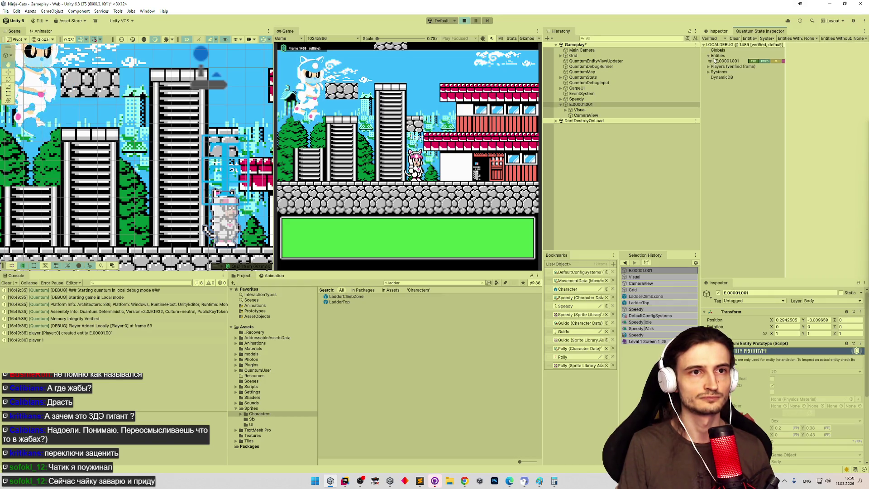
{"action": "left_click", "coordinate": [709, 56]}
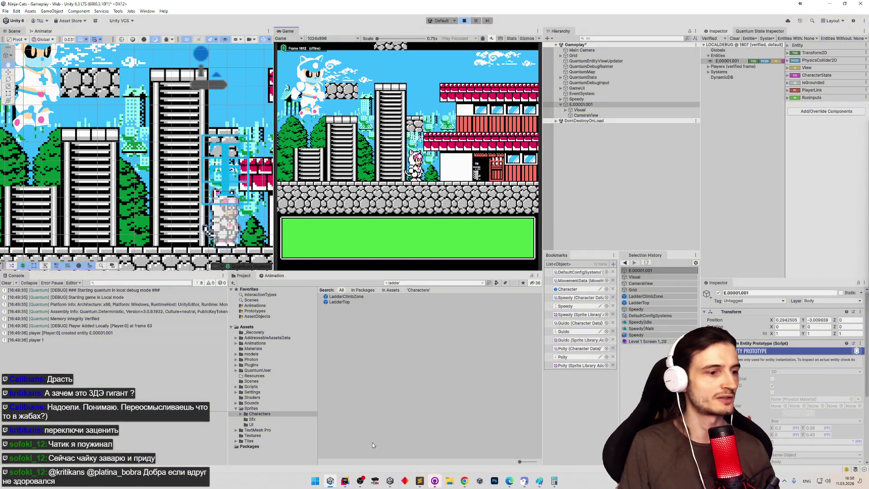
{"action": "key", "text": "alt+Tab"}
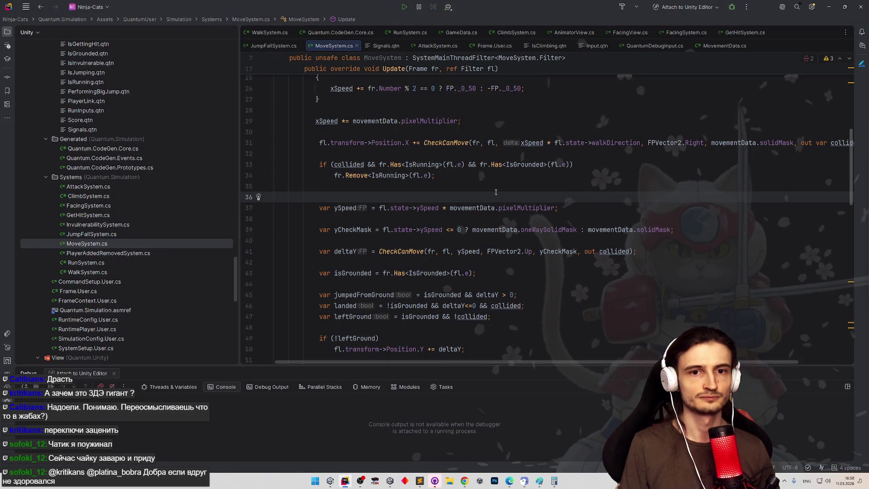
{"action": "scroll", "scroll_direction": "down", "scroll_amount": 3}
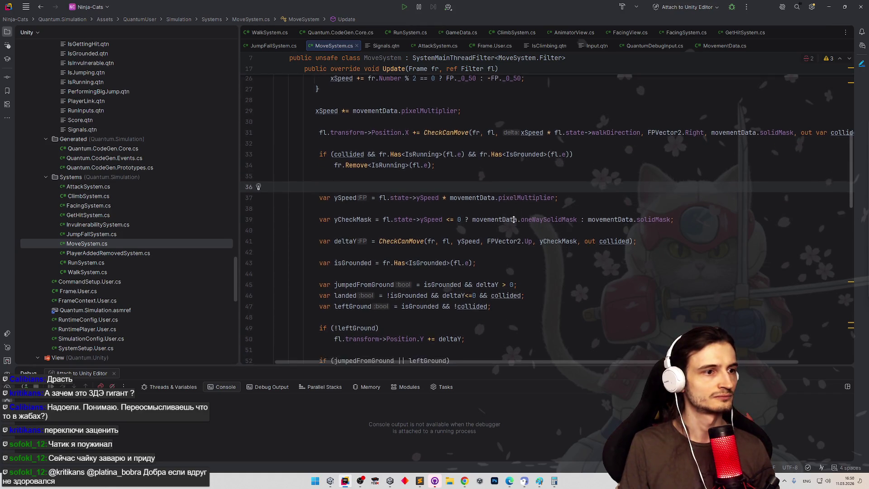
{"action": "scroll", "scroll_direction": "down", "scroll_amount": 3}
{"action": "scroll", "scroll_direction": "down", "scroll_amount": 3}
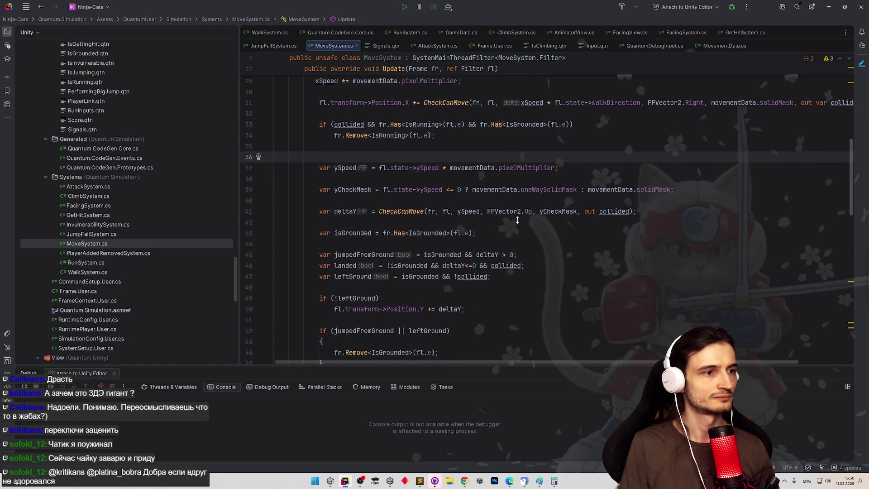
{"action": "scroll", "scroll_direction": "up", "scroll_amount": 3}
{"action": "scroll", "scroll_direction": "up", "scroll_amount": 3}
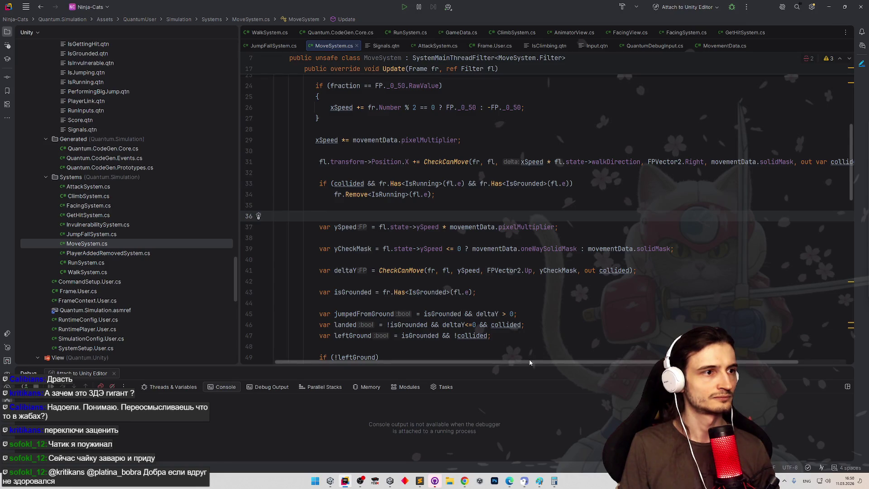
{"action": "scroll", "scroll_direction": "right", "scroll_amount": 3}
{"action": "scroll", "scroll_direction": "right", "scroll_amount": 3}
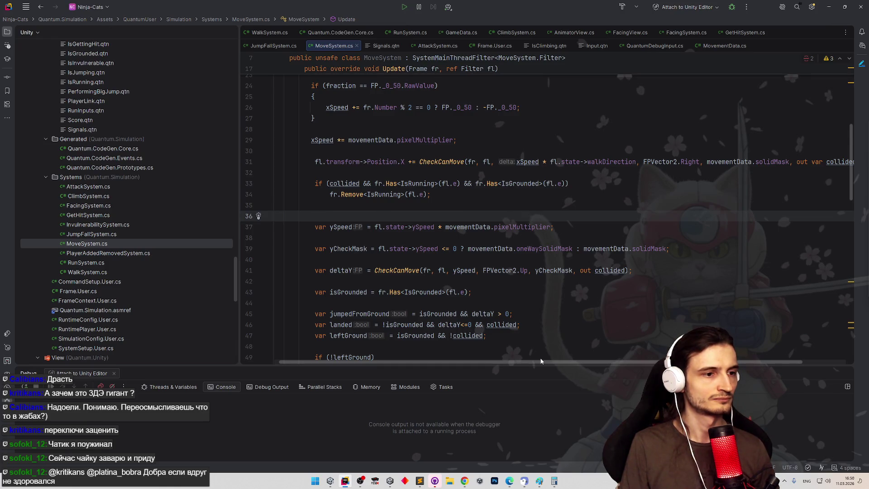
{"action": "left_click", "coordinate": [453, 325]}
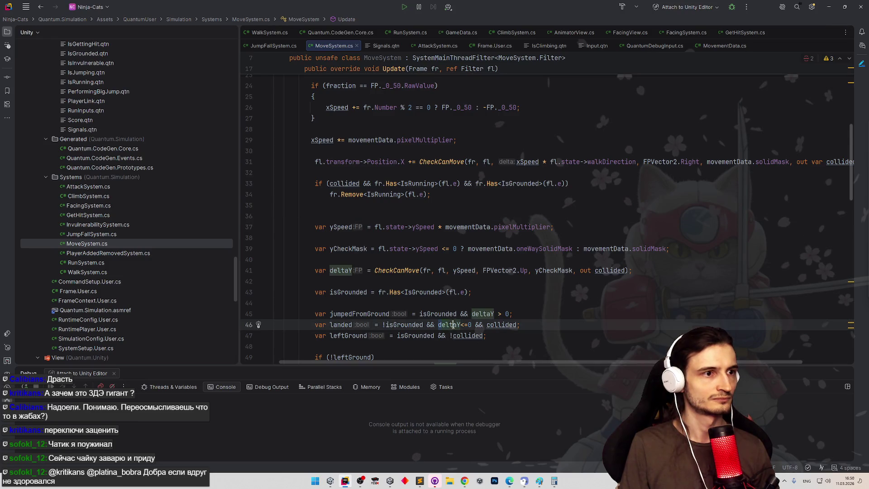
{"action": "scroll", "scroll_direction": "down", "scroll_amount": 3}
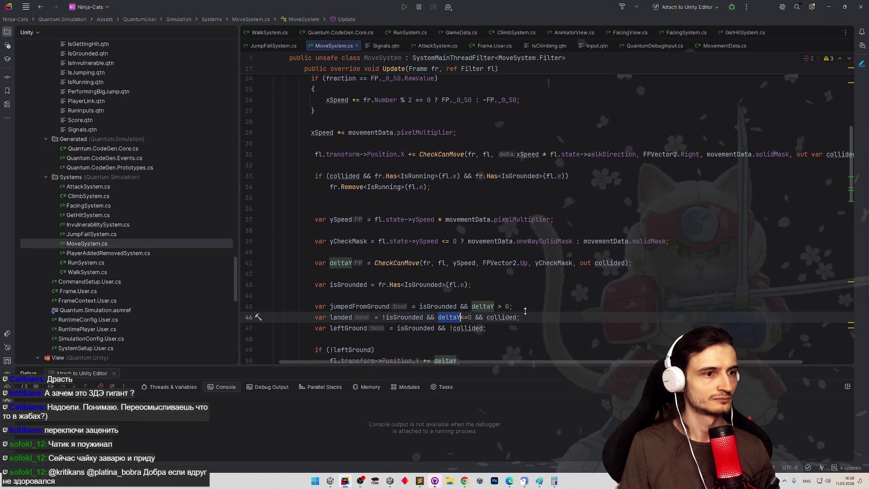
{"action": "left_click", "coordinate": [473, 298]}
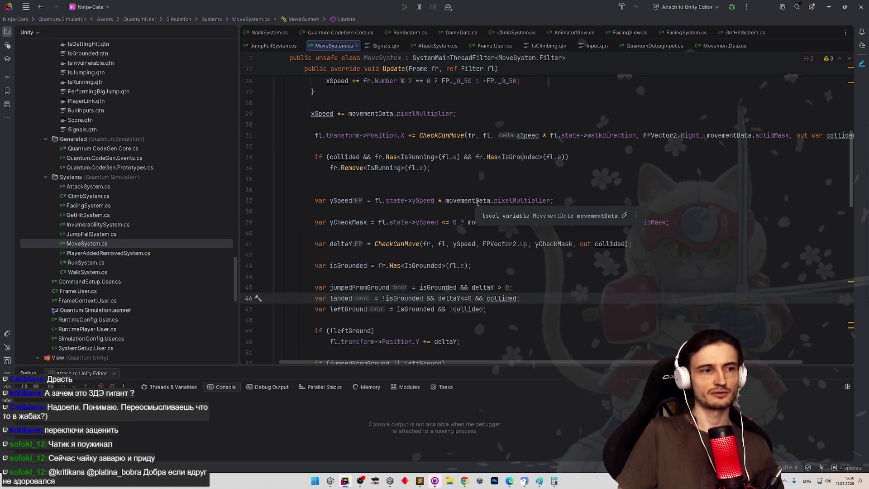
{"action": "left_click", "coordinate": [476, 244]}
{"action": "scroll", "scroll_direction": "down", "scroll_amount": 3}
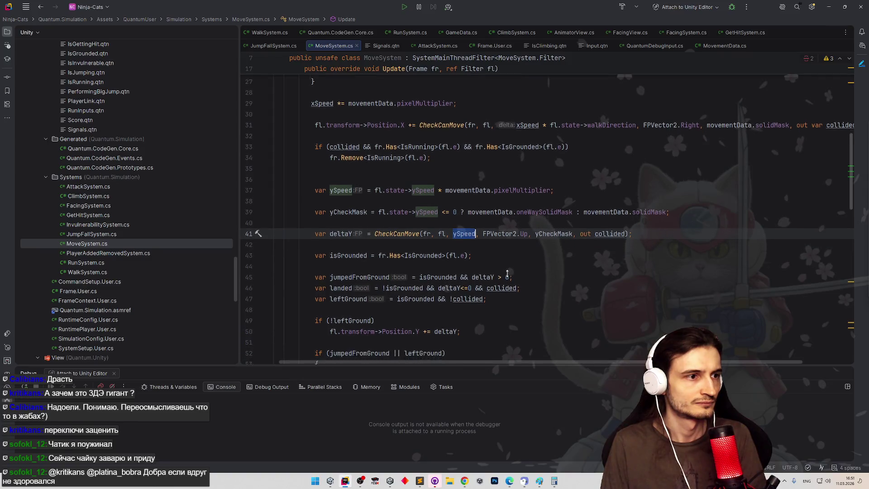
{"action": "scroll", "scroll_direction": "down", "scroll_amount": 3}
{"action": "scroll", "scroll_direction": "down", "scroll_amount": 3}
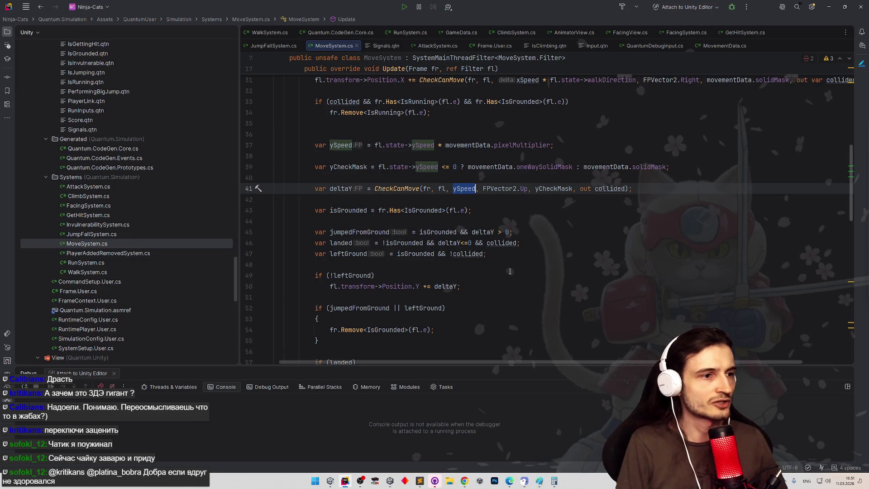
{"action": "left_click", "coordinate": [466, 243]}
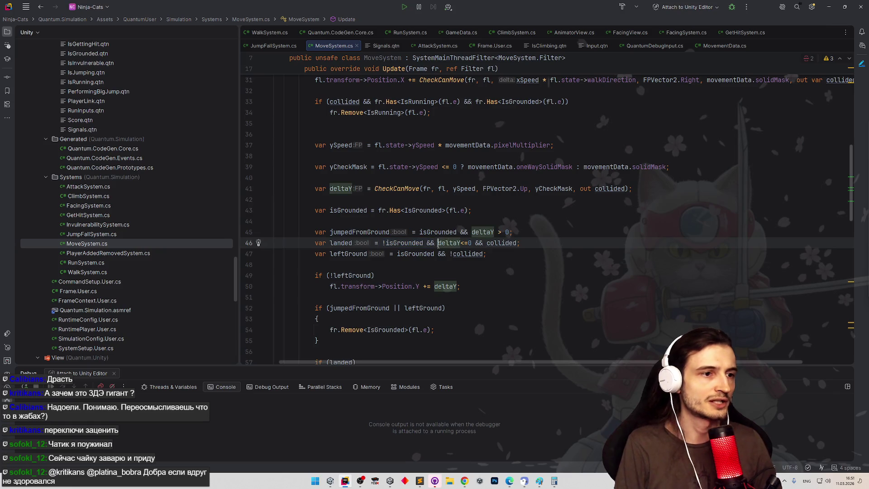
Add 'ySpeed <=0 &&' to the landed condition on line 46 of MoveSystem.cs, then minimise Rider
{"action": "left_click_drag", "start_coordinate": [468, 243], "coordinate": [472, 243]}
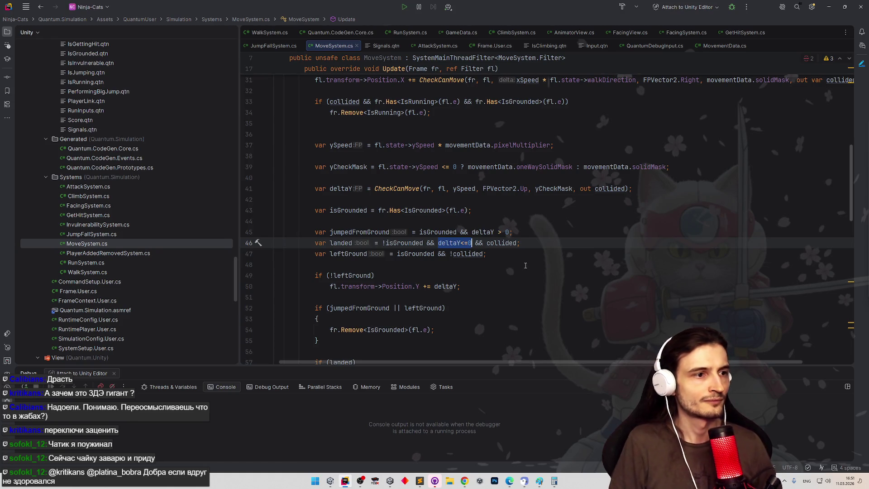
{"action": "double_click", "coordinate": [508, 246]}
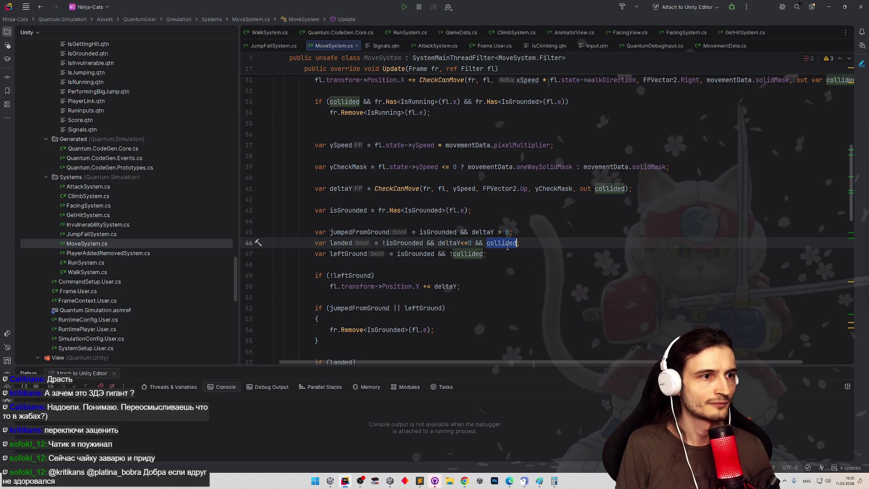
{"action": "scroll", "scroll_direction": "down", "scroll_amount": 3}
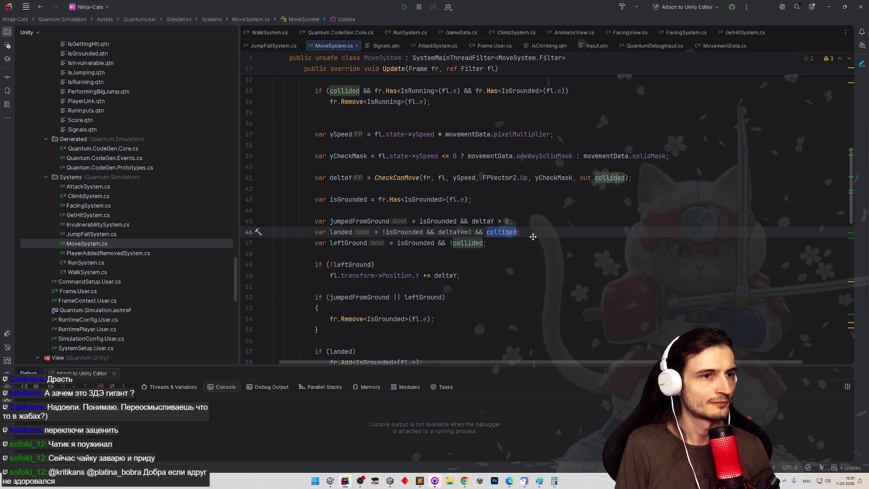
{"action": "scroll", "scroll_direction": "up", "scroll_amount": 3}
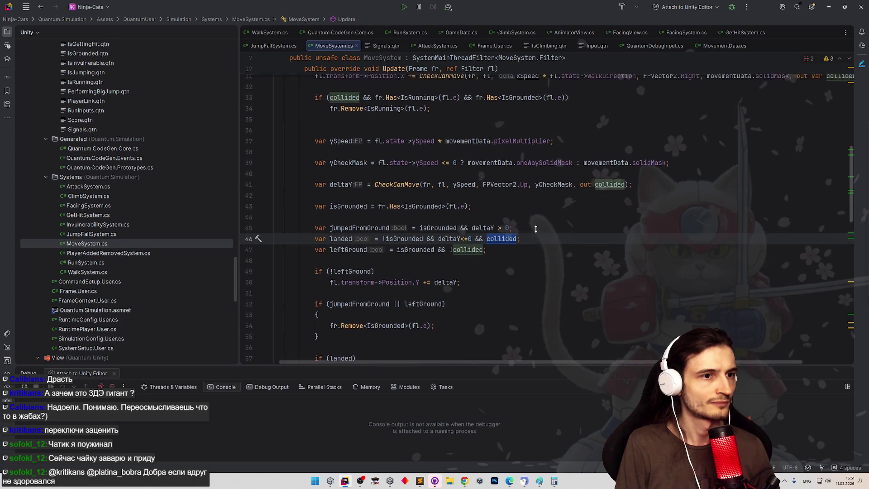
{"action": "scroll", "scroll_direction": "down", "scroll_amount": 3}
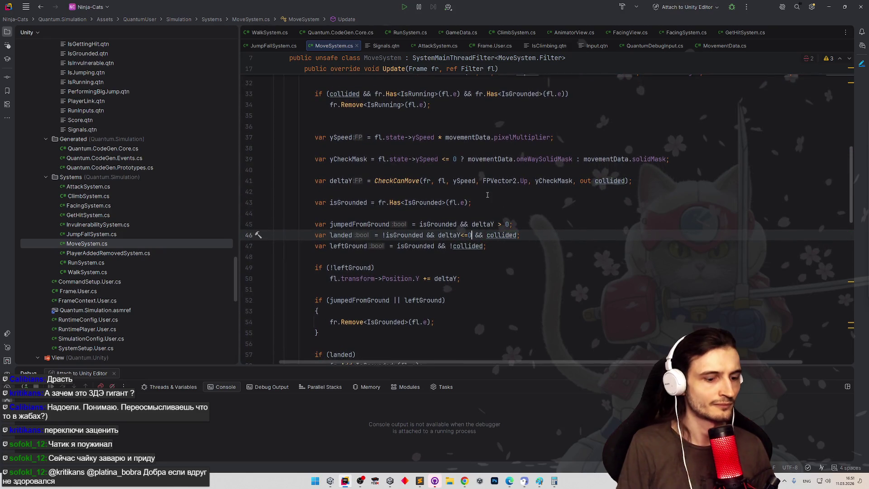
{"action": "type", "text": "&&"}
{"action": "key", "text": "ctrl+alt+Left"}
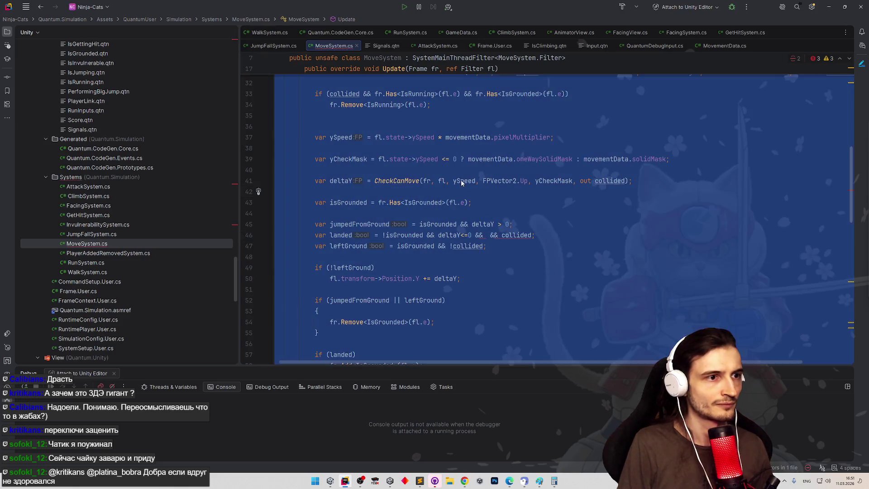
{"action": "type", "text": "ySpeed "}
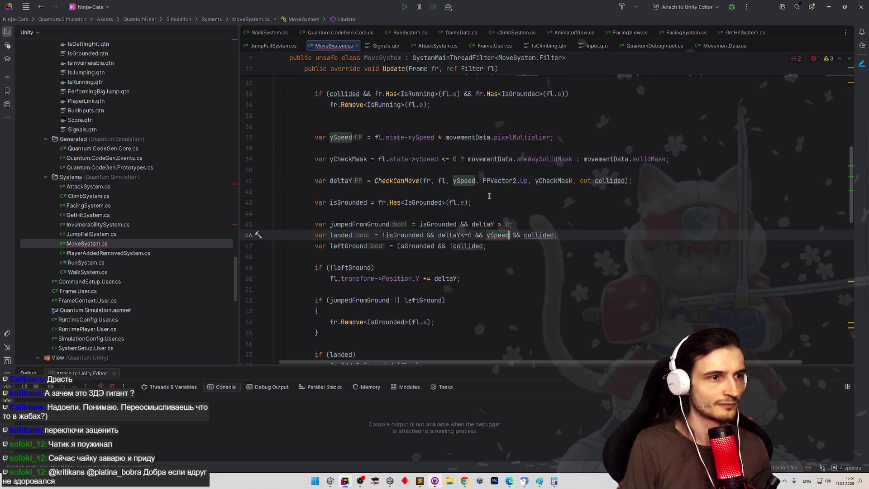
{"action": "type", "text": "<=0"}
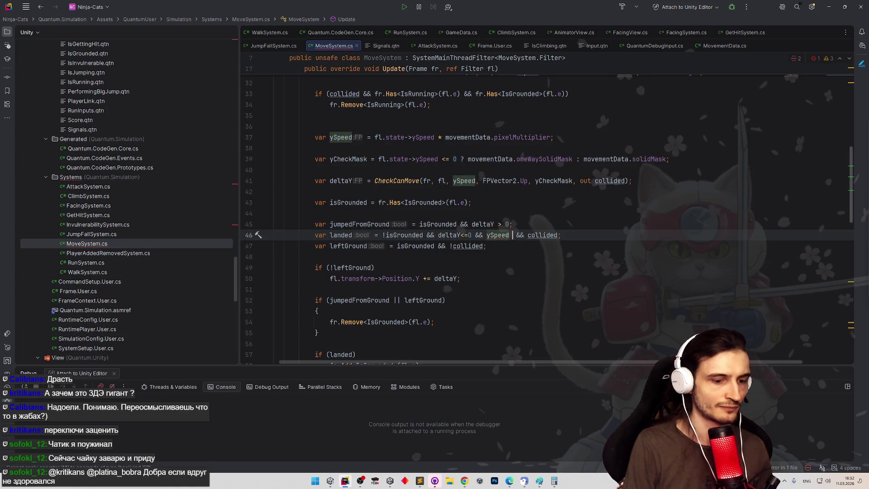
{"action": "left_click", "coordinate": [511, 181]}
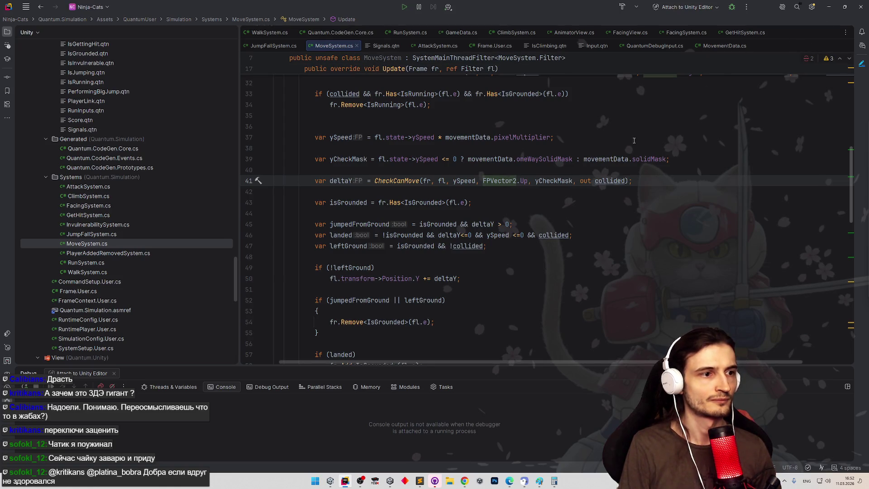
{"action": "left_click", "coordinate": [826, 11]}
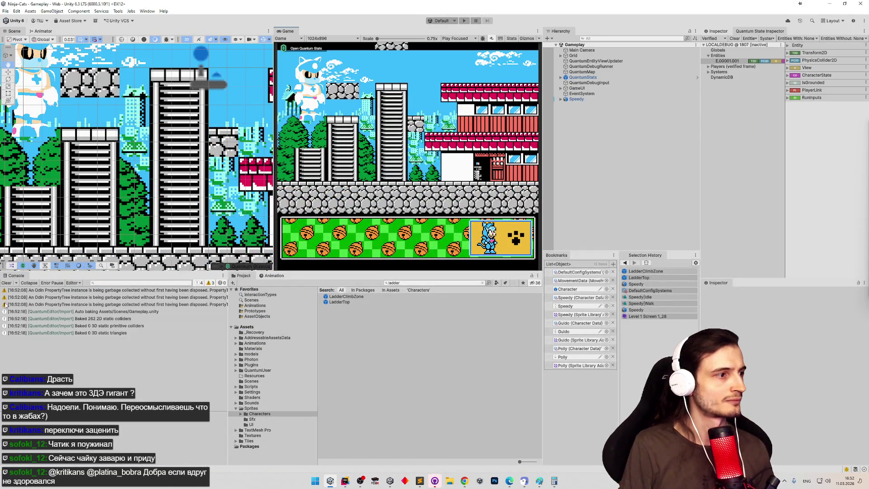
Clear the Console, then move the cat right and jump to catch the ladder on the way down
{"action": "left_click", "coordinate": [6, 283]}
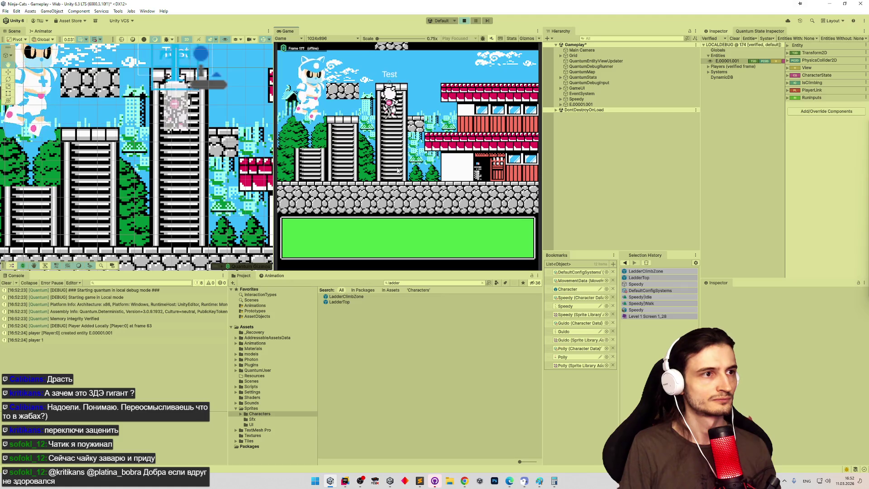
{"action": "key", "text": "Right"}
{"action": "key", "text": "Right"}
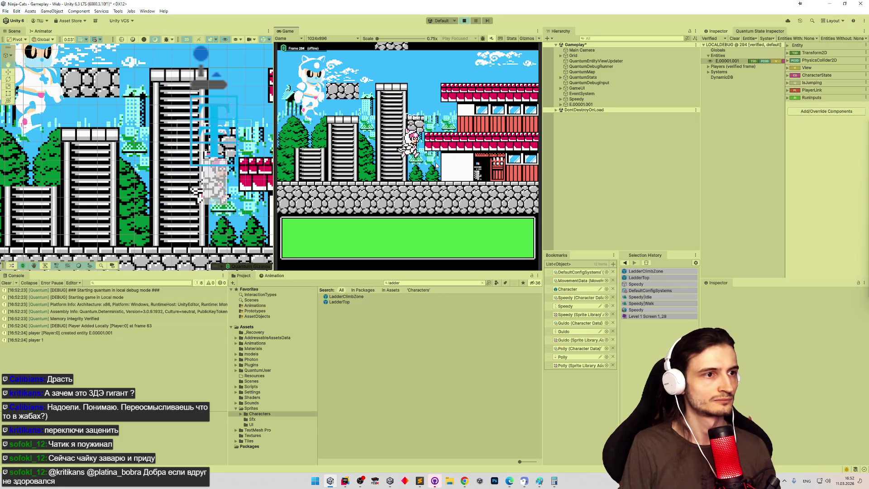
{"action": "key", "text": "space"}
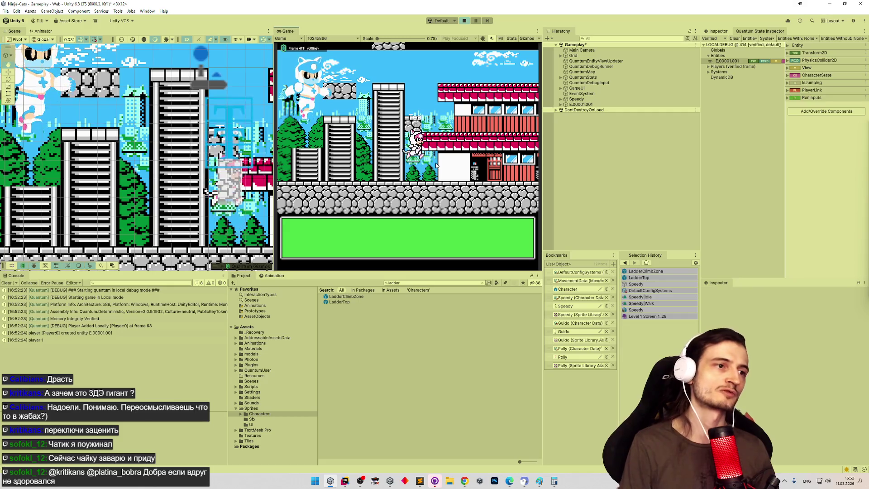
{"action": "key", "text": "Down"}
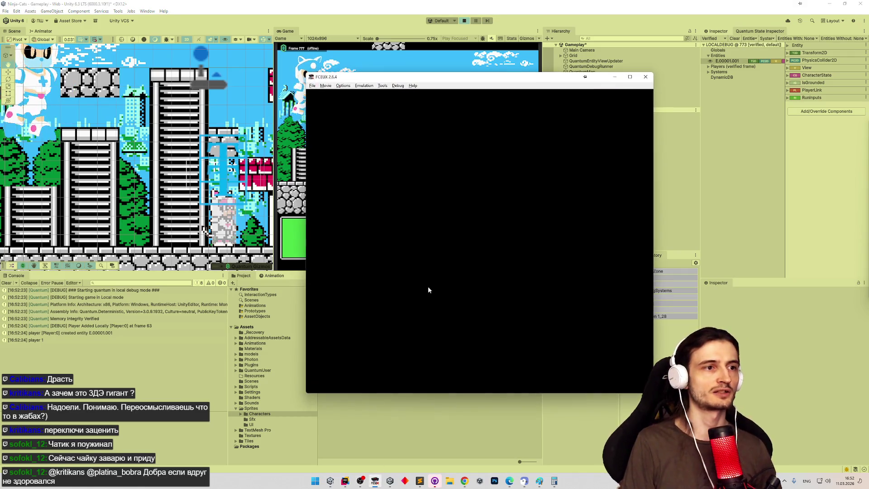
Load the recent Samurai Pizza Cats ROM in FCEUX and skip past the title screen
{"action": "left_click", "coordinate": [313, 85]}
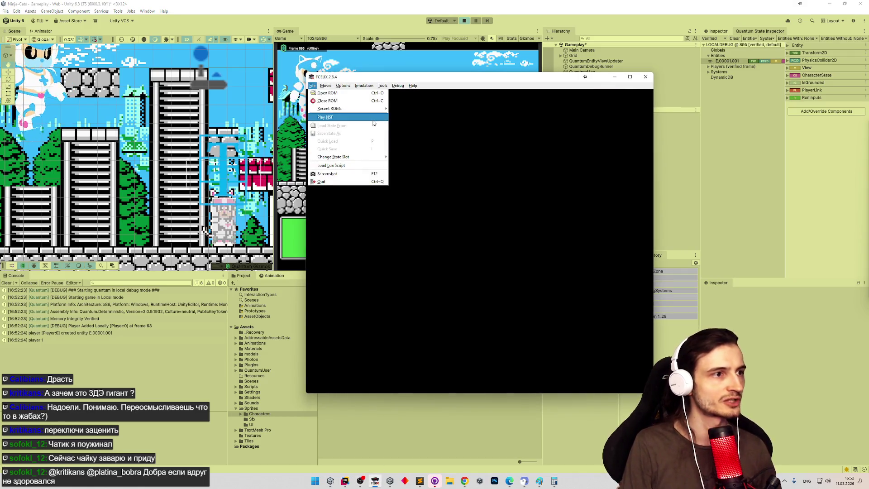
{"action": "left_click", "coordinate": [393, 110]}
{"action": "key", "text": "Return"}
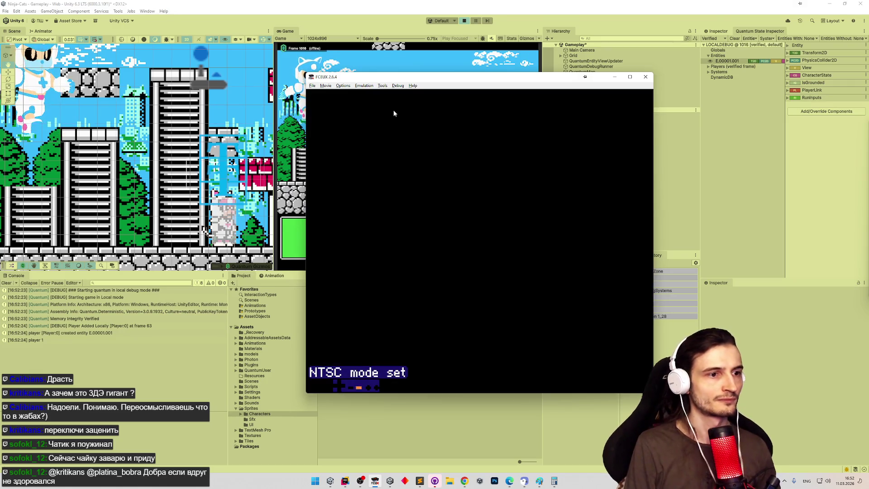
{"action": "key", "text": "Return"}
Run the cat right past the red building and over the stone wall toward the houses
{"action": "key", "text": "Right"}
{"action": "key", "text": "Right"}
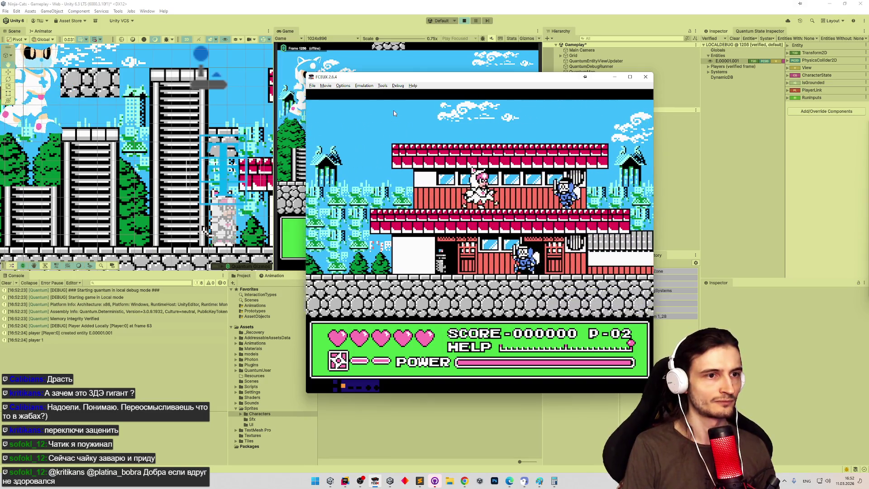
{"action": "key", "text": "Right"}
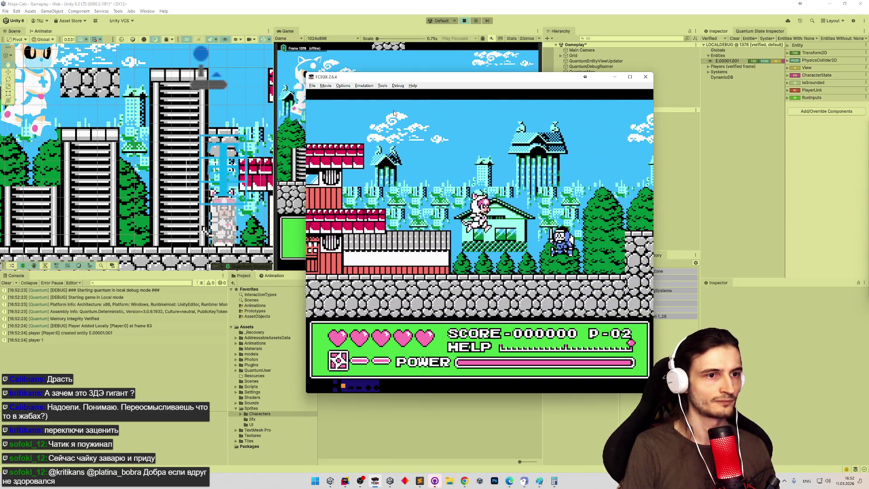
{"action": "key", "text": "Right"}
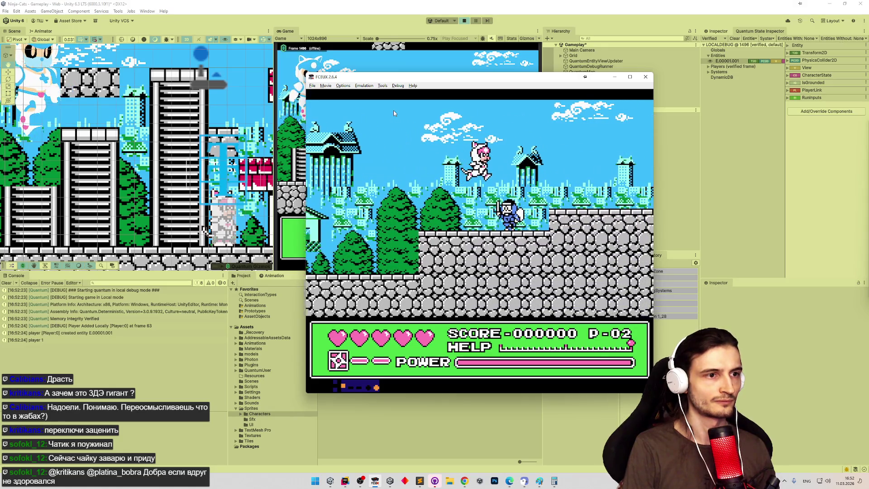
{"action": "key", "text": "Right"}
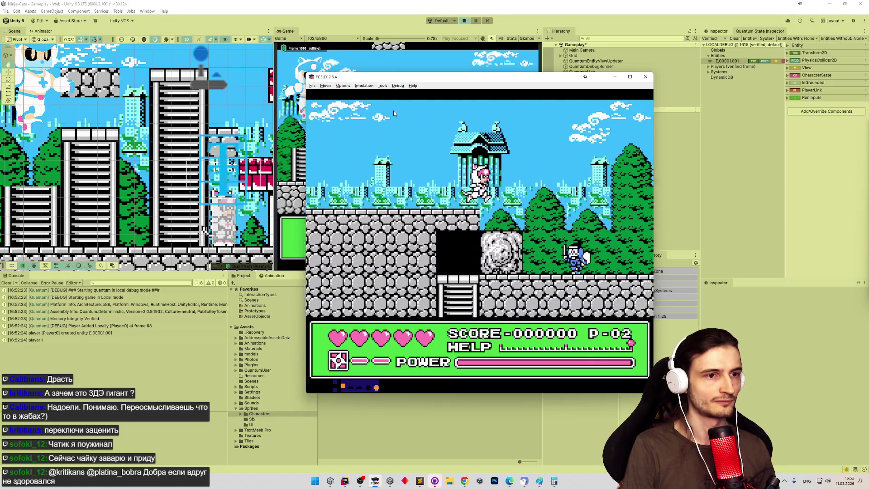
{"action": "key", "text": "Right"}
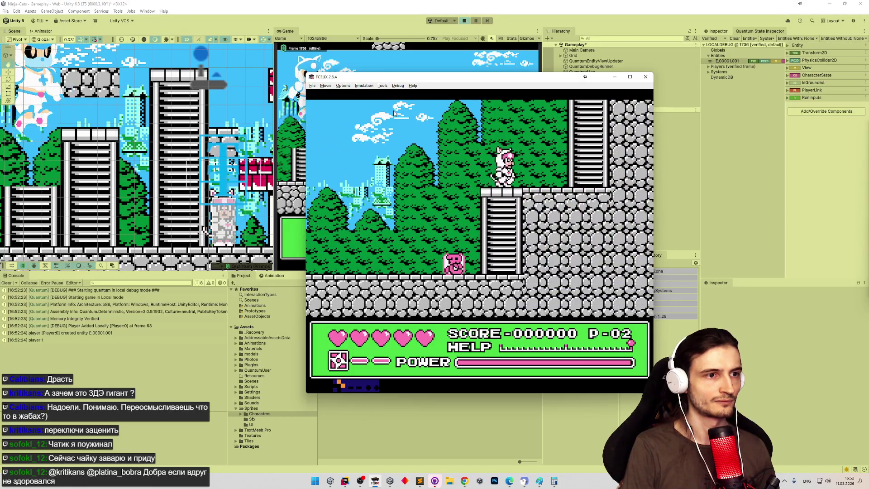
{"action": "key", "text": "Right"}
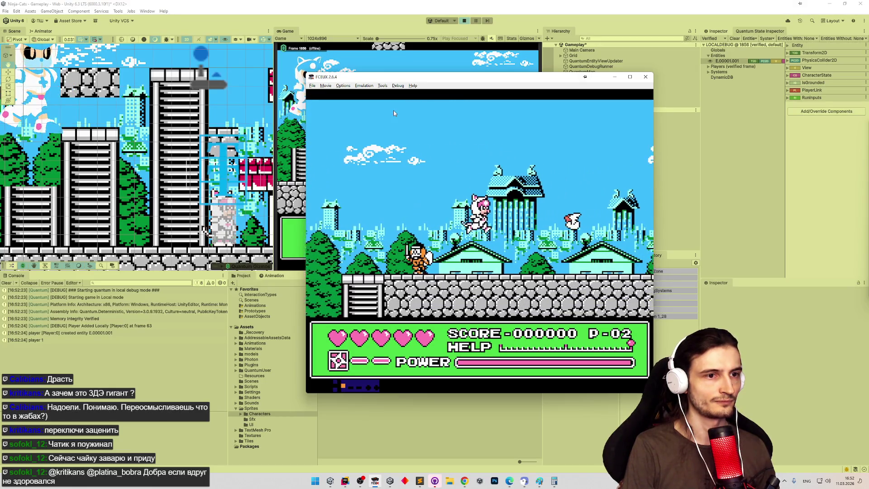
{"action": "key", "text": "Right"}
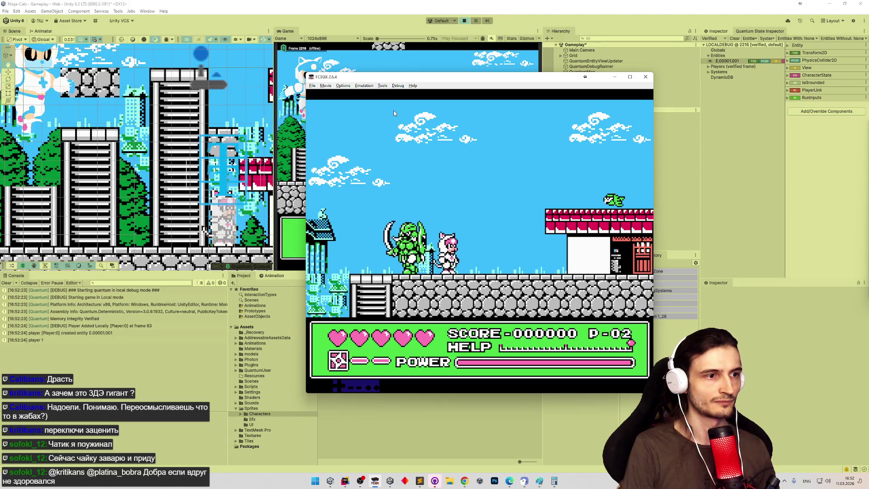
{"action": "key", "text": "Right"}
{"action": "key", "text": "Right"}
{"action": "key", "text": "Right"}
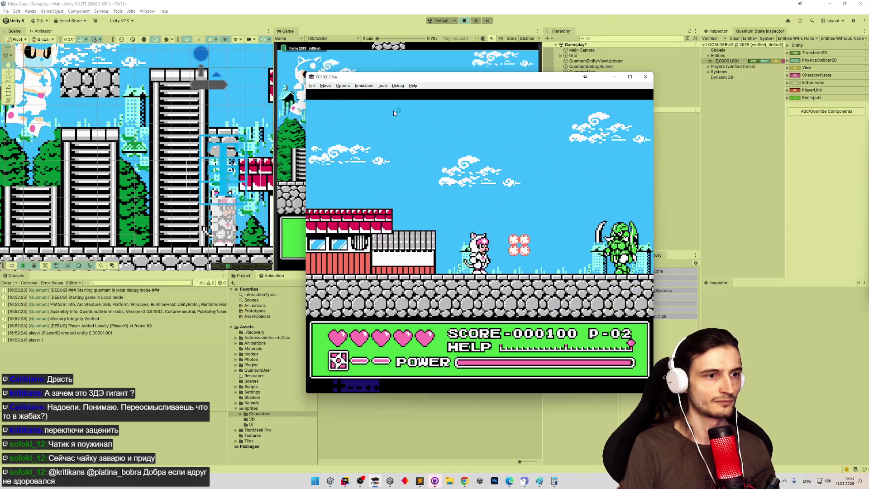
Jump over the green enemy, slash the next enemy, and climb onto the raised stone ledge
{"action": "key", "text": "Right"}
{"action": "key", "text": "f"}
{"action": "key", "text": "Right"}
{"action": "key", "text": "f"}
{"action": "key", "text": "Right"}
{"action": "key", "text": "d"}
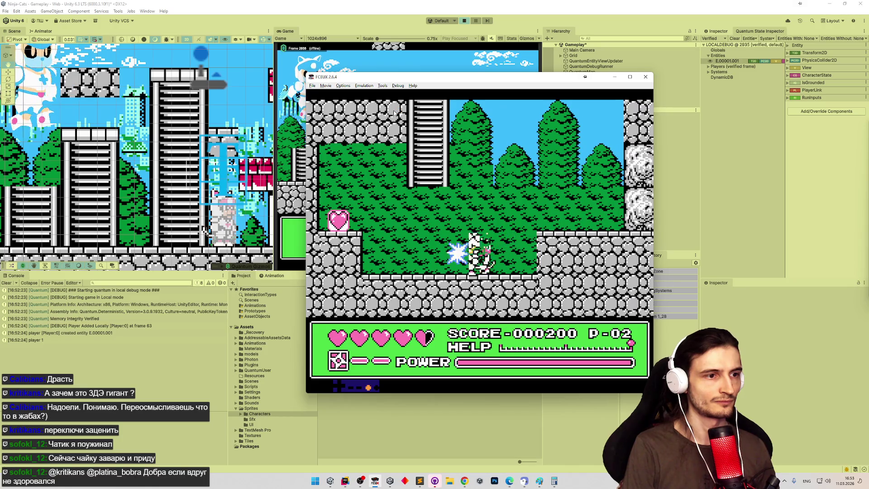
{"action": "key", "text": "Right"}
{"action": "key", "text": "f"}
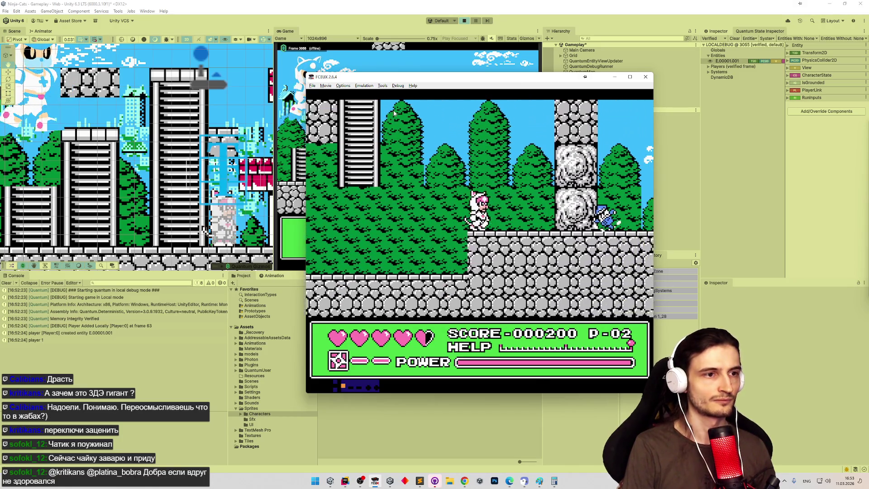
Swap to the purple cat to break the stone pillar, then return to the white cat and charge its attack
{"action": "key", "text": "Return"}
{"action": "key", "text": "Return"}
{"action": "key", "text": "d"}
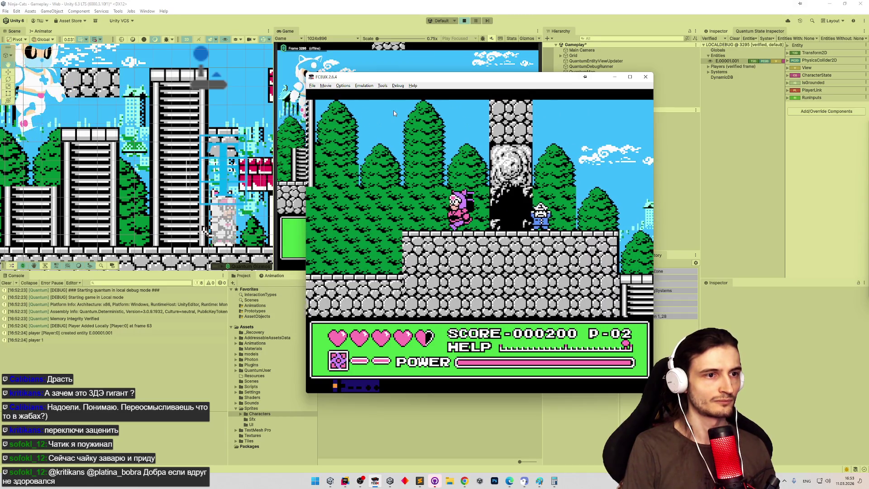
{"action": "key", "text": "Right"}
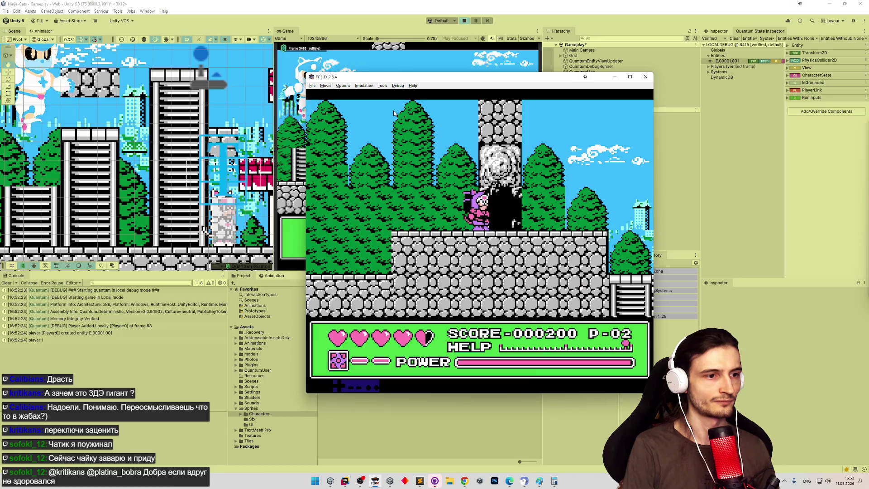
{"action": "key", "text": "Return"}
{"action": "key", "text": "Return"}
{"action": "key", "text": "Right"}
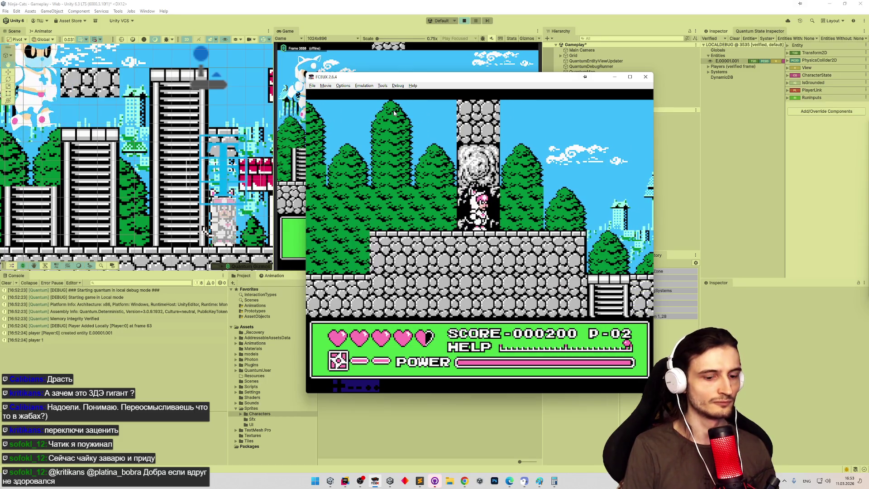
{"action": "key", "text": "d"}
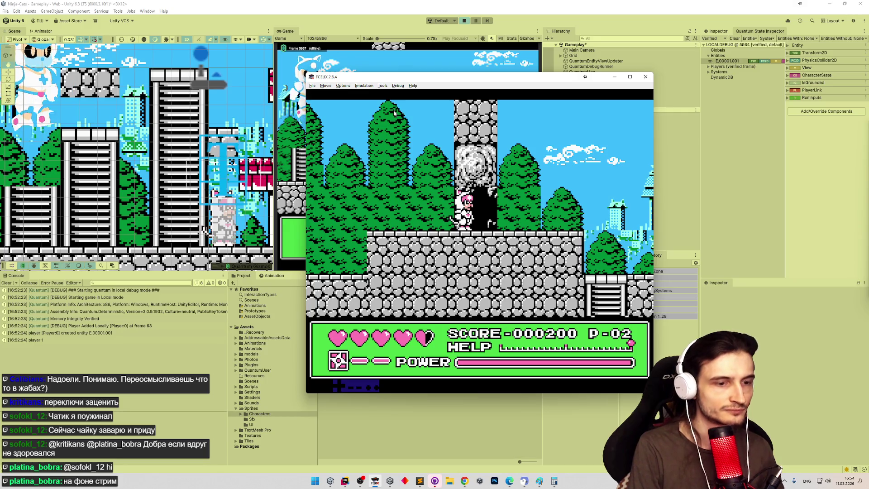
Slow the emulation speed, then minimize FCEUX to bring Unity back in front
{"action": "key", "text": "minus"}
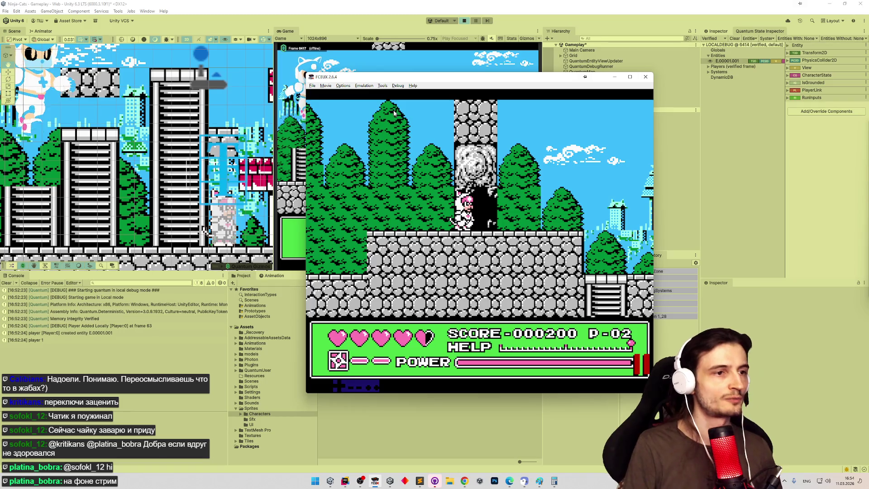
{"action": "left_click", "coordinate": [615, 77]}
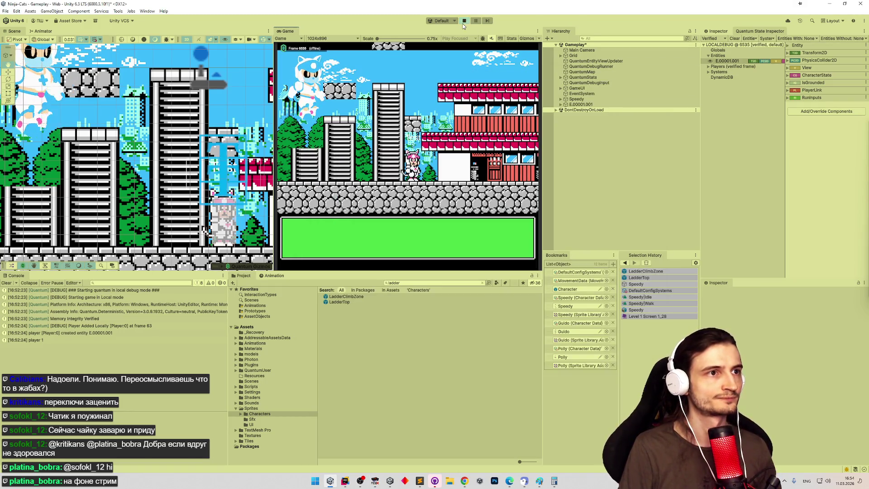
Open the Character prefab from the Characters folder and frame the cat in the Scene view
{"action": "double_click", "coordinate": [566, 306]}
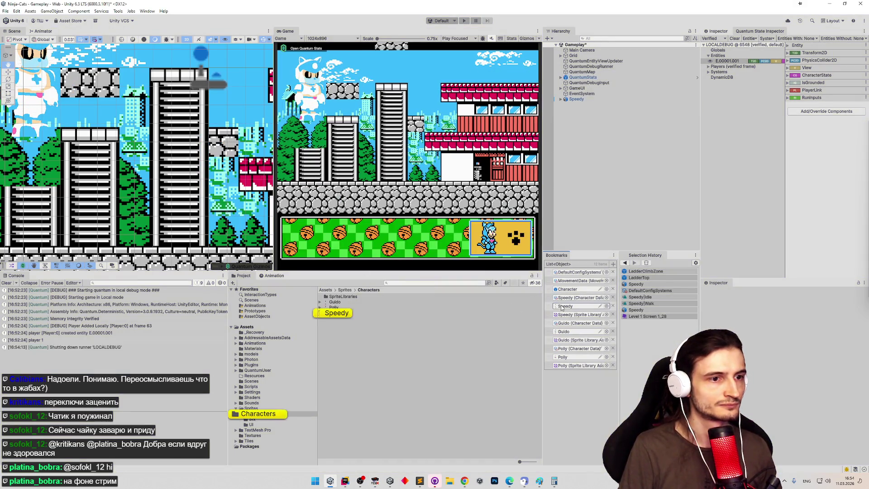
{"action": "left_click", "coordinate": [650, 16]}
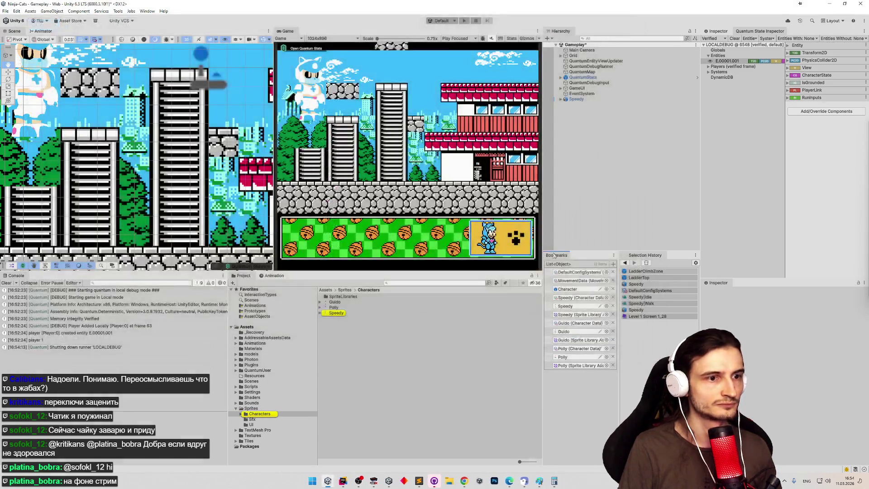
{"action": "left_click", "coordinate": [563, 290]}
{"action": "left_click", "coordinate": [580, 53]}
{"action": "scroll", "scroll_direction": "up", "scroll_amount": 3}
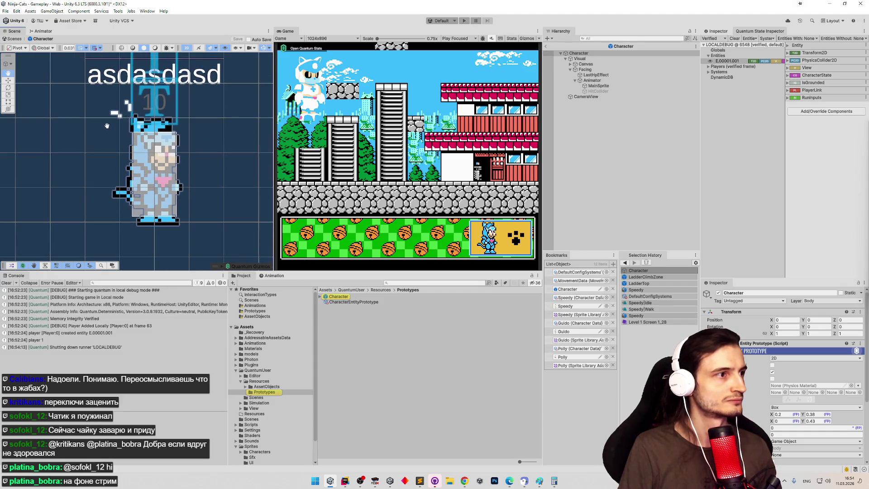
{"action": "left_click_drag", "start_coordinate": [209, 153], "coordinate": [201, 154]}
Set the Animator object's Sprite Library to Speedy so the cat turns orange-and-white
{"action": "left_click", "coordinate": [614, 85]}
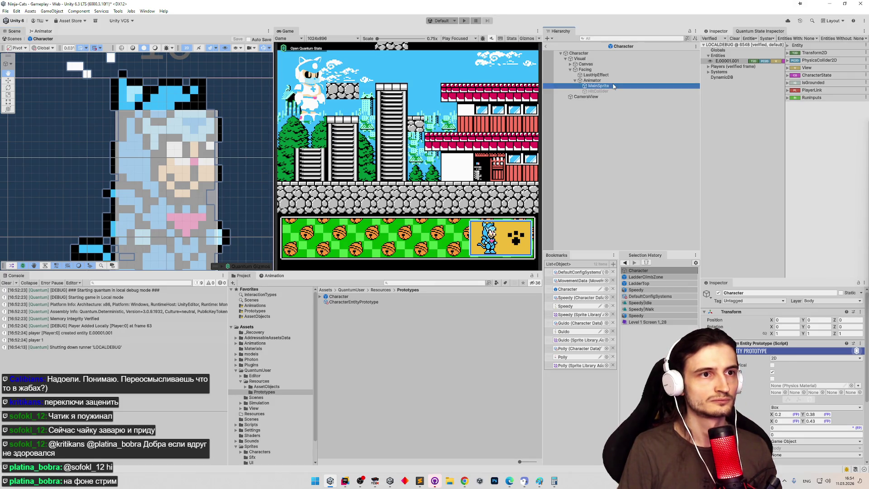
{"action": "left_click", "coordinate": [615, 74]}
{"action": "left_click", "coordinate": [613, 80]}
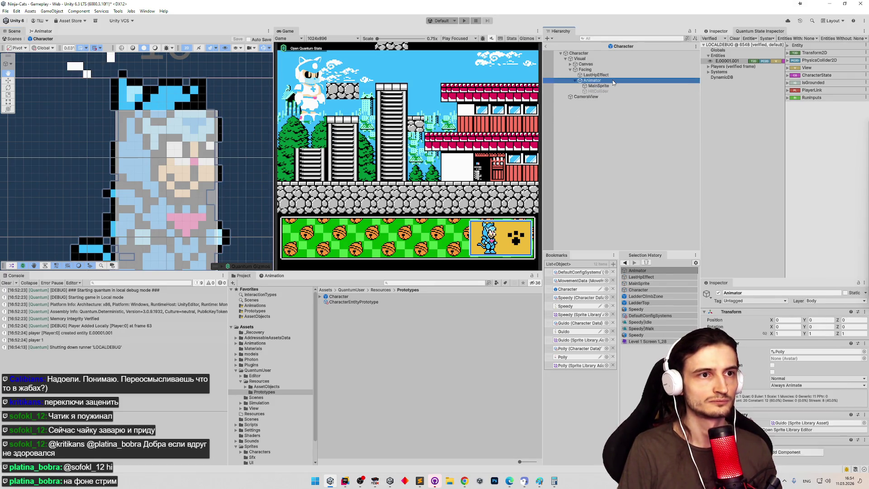
{"action": "scroll", "scroll_direction": "down", "scroll_amount": 3}
{"action": "left_click", "coordinate": [860, 412]}
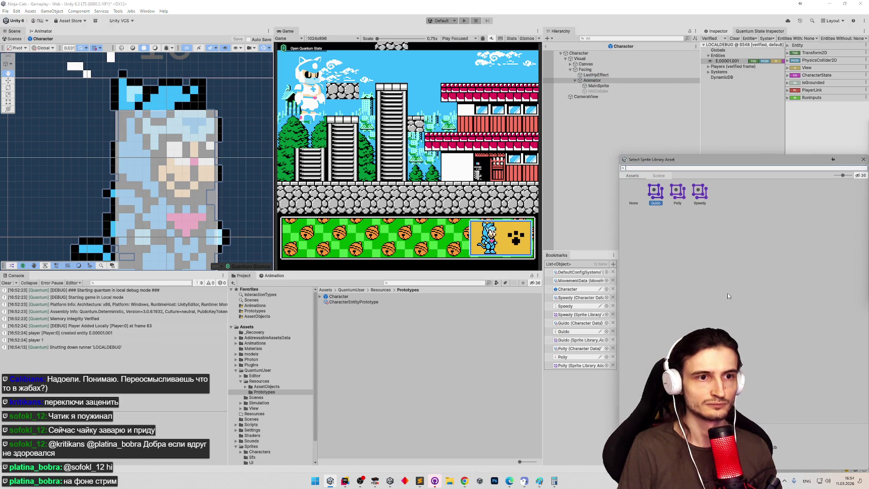
{"action": "double_click", "coordinate": [697, 197]}
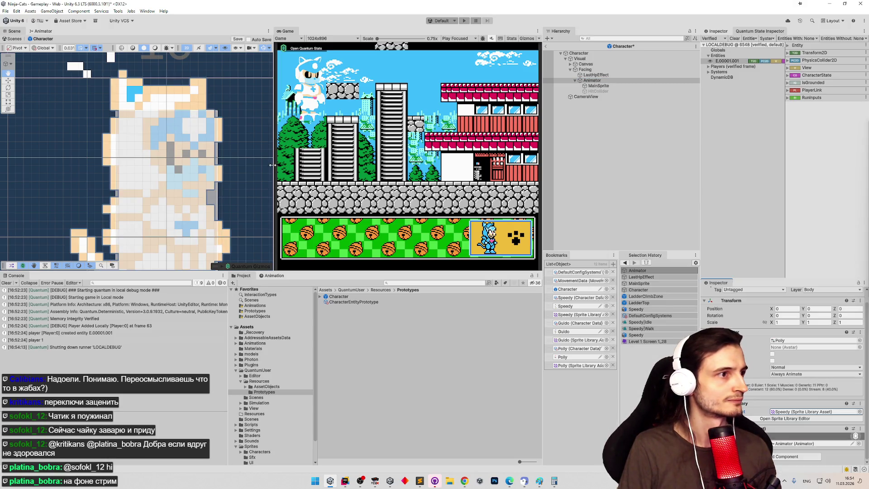
{"action": "scroll", "scroll_direction": "up", "scroll_amount": 3}
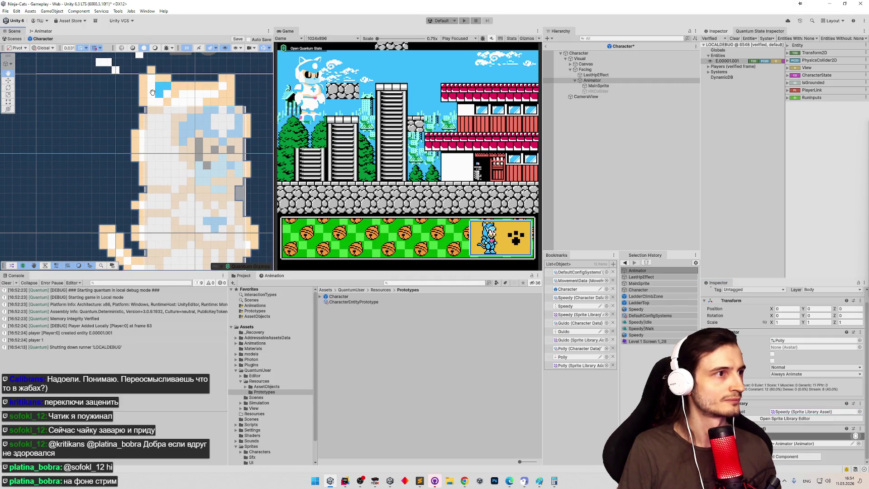
{"action": "scroll", "scroll_direction": "up", "scroll_amount": 3}
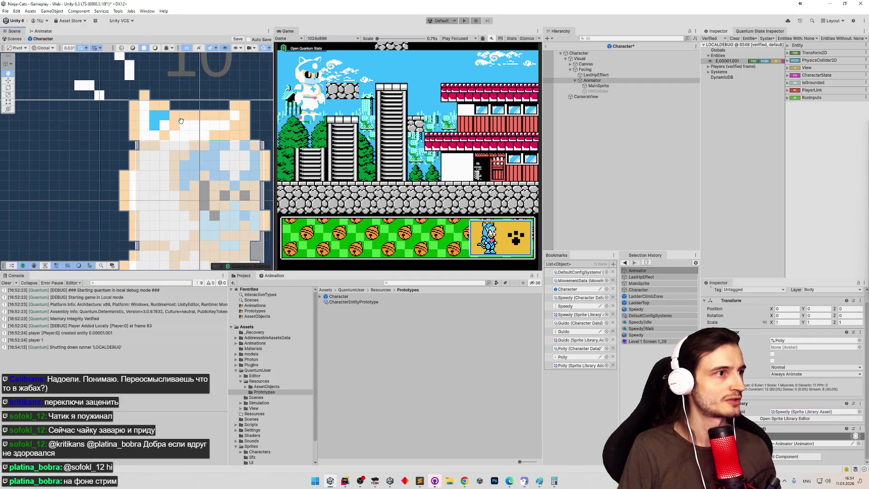
{"action": "scroll", "scroll_direction": "down", "scroll_amount": 3}
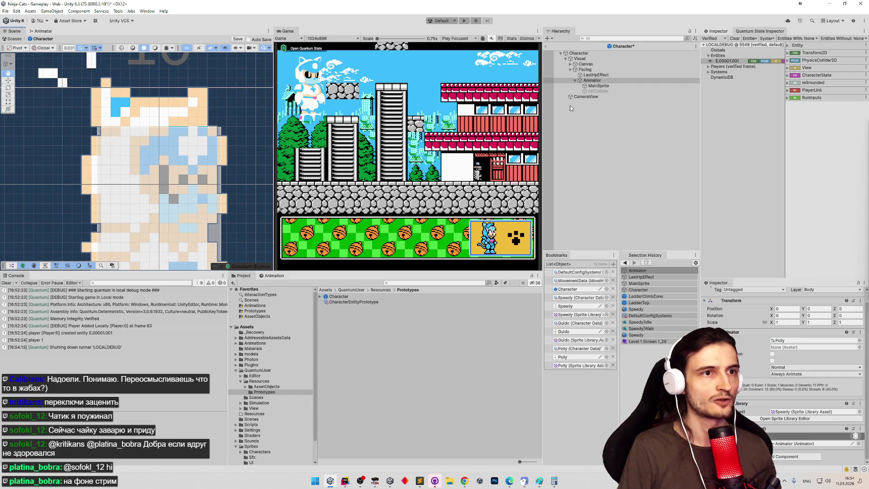
{"action": "left_click", "coordinate": [593, 64]}
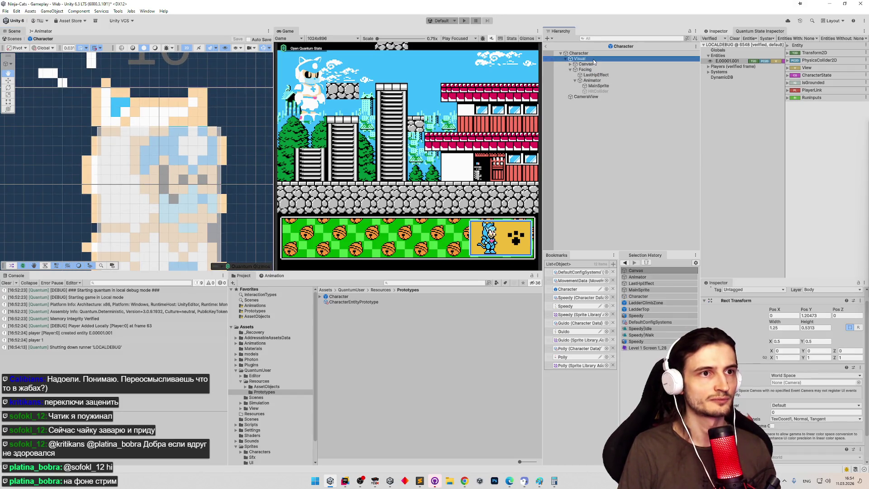
Show the Character's entity prototype in the Inspector, with box collider extents 0.2 × 0.38
{"action": "left_click", "coordinate": [596, 58]}
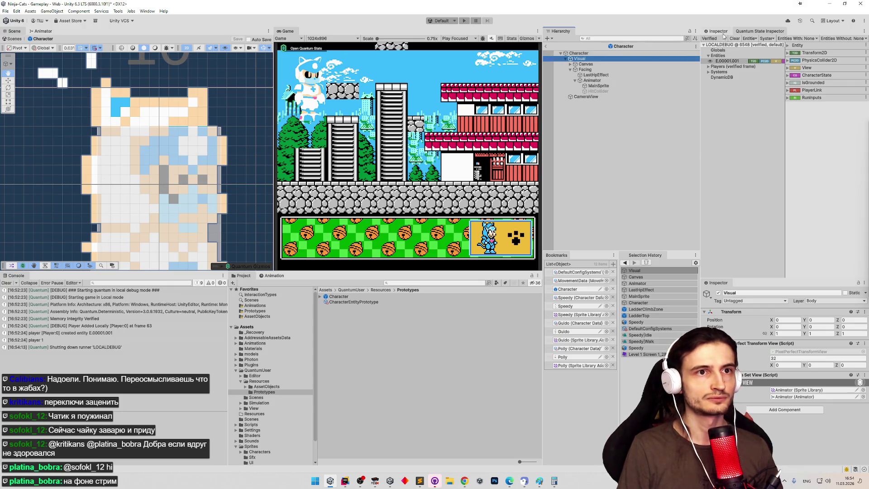
{"action": "left_click", "coordinate": [723, 32]}
{"action": "left_click", "coordinate": [589, 53]}
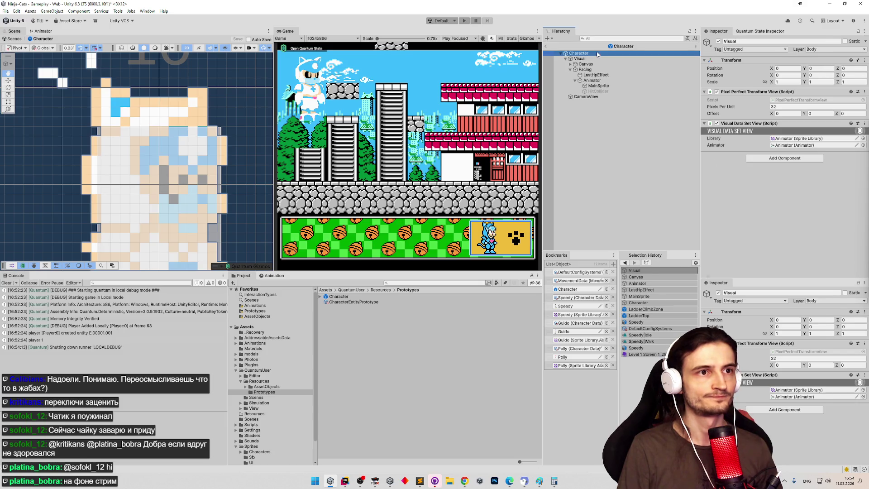
{"action": "scroll", "scroll_direction": "down", "scroll_amount": 3}
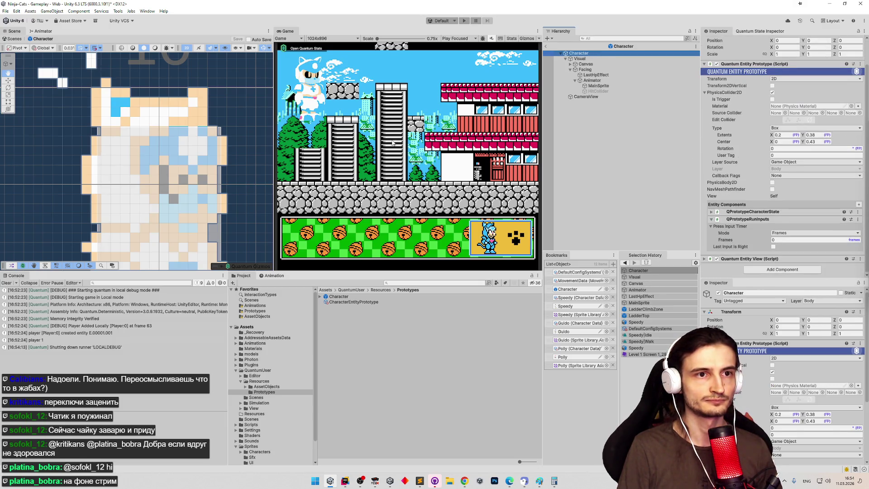
Widen the Scene view at the Game view's expense and center the cat in it
{"action": "left_click_drag", "start_coordinate": [275, 134], "coordinate": [347, 136]}
{"action": "scroll", "scroll_direction": "down", "scroll_amount": 3}
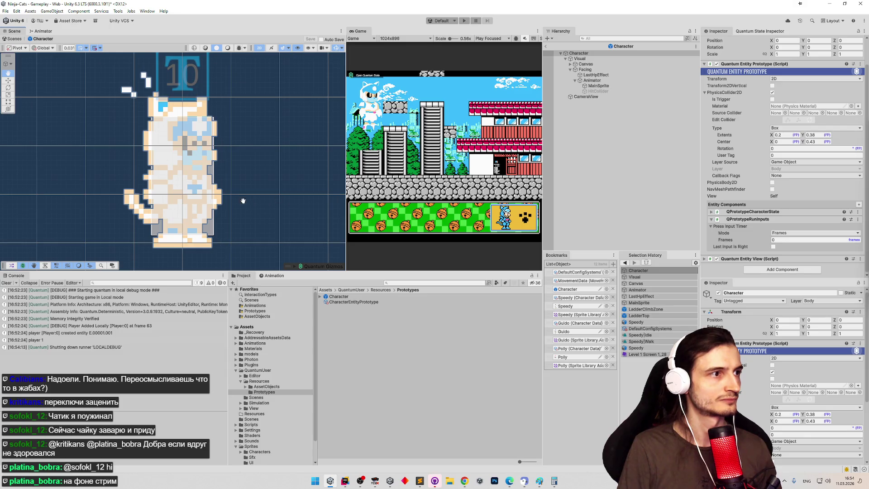
{"action": "left_click_drag", "start_coordinate": [243, 200], "coordinate": [323, 195]}
{"action": "scroll", "scroll_direction": "up", "scroll_amount": 3}
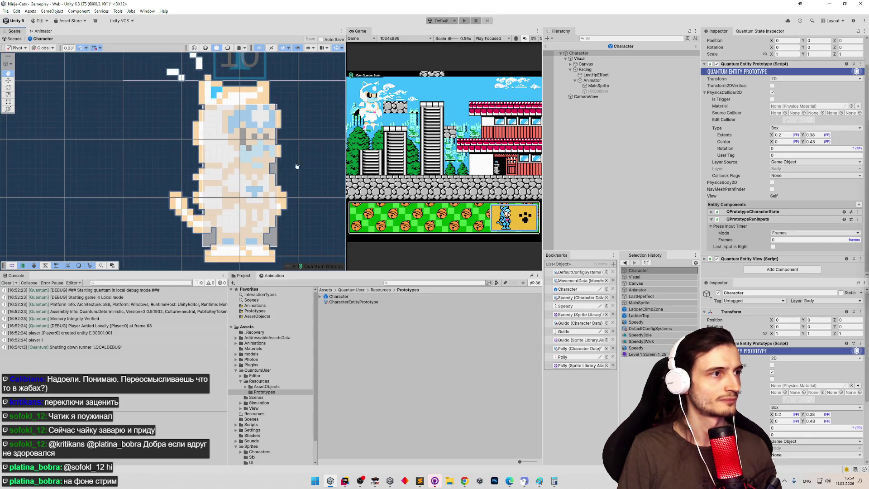
{"action": "scroll", "scroll_direction": "up", "scroll_amount": 3}
{"action": "left_click_drag", "start_coordinate": [307, 164], "coordinate": [302, 165]}
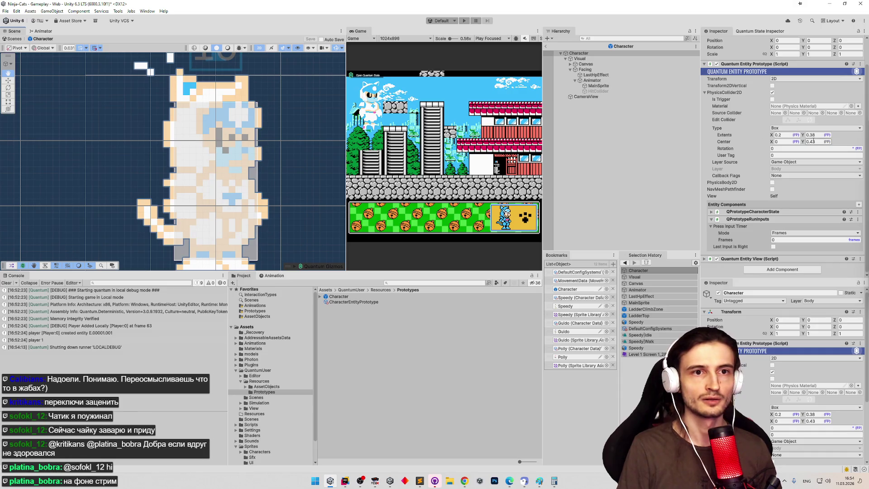
Try several collider Extents Y and Center Y values (0.48, 0.4, +0.05), undoing the trial changes
{"action": "type", "text": "0.48"}
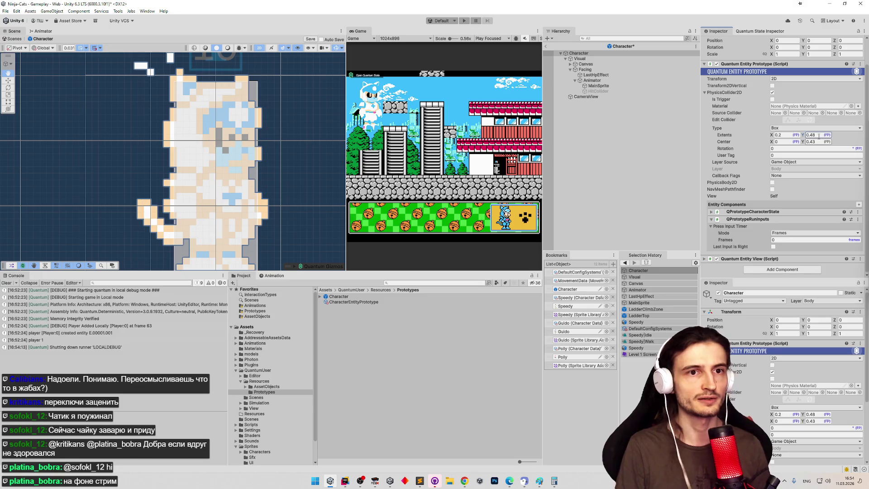
{"action": "key", "text": "ctrl+z"}
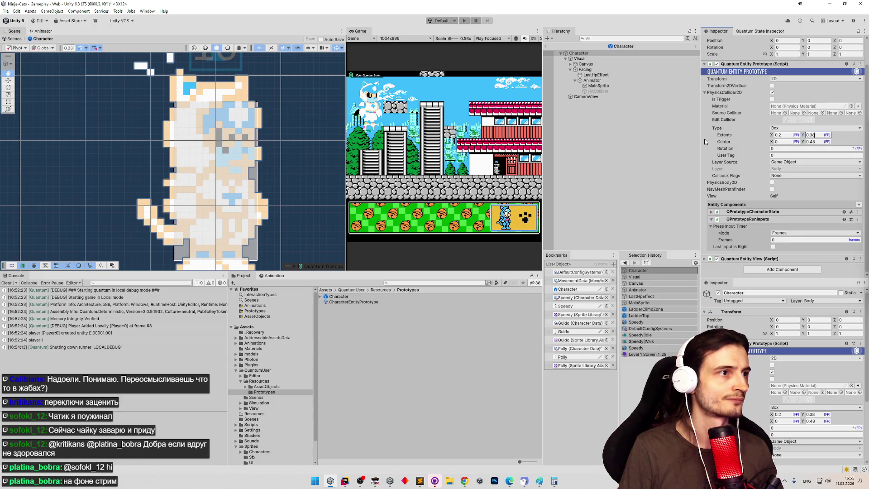
{"action": "left_click_drag", "start_coordinate": [298, 187], "coordinate": [295, 167]}
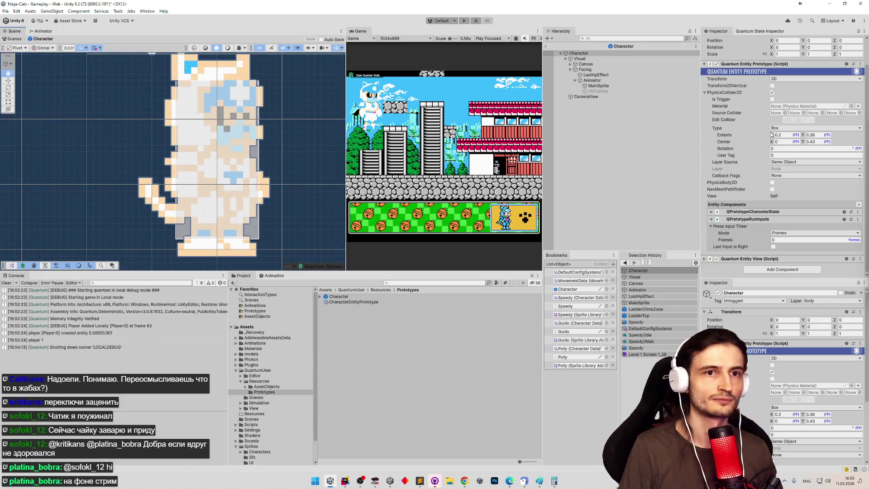
{"action": "left_click", "coordinate": [817, 136]}
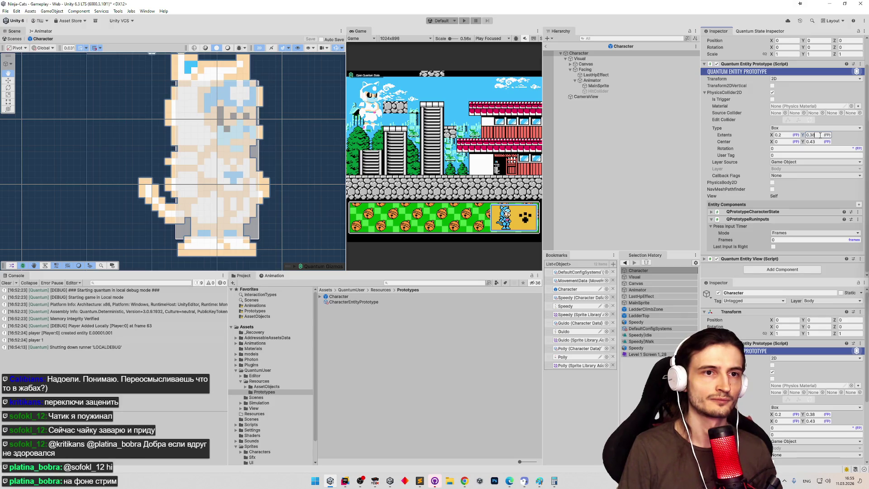
{"action": "type", "text": "4"}
{"action": "key", "text": "Return"}
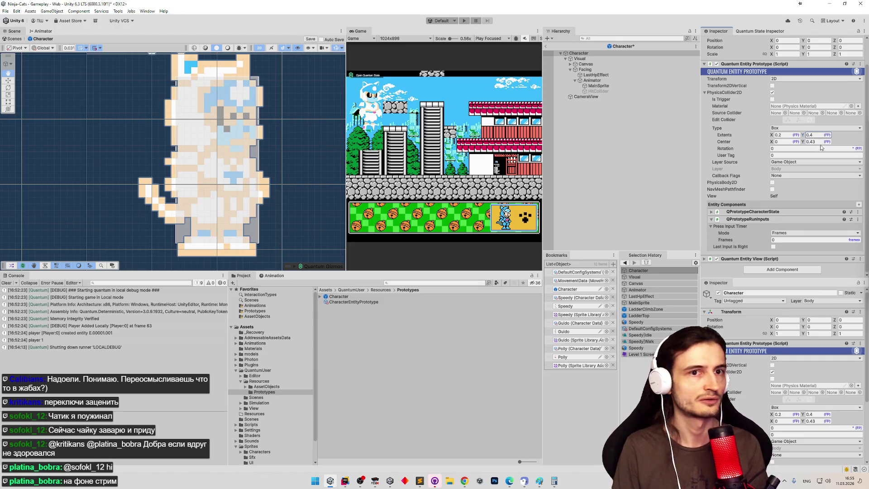
{"action": "type", "text": "+0"}
{"action": "type", "text": ".0"}
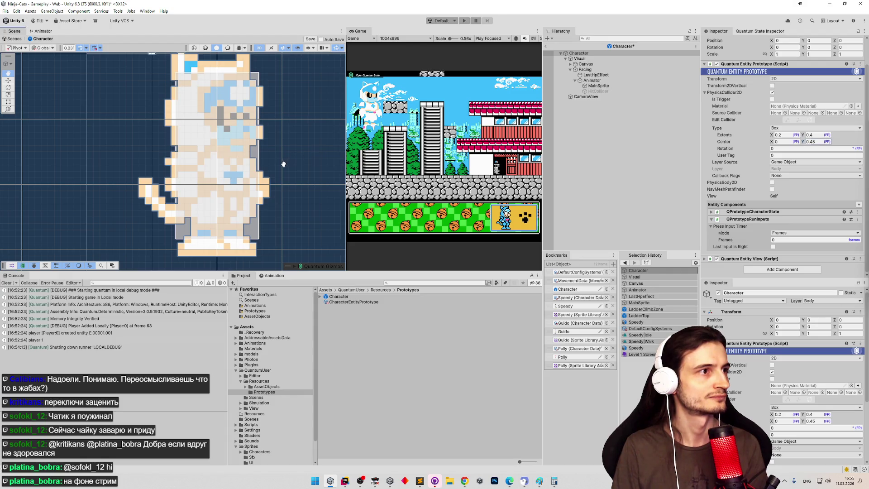
{"action": "left_click_drag", "start_coordinate": [285, 162], "coordinate": [280, 170]}
{"action": "left_click", "coordinate": [817, 134]}
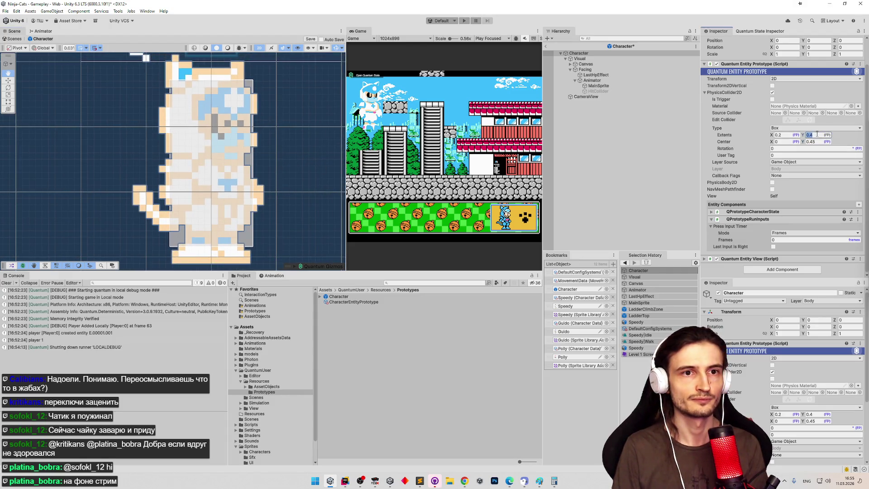
{"action": "type", "text": "+0"}
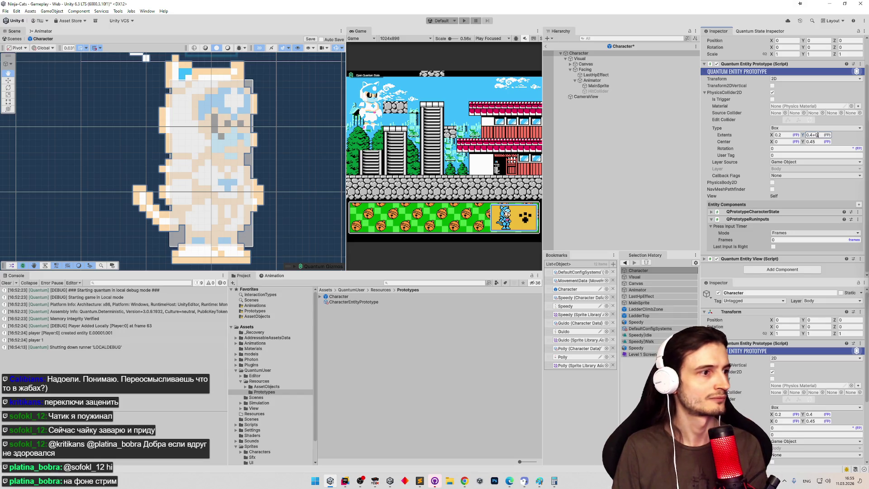
{"action": "type", "text": ".05"}
{"action": "left_click", "coordinate": [812, 141]}
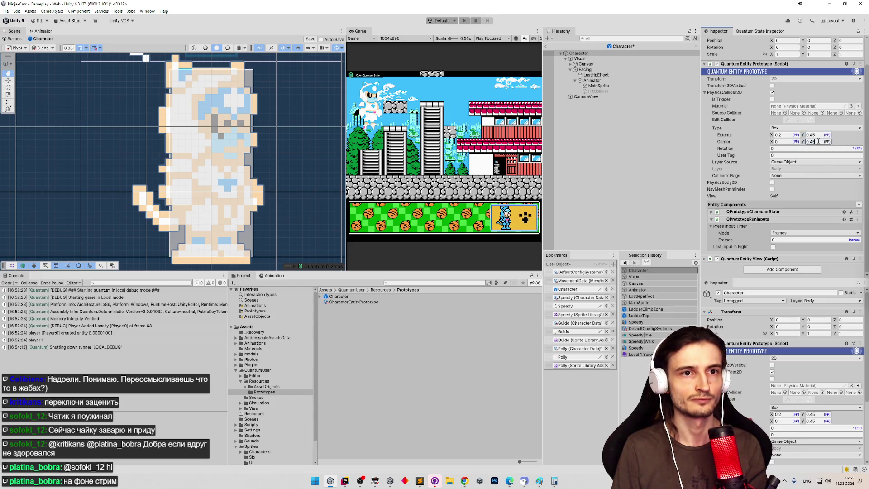
{"action": "type", "text": "+0.05"}
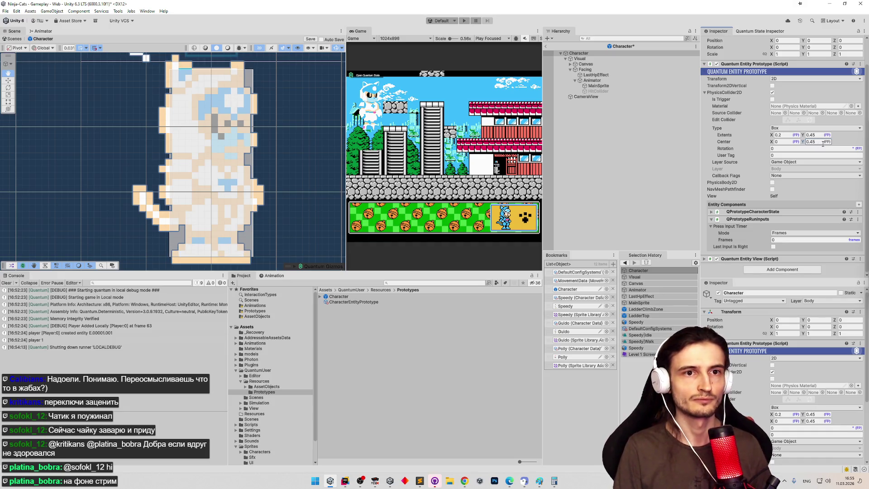
{"action": "key", "text": "ctrl+z"}
{"action": "key", "text": "ctrl+z"}
{"action": "key", "text": "ctrl+z"}
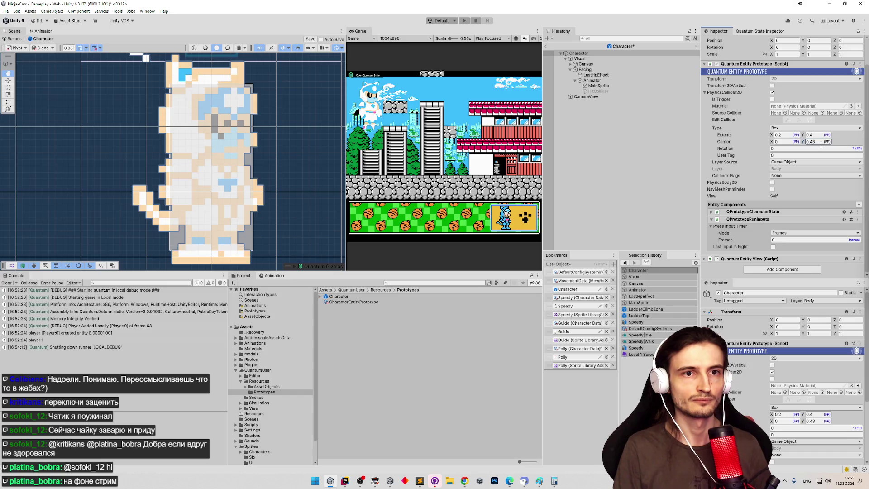
Set the collider's Extents Y to 0.4 and Center Y to 0.45
{"action": "left_click", "coordinate": [812, 135]}
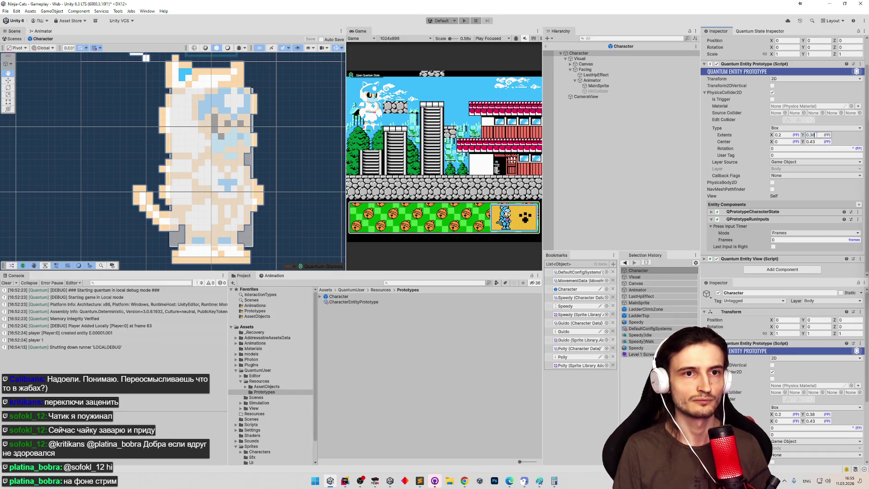
{"action": "type", "text": "0.4"}
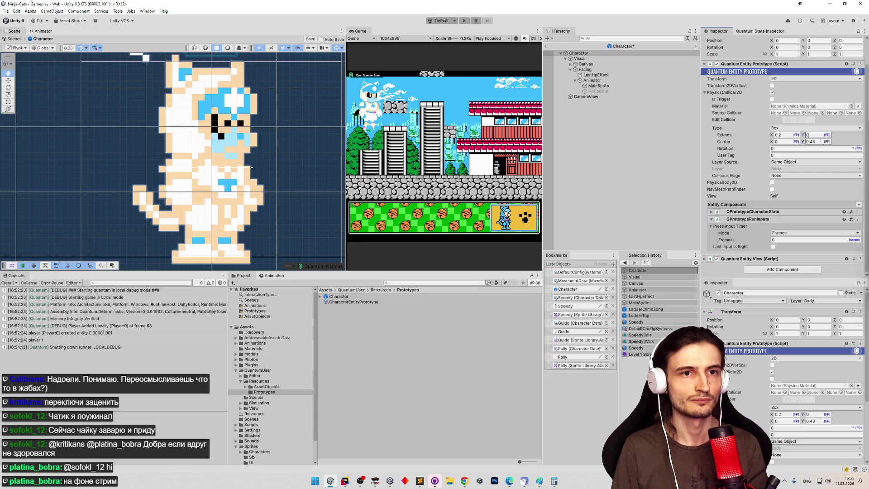
{"action": "left_click", "coordinate": [818, 141]}
{"action": "type", "text": "0"}
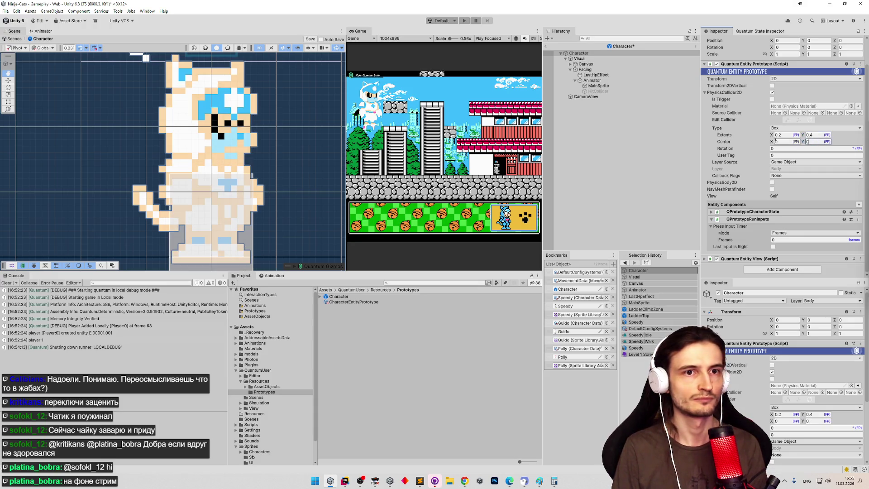
{"action": "type", "text": ".45"}
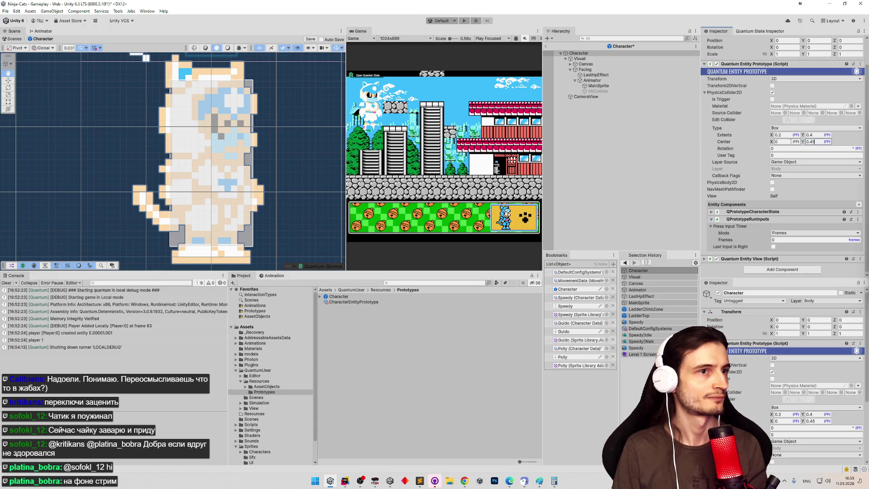
{"action": "key", "text": "BackSpace"}
{"action": "key", "text": "BackSpace"}
{"action": "type", "text": "5"}
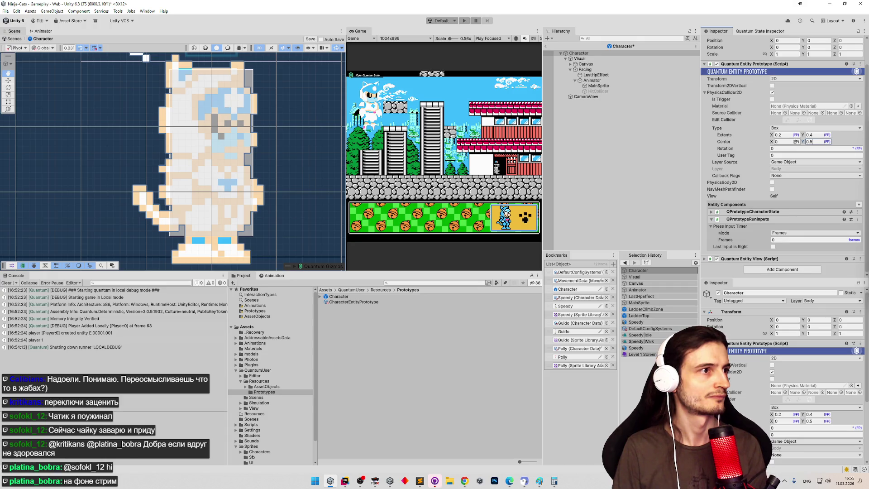
{"action": "key", "text": "ctrl+a"}
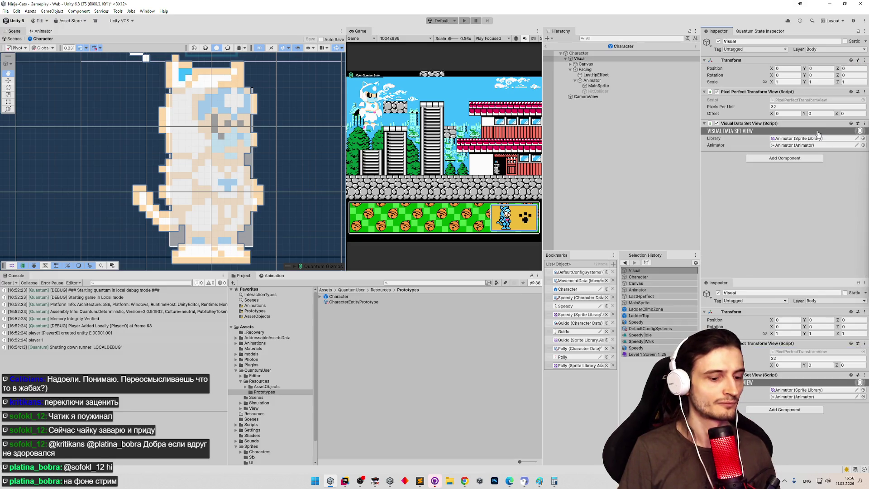
Zoom in on the cat sprite and select the collider's Extents Y (0.38) and Center Y (0.43) fields
{"action": "left_click_drag", "start_coordinate": [199, 219], "coordinate": [202, 203]}
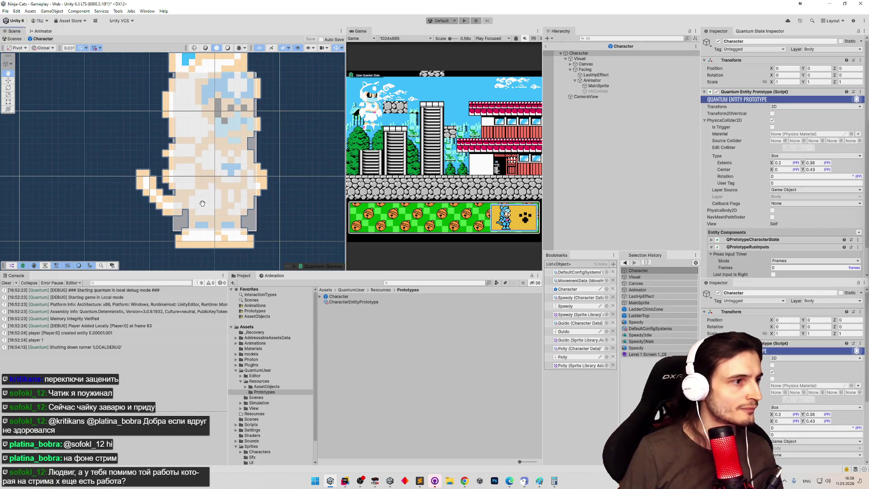
{"action": "scroll", "scroll_direction": "up", "scroll_amount": 3}
{"action": "scroll", "scroll_direction": "down", "scroll_amount": 3}
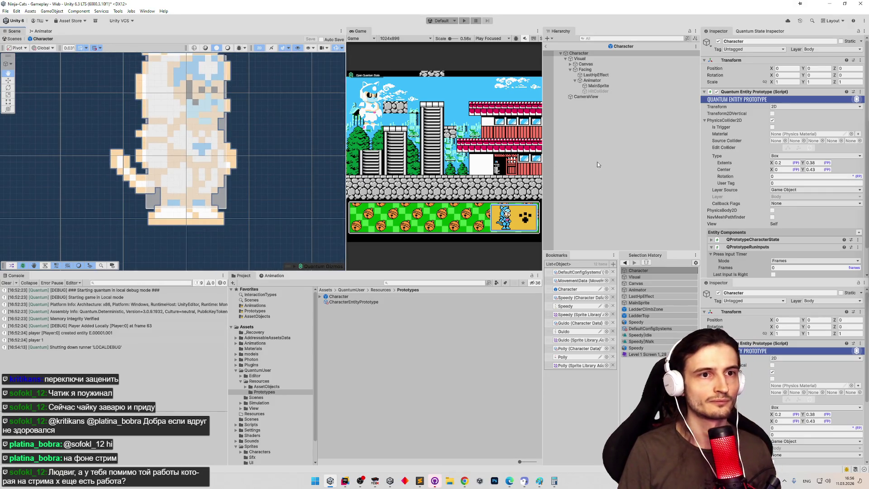
{"action": "scroll", "scroll_direction": "down", "scroll_amount": 3}
{"action": "scroll", "scroll_direction": "up", "scroll_amount": 3}
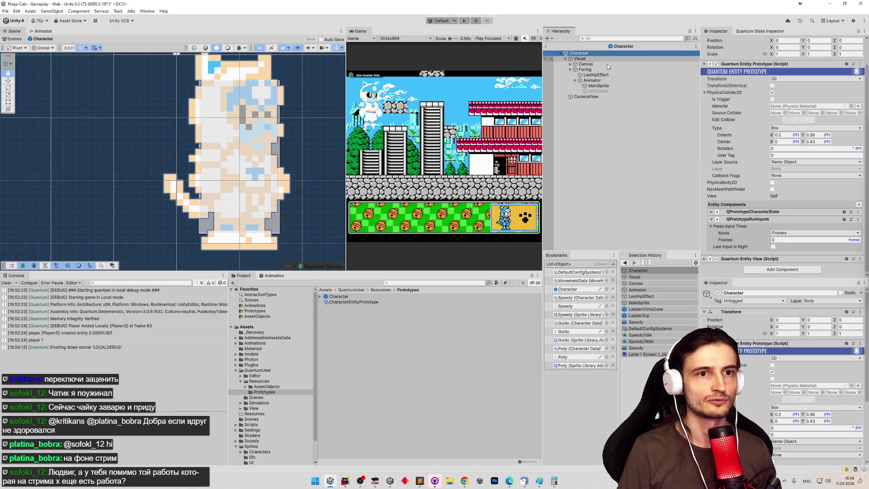
{"action": "left_click", "coordinate": [817, 135]}
{"action": "left_click", "coordinate": [819, 142]}
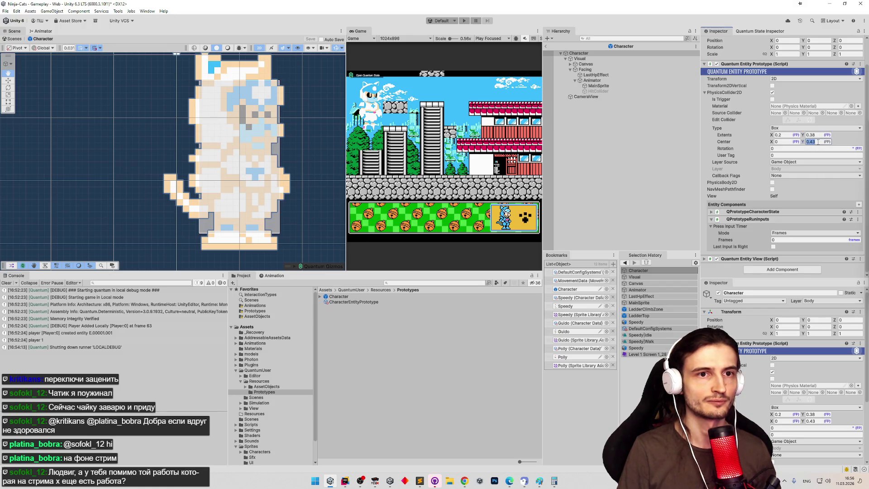
{"action": "scroll", "scroll_direction": "up", "scroll_amount": 3}
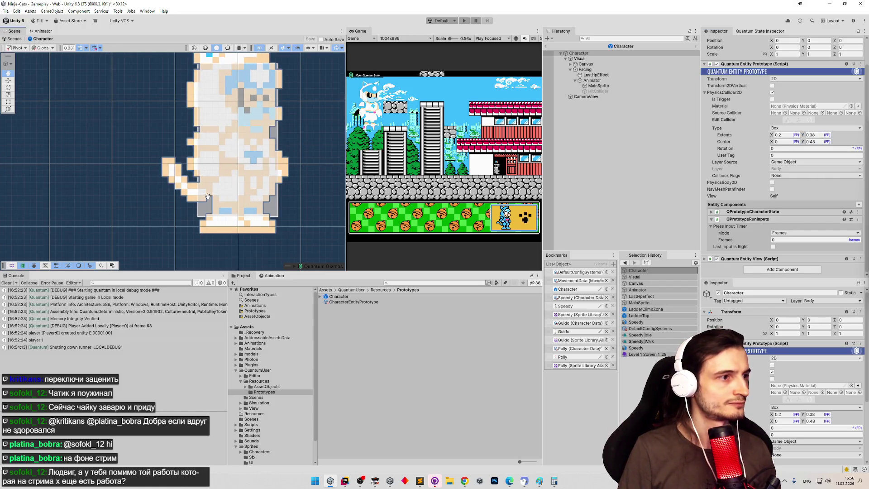
{"action": "left_click_drag", "start_coordinate": [250, 181], "coordinate": [213, 145]}
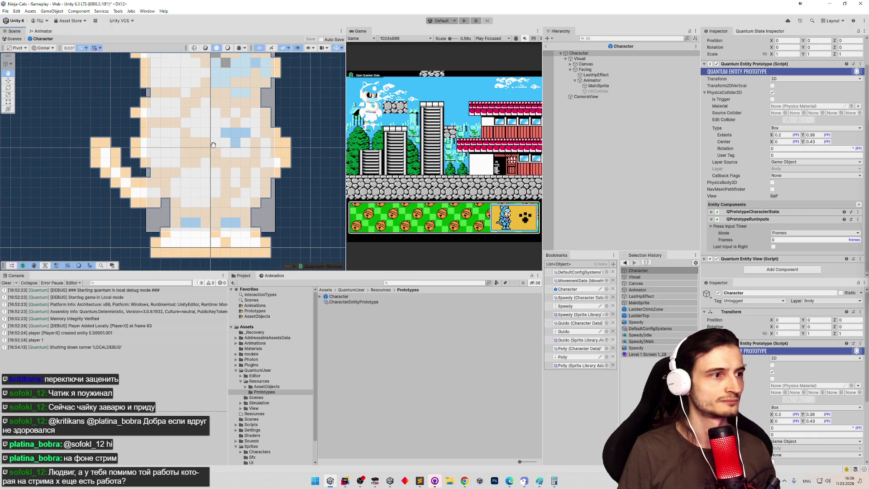
{"action": "left_click", "coordinate": [819, 135]}
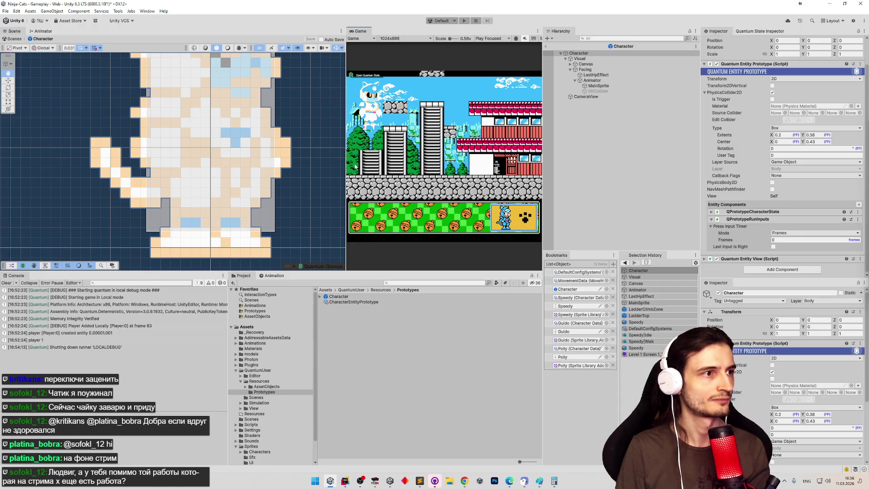
{"action": "left_click_drag", "start_coordinate": [290, 139], "coordinate": [288, 233]}
{"action": "left_click", "coordinate": [812, 135]}
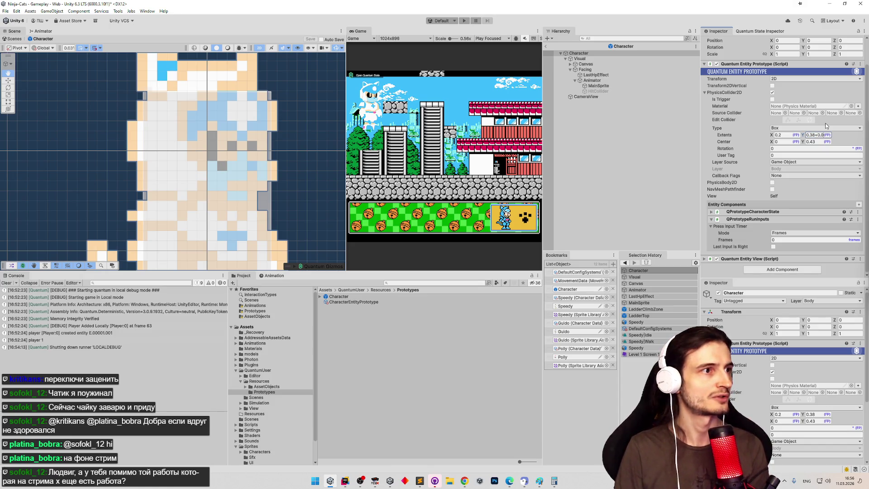
Try a new Extents Y value, then cancel and undo it back to 0.38
{"action": "type", "text": "7"}
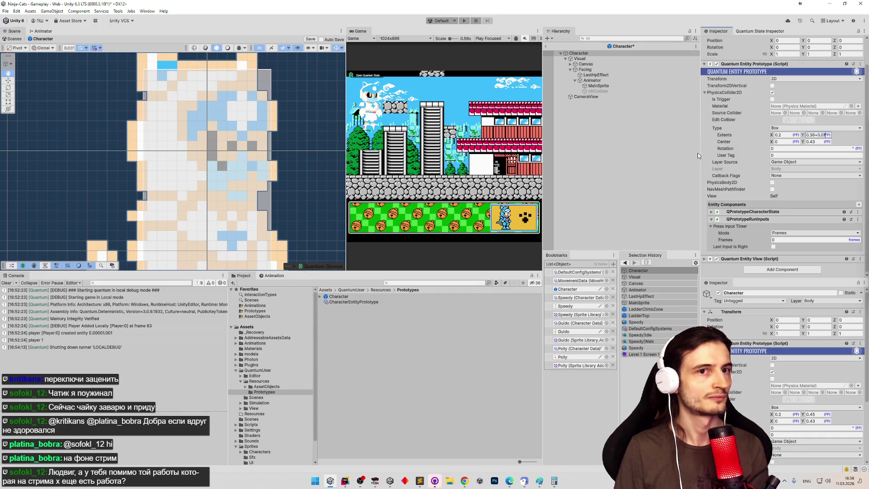
{"action": "left_click", "coordinate": [815, 142]}
{"action": "type", "text": "0"}
{"action": "key", "text": "Escape"}
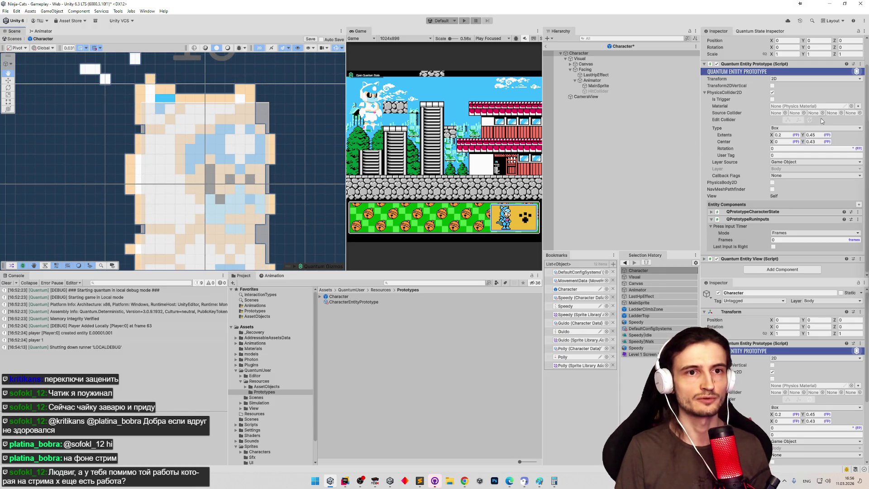
{"action": "key", "text": "ctrl+z"}
Add 0.05 to Extents Y (0.43) and Center Y (0.48), then save the prefab
{"action": "left_click", "coordinate": [818, 134]}
{"action": "type", "text": "+0.0"}
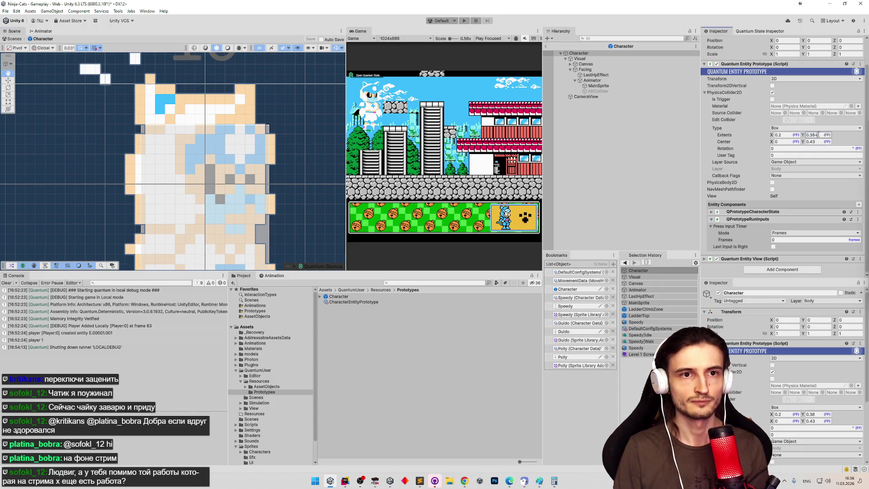
{"action": "type", "text": "5"}
{"action": "left_click", "coordinate": [817, 142]}
{"action": "type", "text": "+0"}
{"action": "type", "text": ".05"}
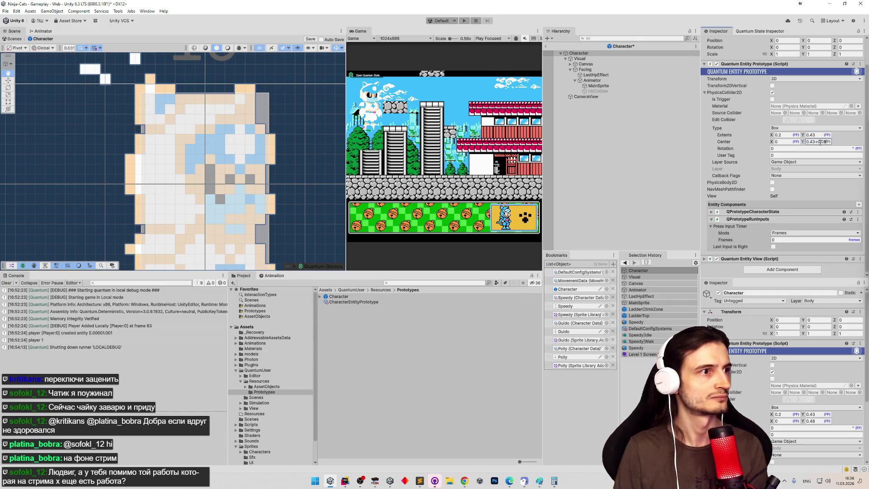
{"action": "key", "text": "ctrl+s"}
Frame the cat's feet in the Scene view and enter Play mode
{"action": "left_click_drag", "start_coordinate": [292, 154], "coordinate": [323, 53]}
{"action": "left_click_drag", "start_coordinate": [333, 166], "coordinate": [217, 127]}
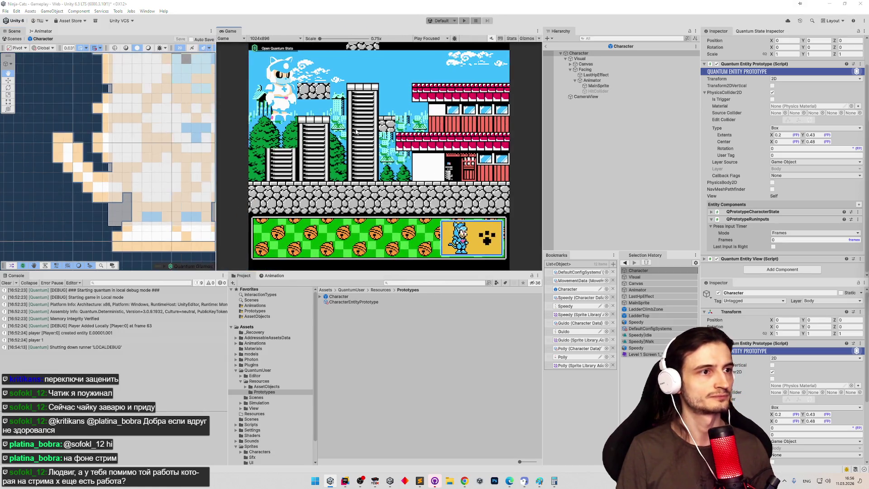
{"action": "key", "text": "ctrl+p"}
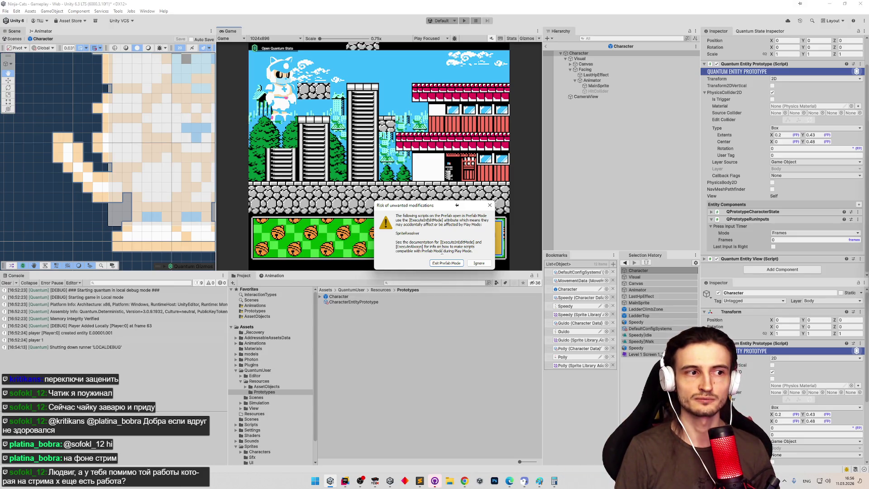
Dismiss the Play Mode warning, jump the cat onto the rooftop, and run it right
{"action": "left_click", "coordinate": [451, 264]}
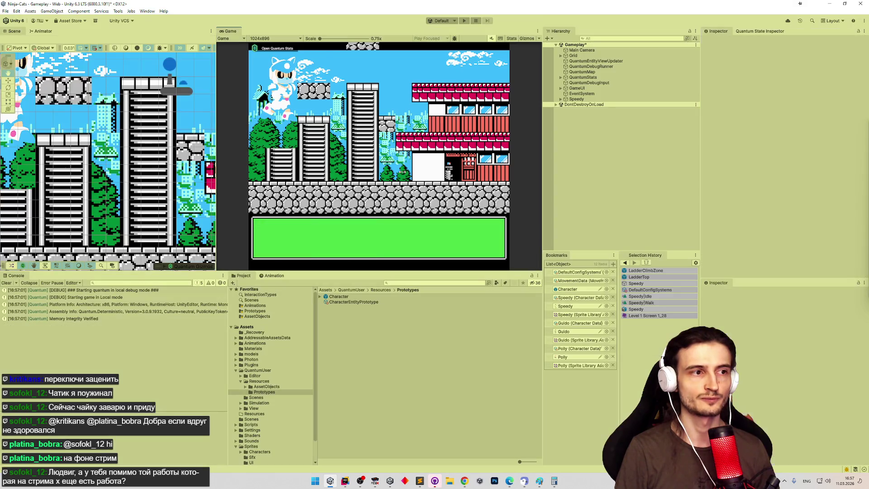
{"action": "key", "text": "Right"}
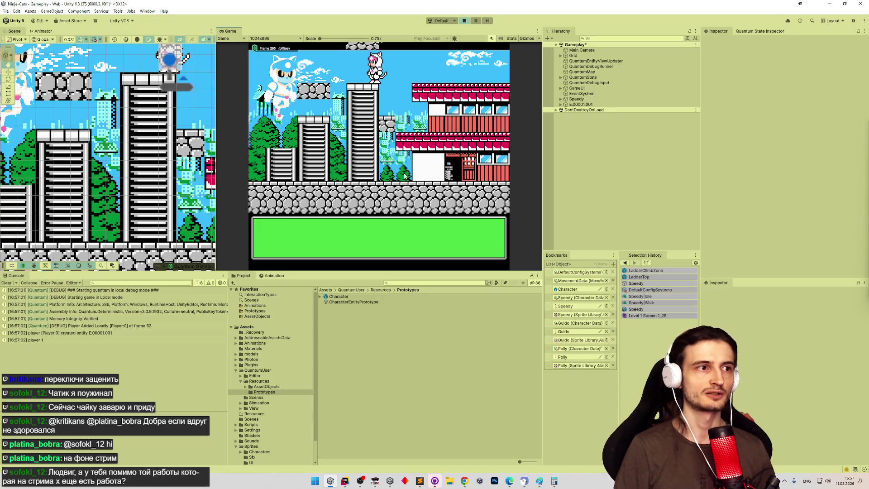
{"action": "key", "text": "Left"}
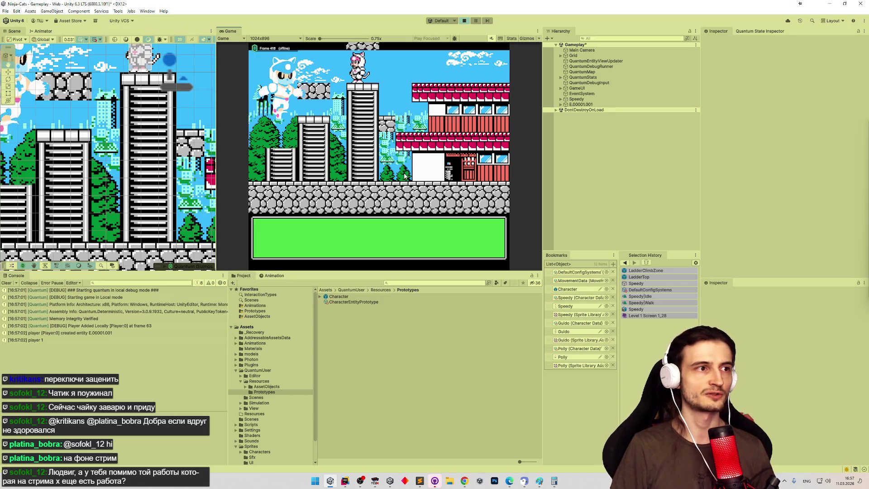
{"action": "key", "text": "space"}
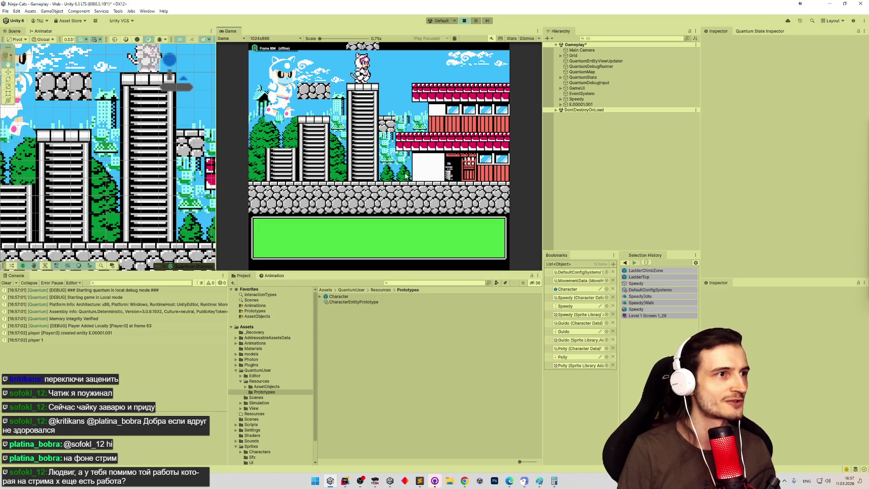
{"action": "key", "text": "Right"}
{"action": "key", "text": "Right"}
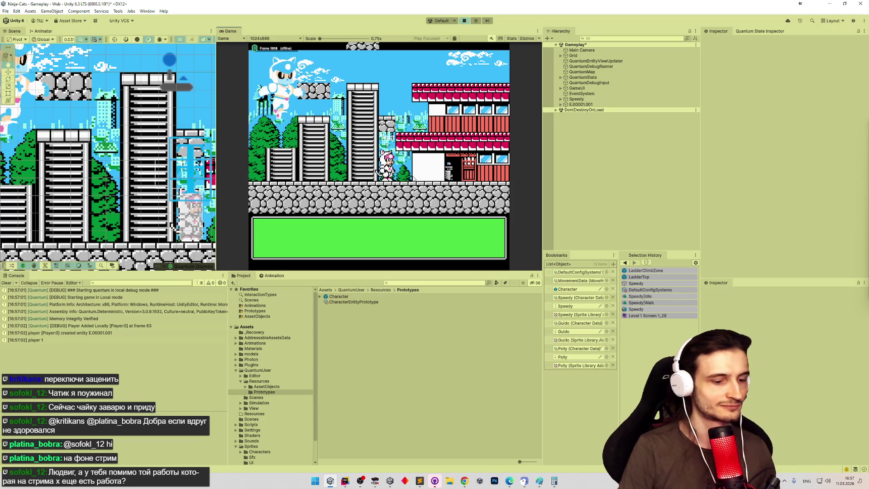
Climb the cat up and down the building wall, then bring FCEUX forward for comparison
{"action": "key", "text": "Up"}
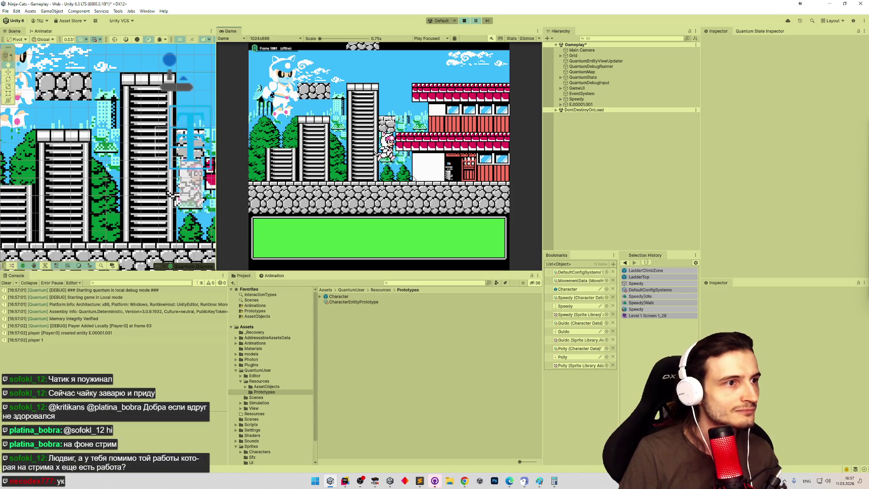
{"action": "key", "text": "Down"}
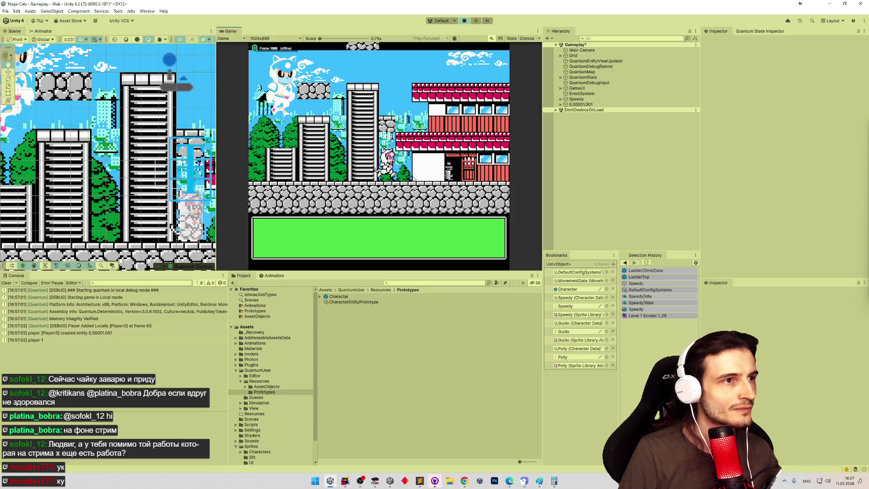
{"action": "key", "text": "Up"}
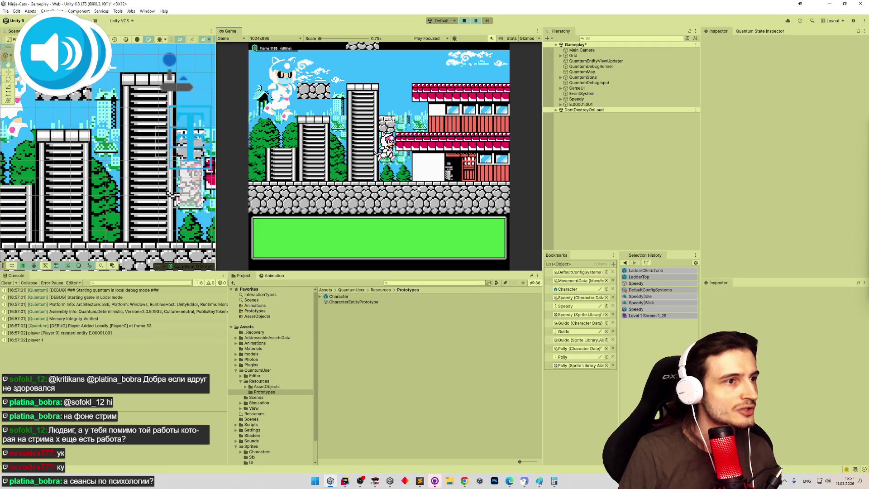
{"action": "left_click", "coordinate": [375, 481]}
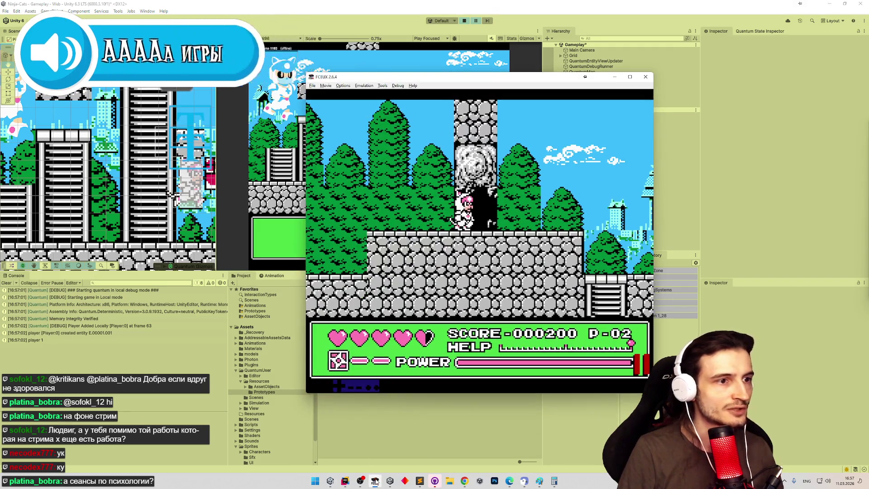
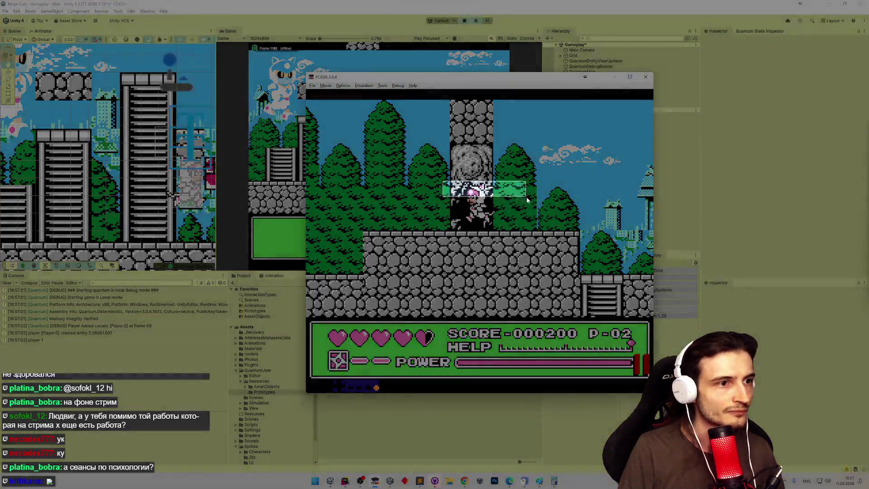
Shift the sliced band of the NES screenshot until the cat sprite's pixels line up, then commit it
{"action": "left_click", "coordinate": [539, 481]}
{"action": "left_click_drag", "start_coordinate": [366, 371], "coordinate": [437, 200]}
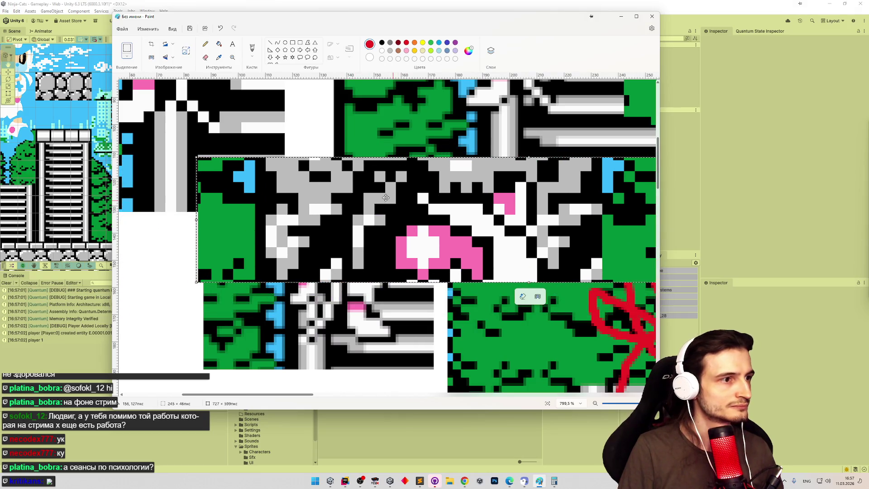
{"action": "left_click_drag", "start_coordinate": [332, 219], "coordinate": [337, 235]}
{"action": "left_click_drag", "start_coordinate": [439, 30], "coordinate": [177, 146]}
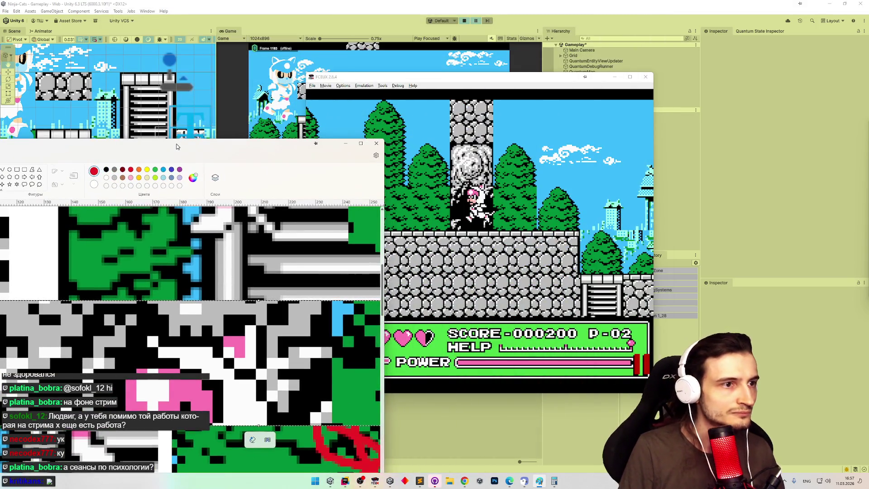
{"action": "left_click_drag", "start_coordinate": [177, 146], "coordinate": [448, 48]}
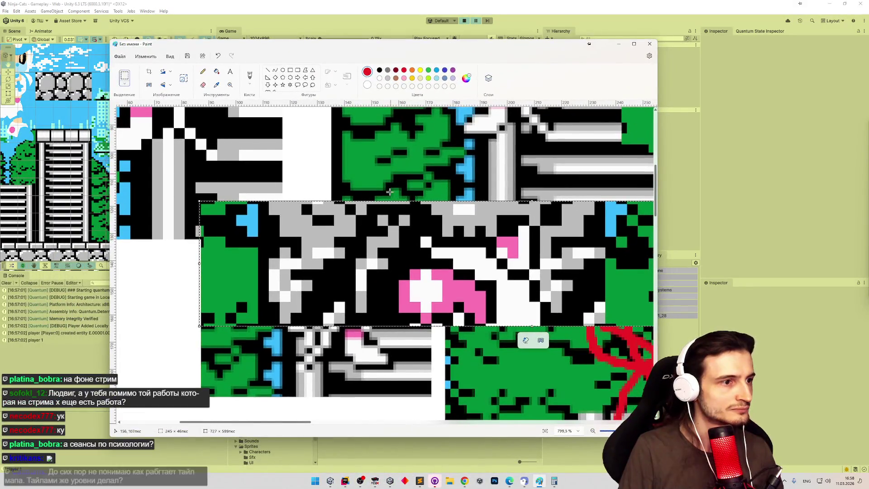
{"action": "left_click_drag", "start_coordinate": [387, 237], "coordinate": [385, 256]}
{"action": "left_click", "coordinate": [127, 82]}
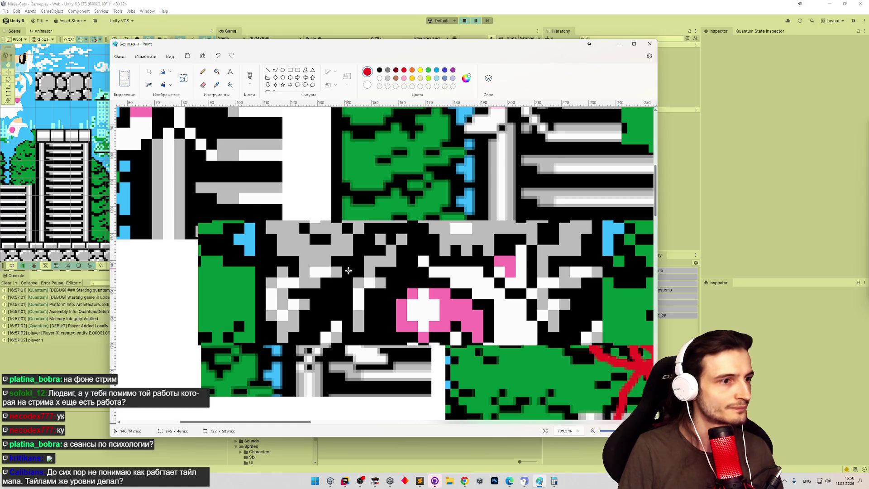
Select a smaller region of the screenshot, minimise Paint, and stop the Unity play test
{"action": "left_click_drag", "start_coordinate": [299, 263], "coordinate": [555, 232]}
{"action": "left_click", "coordinate": [619, 44]}
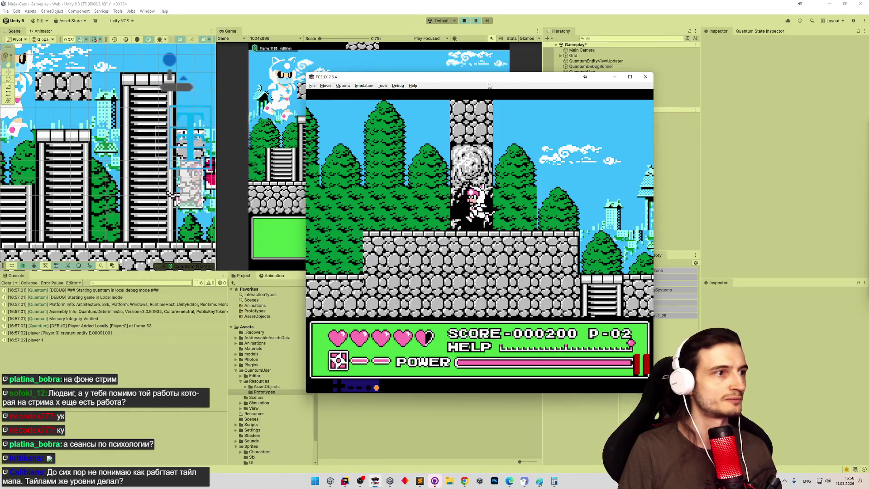
{"action": "left_click", "coordinate": [153, 101]}
{"action": "left_click", "coordinate": [464, 21]}
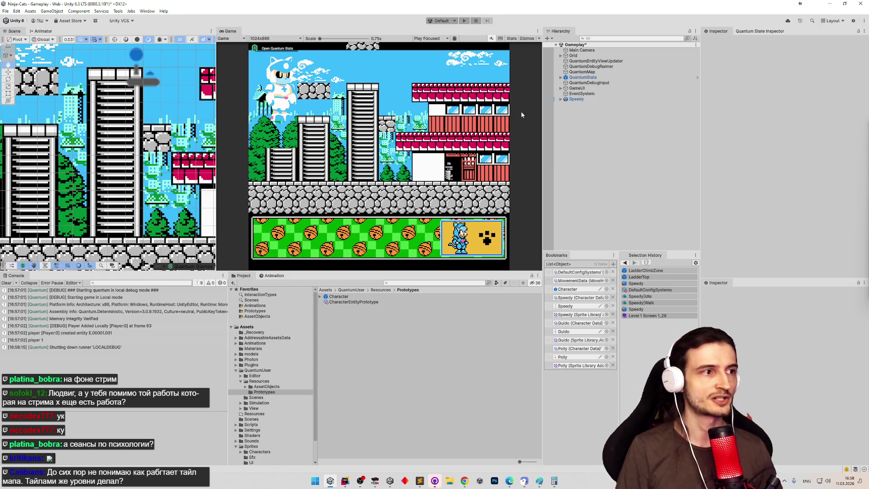
Widen and pan the Scene view beside the Game view, save the Gameplay scene, and open the Character prefab
{"action": "left_click_drag", "start_coordinate": [217, 106], "coordinate": [272, 108]}
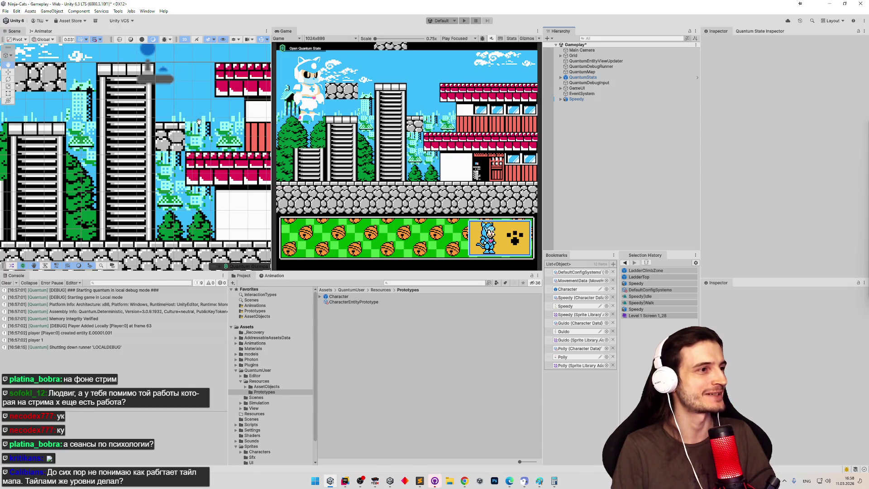
{"action": "left_click_drag", "start_coordinate": [198, 123], "coordinate": [210, 140]}
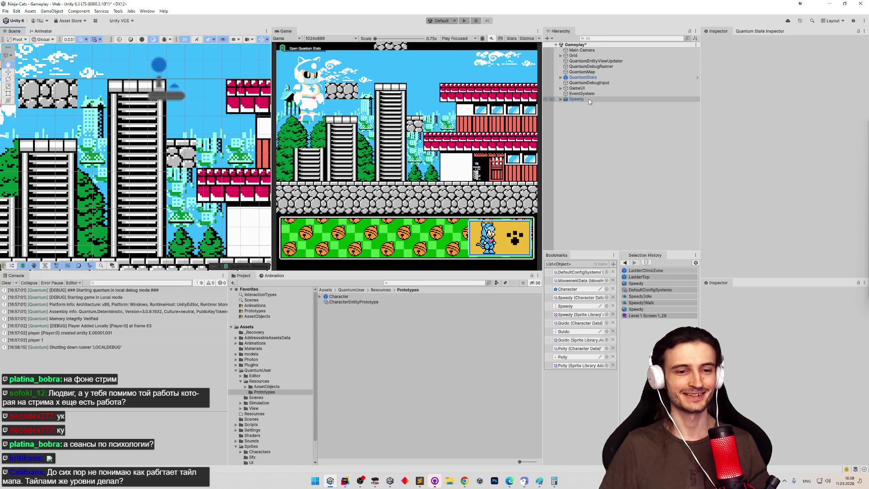
{"action": "key", "text": "ctrl+s"}
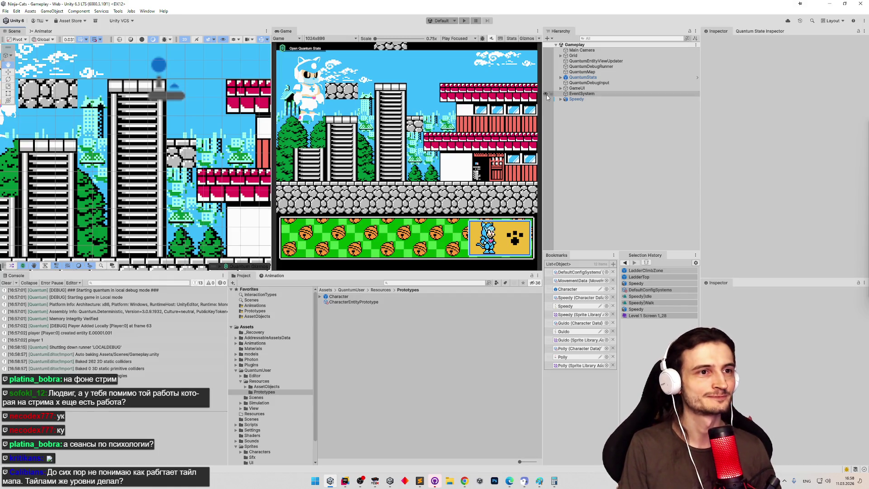
{"action": "double_click", "coordinate": [401, 297]}
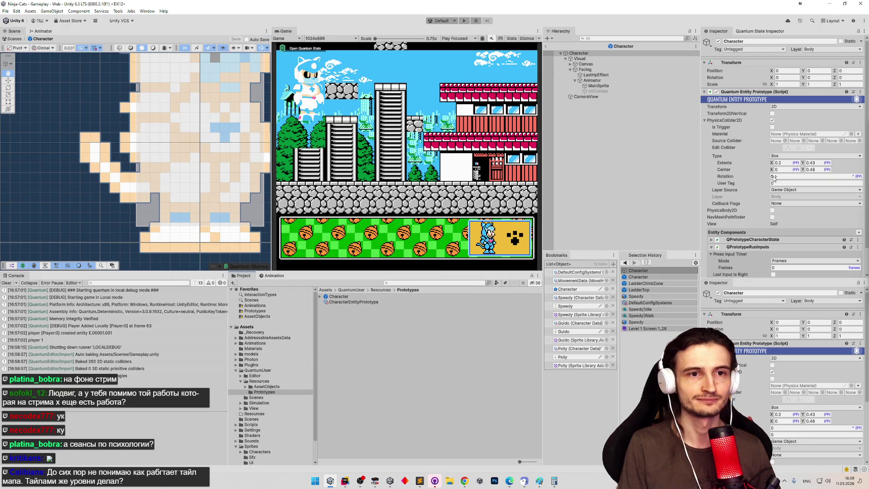
Set the Character collider to Extents Y 0.41 and Center Y 0.46, save, and play past the warning
{"action": "scroll", "scroll_direction": "down", "scroll_amount": 3}
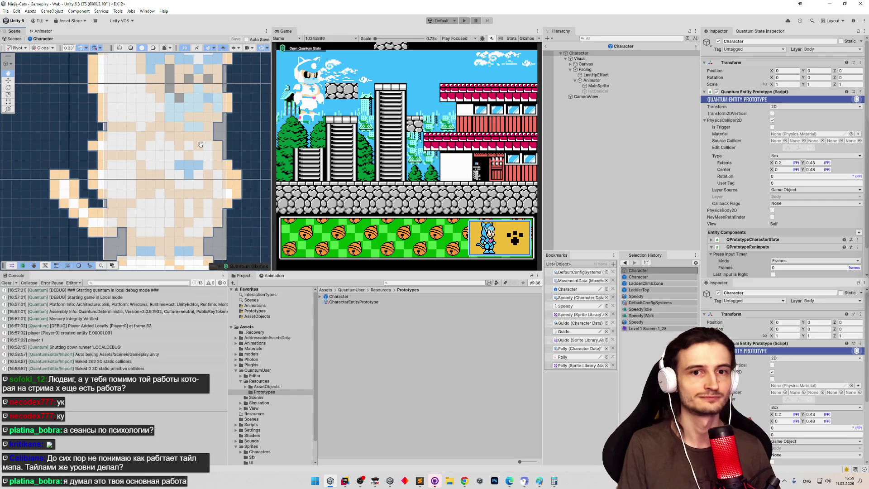
{"action": "scroll", "scroll_direction": "down", "scroll_amount": 3}
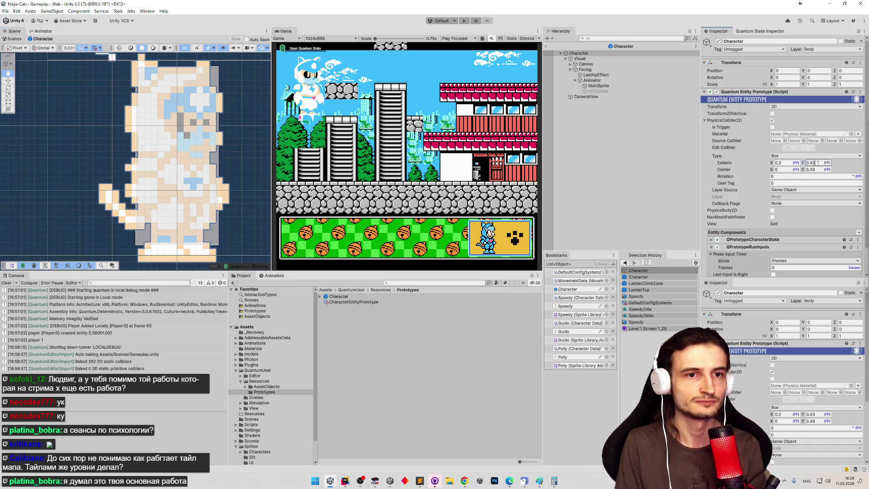
{"action": "type", "text": "1"}
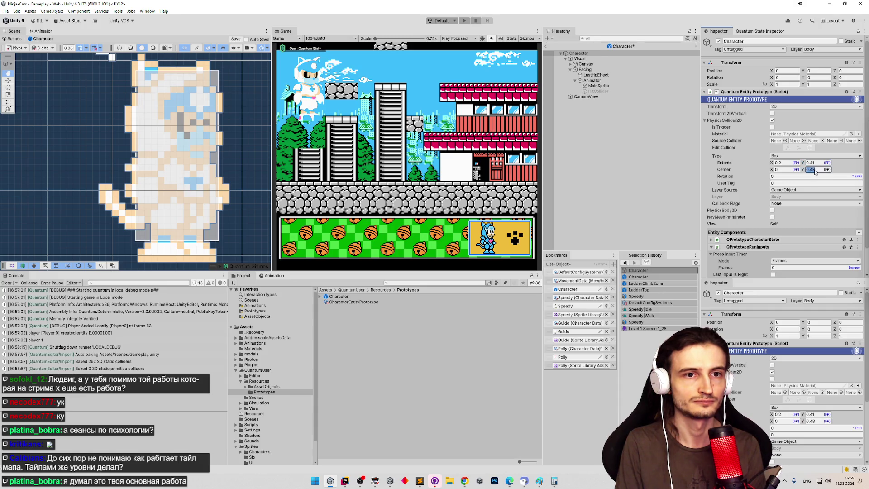
{"action": "type", "text": "6"}
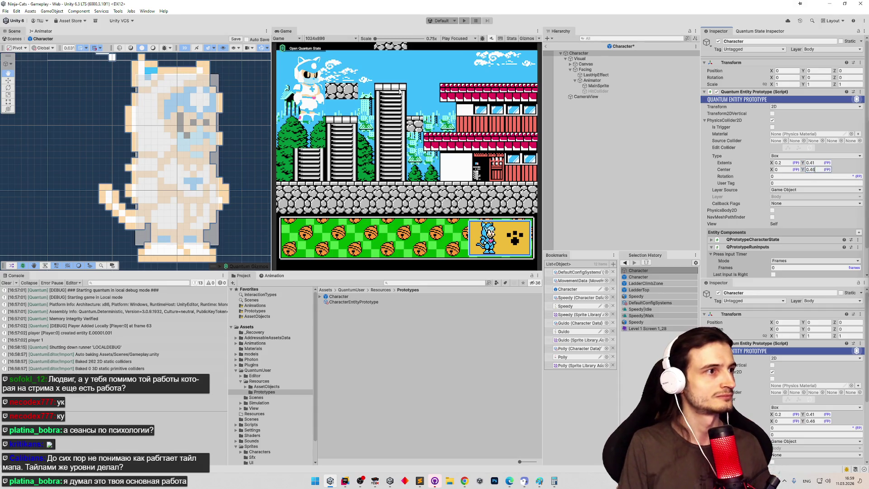
{"action": "key", "text": "ctrl+s"}
{"action": "key", "text": "ctrl+p"}
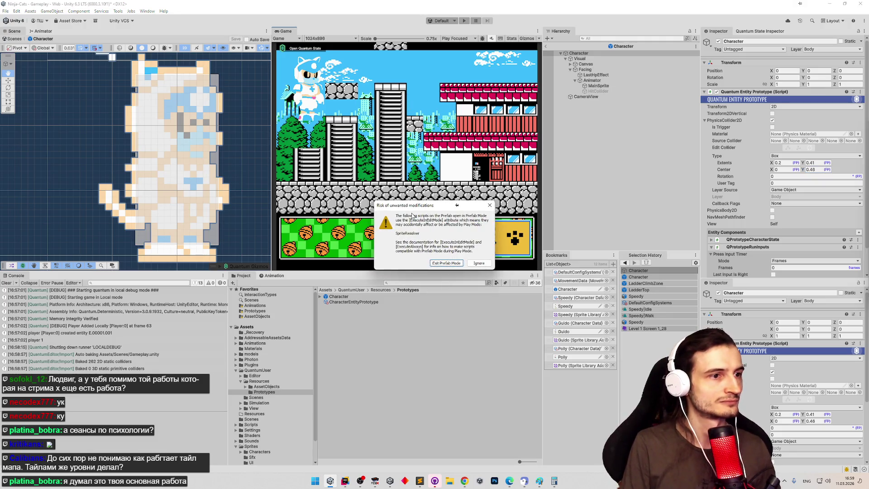
{"action": "left_click", "coordinate": [442, 266]}
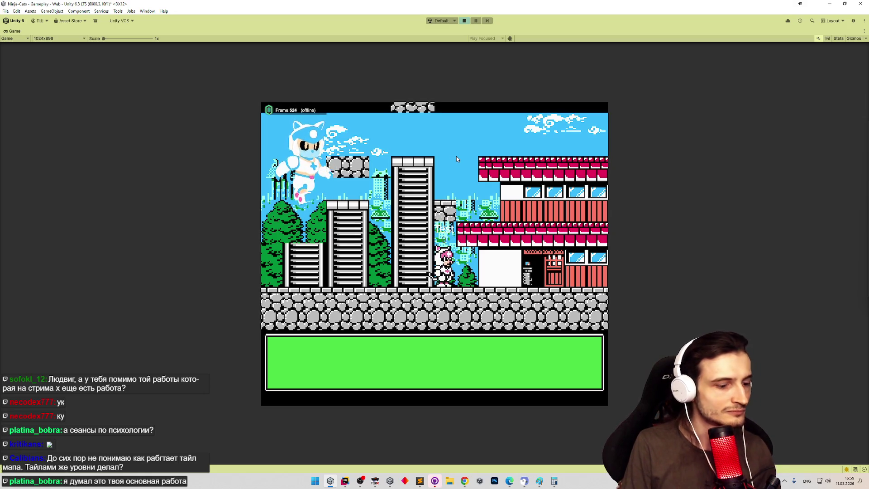
View the cat at 3x scale, flip between it and the NES original in FCEUX, then stop playing
{"action": "left_click", "coordinate": [369, 149]}
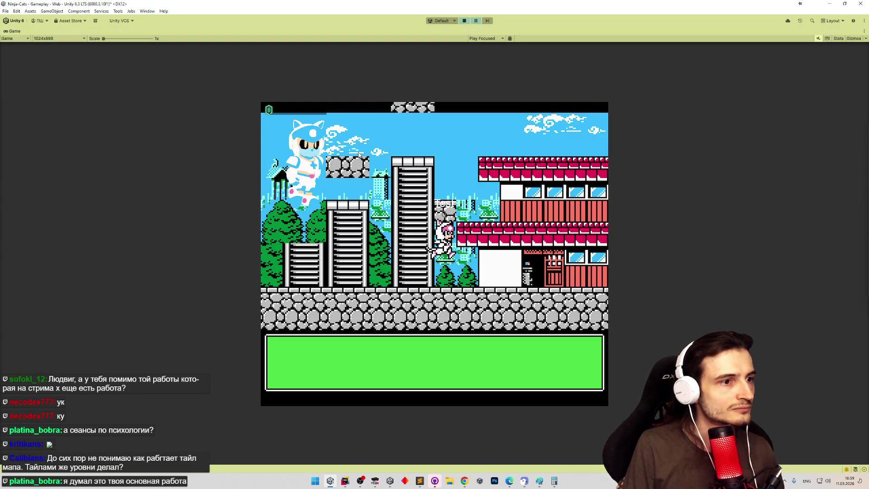
{"action": "left_click_drag", "start_coordinate": [119, 41], "coordinate": [136, 41]}
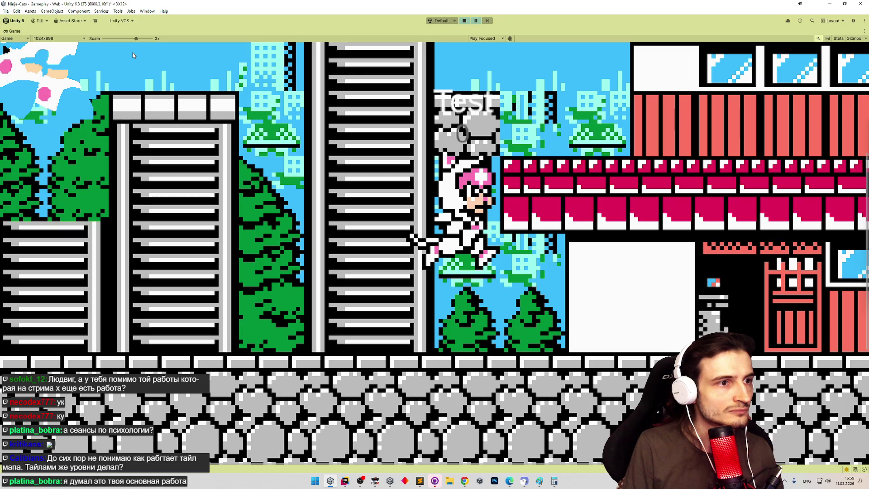
{"action": "left_click", "coordinate": [376, 482]}
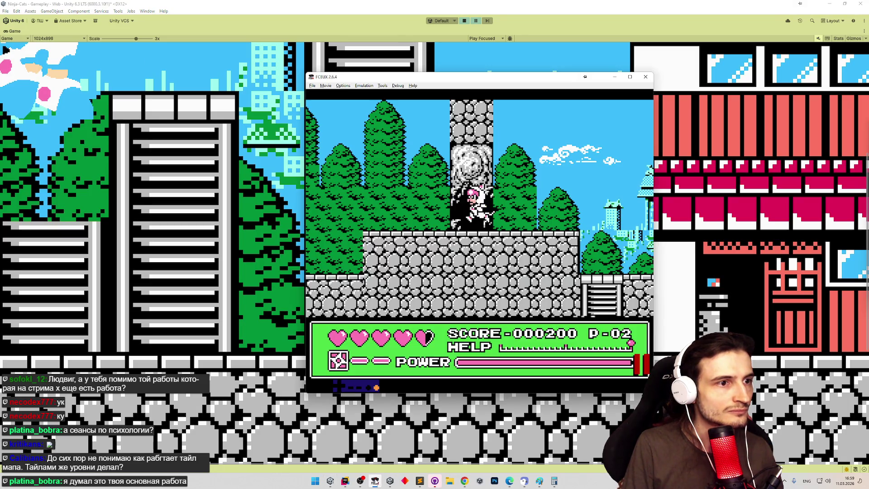
{"action": "left_click", "coordinate": [375, 481]}
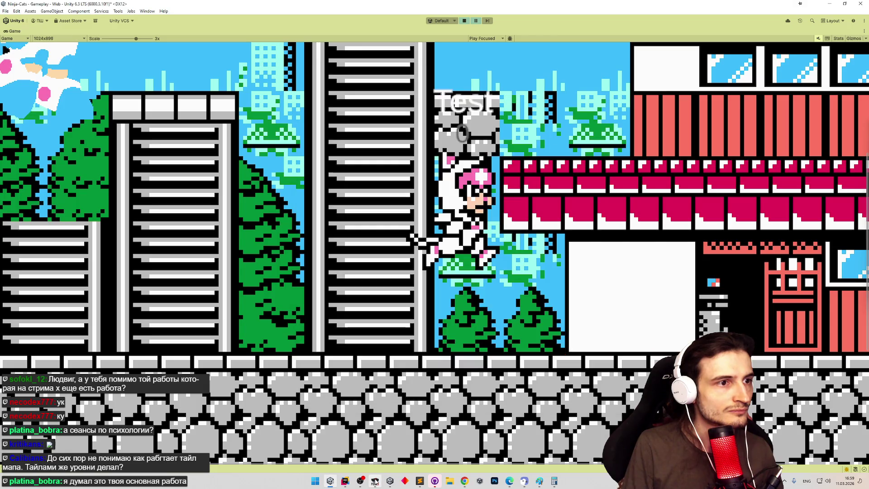
{"action": "left_click", "coordinate": [375, 481]}
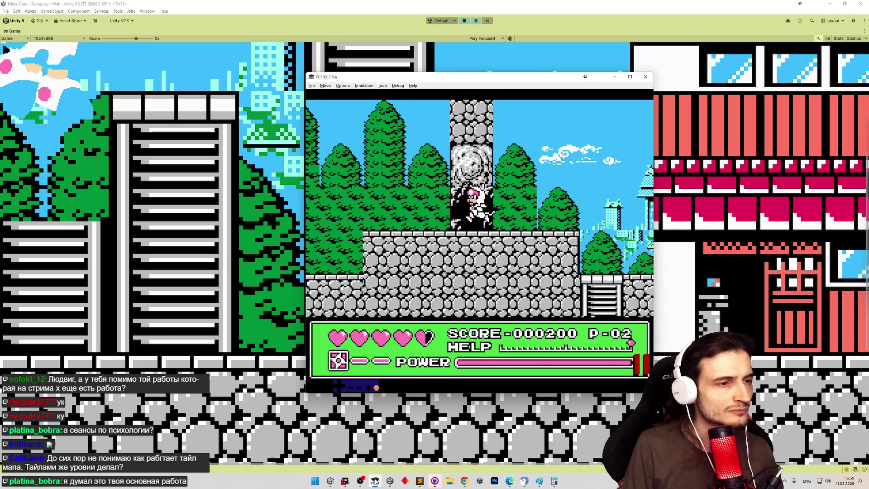
{"action": "left_click", "coordinate": [375, 481]}
{"action": "left_click", "coordinate": [376, 482]}
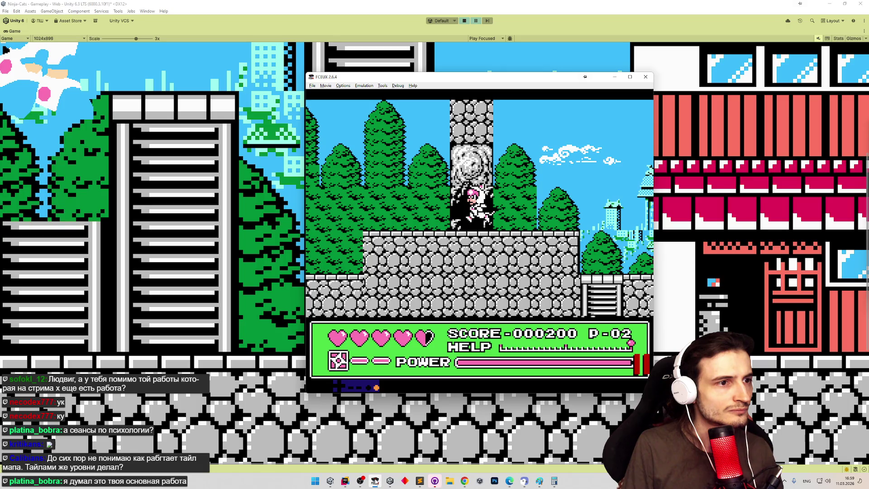
{"action": "left_click", "coordinate": [376, 481]}
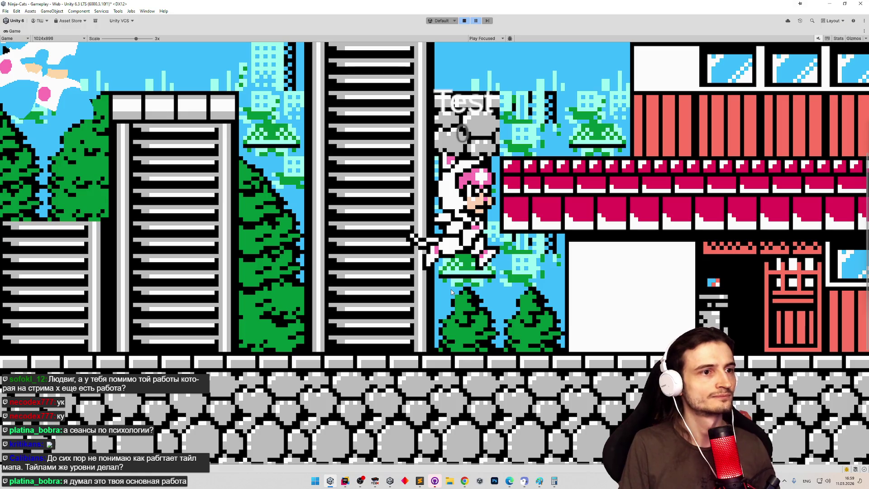
{"action": "key", "text": "ctrl+p"}
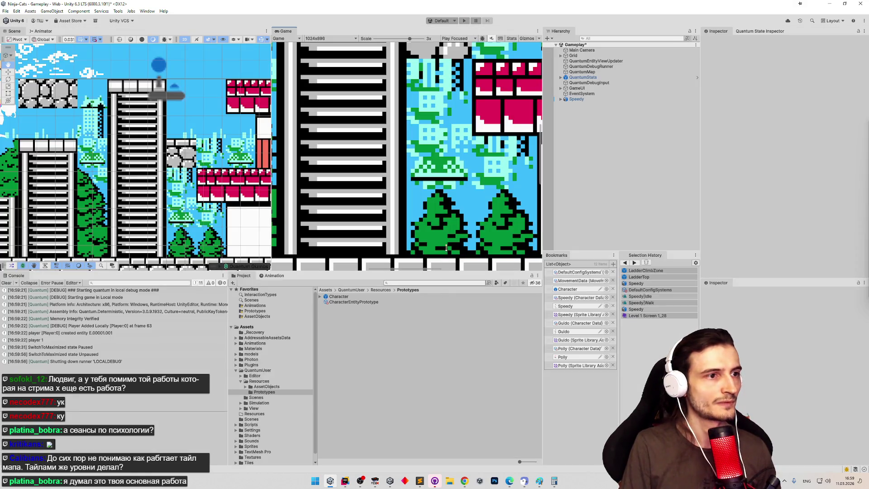
Set the Character root's collider to Extents Y 0.4 and Center Y 0.45
{"action": "double_click", "coordinate": [369, 298]}
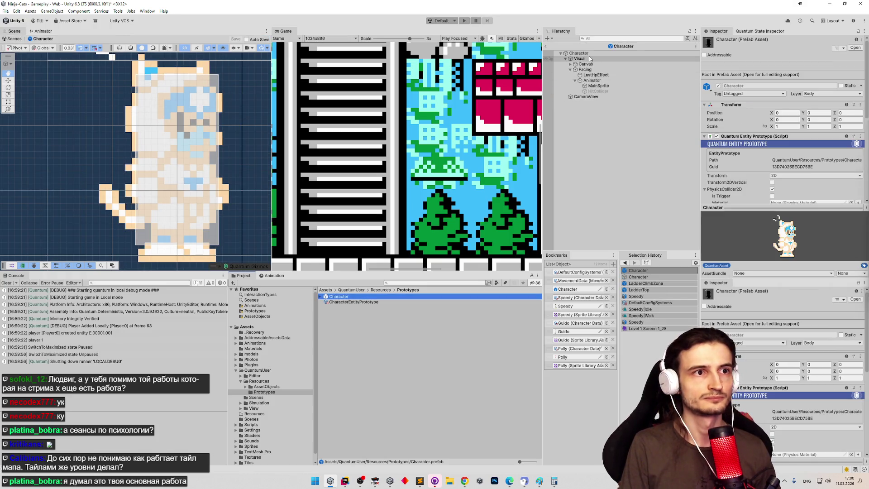
{"action": "left_click", "coordinate": [590, 57]}
{"action": "left_click", "coordinate": [590, 53]}
{"action": "left_click", "coordinate": [815, 163]}
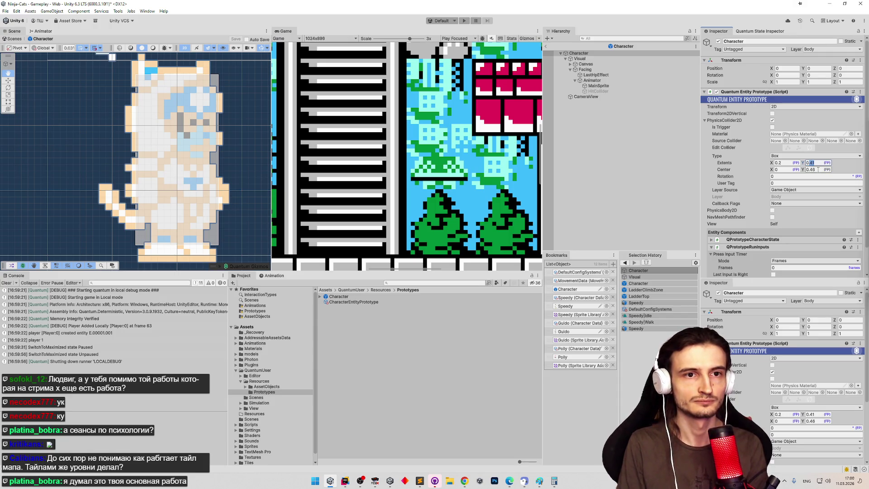
{"action": "type", "text": "0.4"}
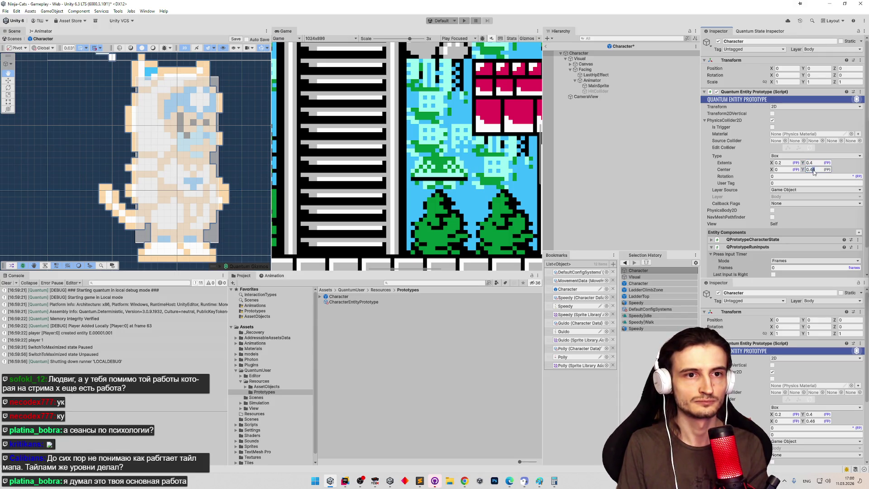
{"action": "key", "text": "BackSpace"}
{"action": "type", "text": "5"}
Save the Character prefab, dismiss the modifications warning, and start a play test
{"action": "key", "text": "ctrl+s"}
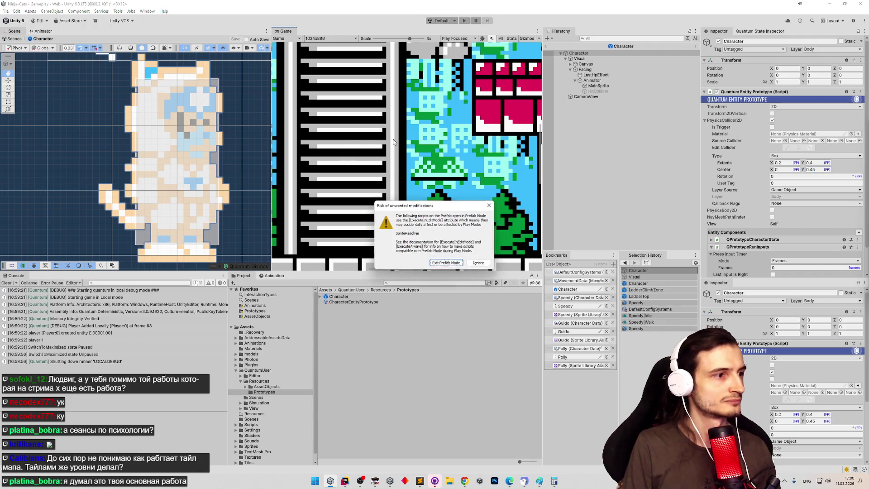
{"action": "key", "text": "Return"}
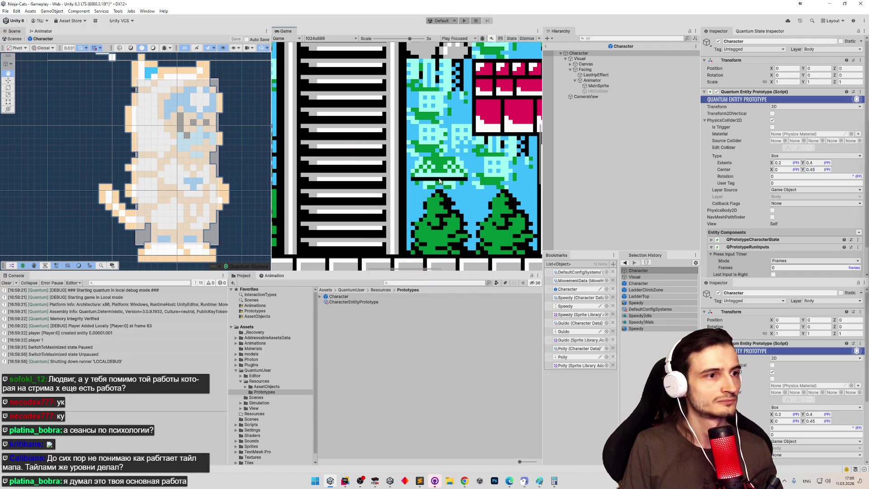
{"action": "key", "text": "ctrl+p"}
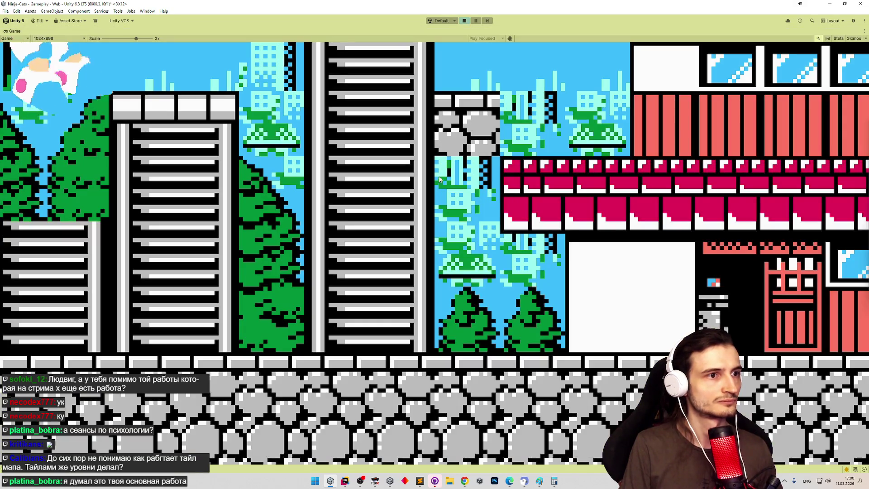
Walk and jump the cat up the tall building's walls and across its top
{"action": "scroll", "scroll_direction": "down", "scroll_amount": 3}
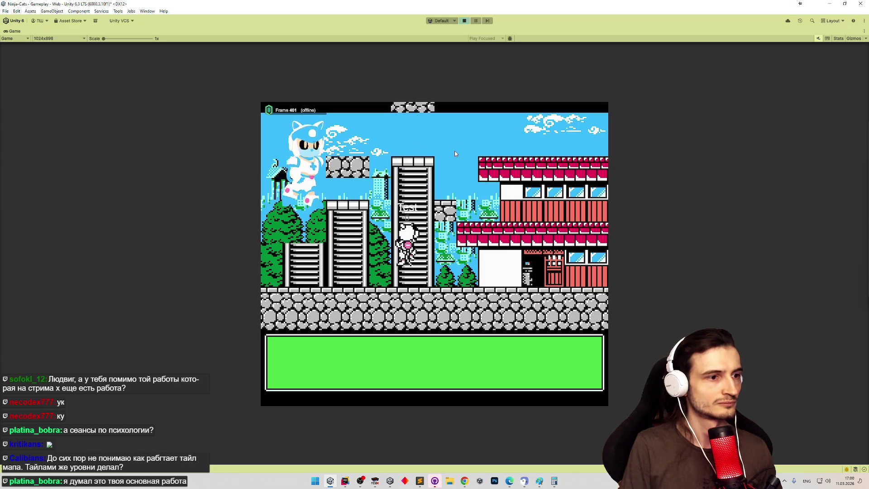
{"action": "key", "text": "Right"}
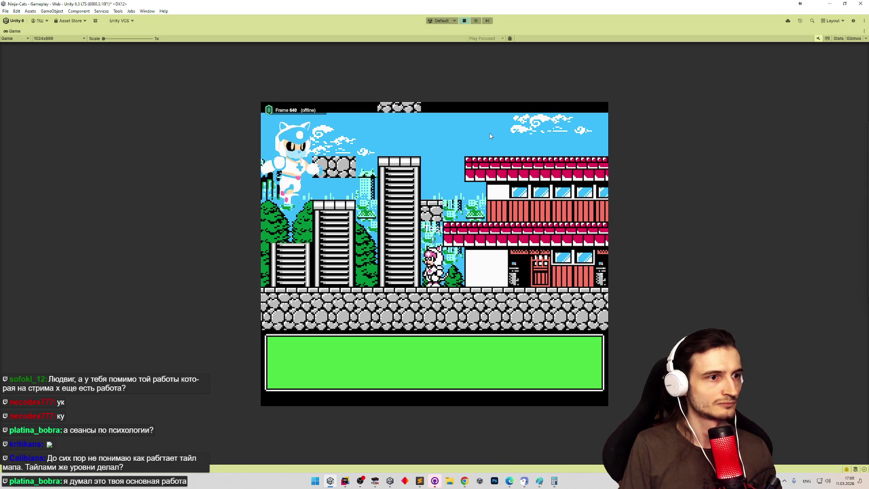
{"action": "key", "text": "Left"}
{"action": "key", "text": "space"}
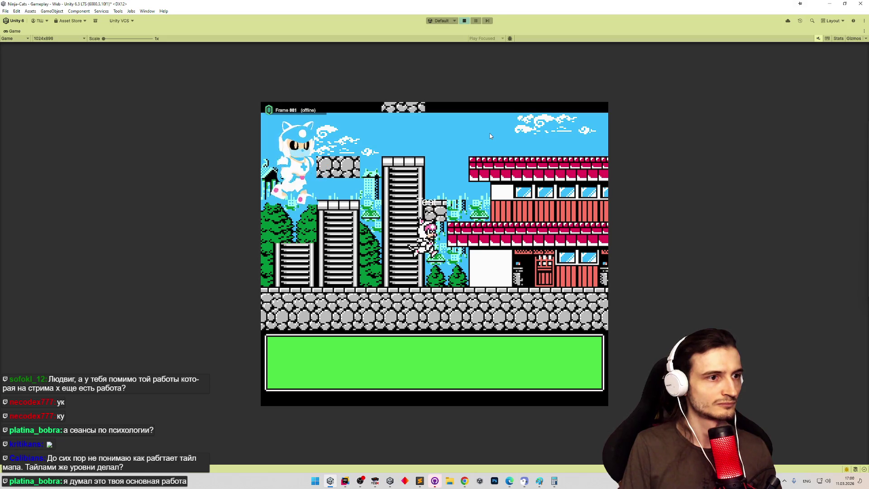
{"action": "key", "text": "Left"}
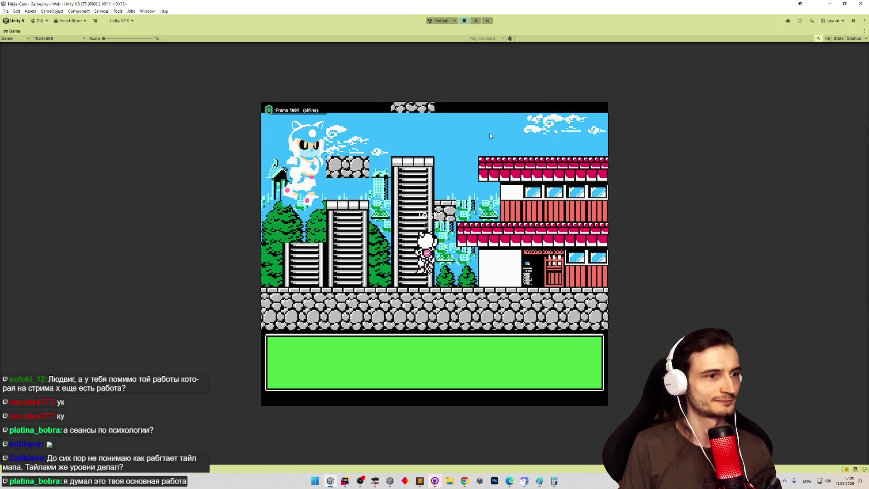
{"action": "key", "text": "space"}
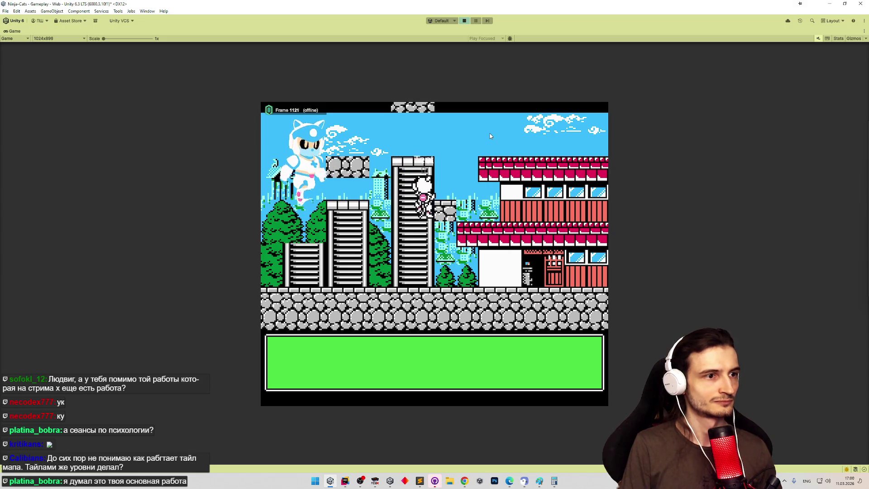
{"action": "key", "text": "space"}
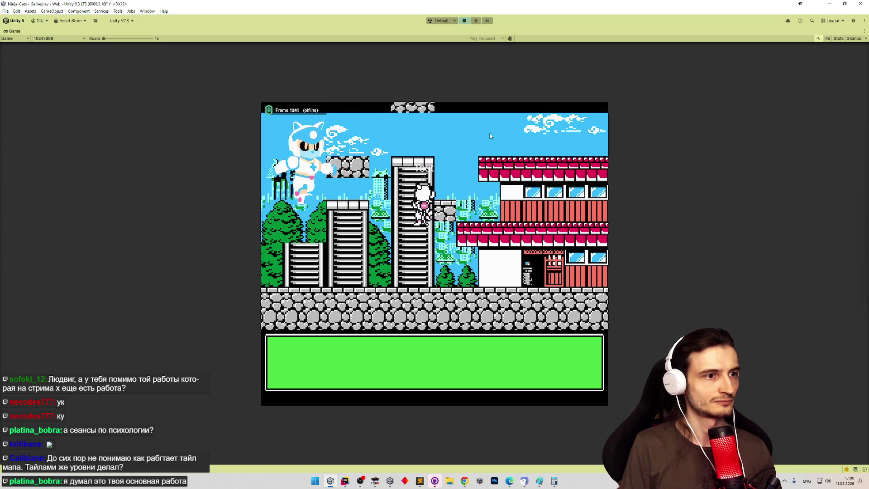
{"action": "key", "text": "space"}
{"action": "key", "text": "Left"}
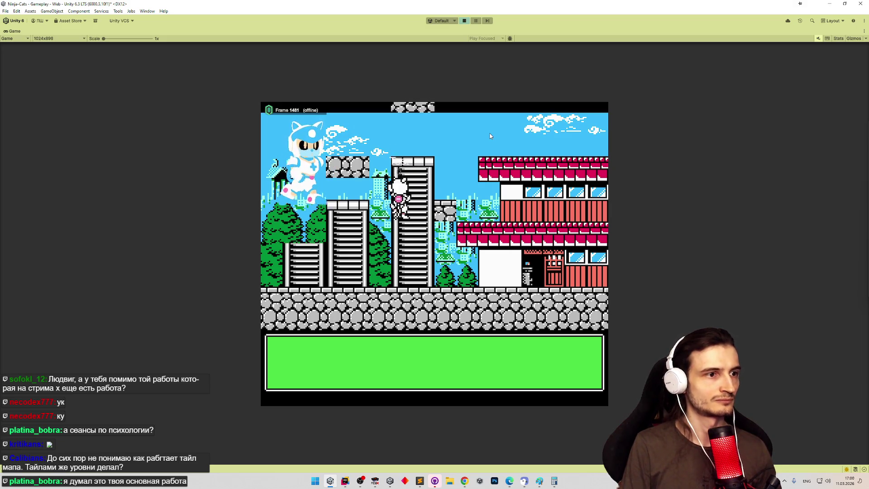
{"action": "key", "text": "Right"}
{"action": "key", "text": "space"}
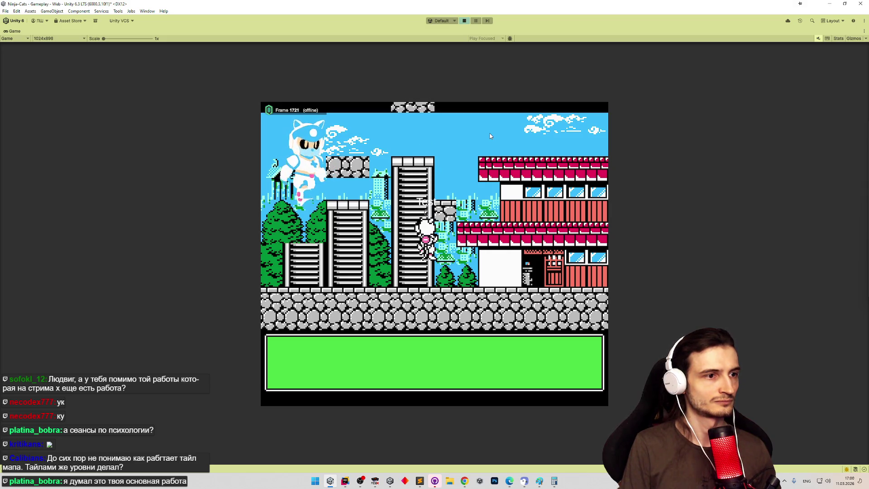
{"action": "key", "text": "space"}
{"action": "key", "text": "Left"}
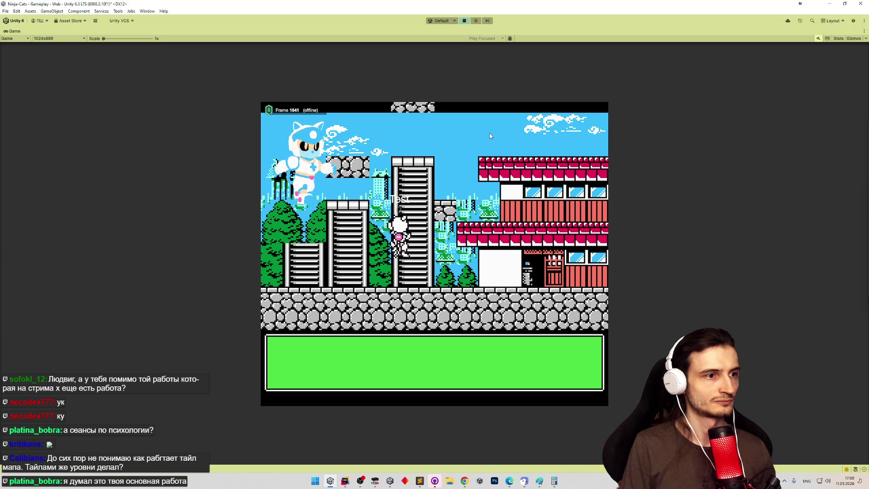
Stop the game, clear the Console log, and bring the FCEUX emulator forward
{"action": "key", "text": "ctrl+p"}
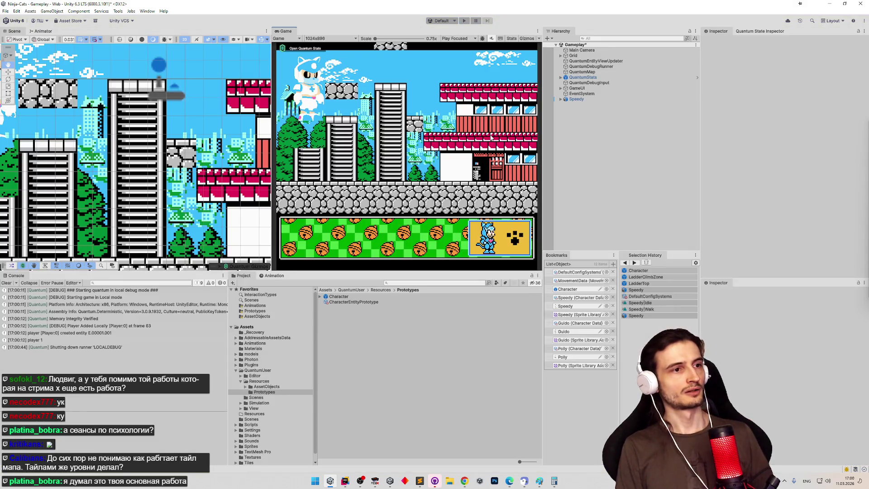
{"action": "left_click", "coordinate": [7, 284]}
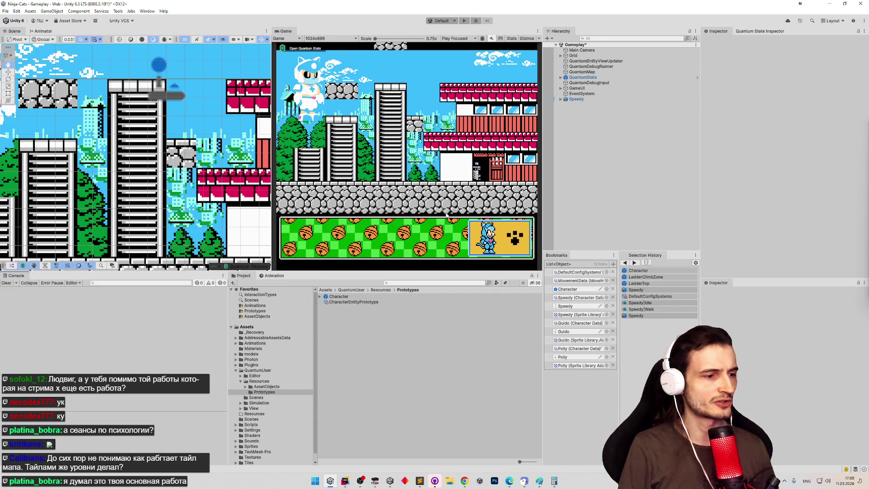
{"action": "left_click", "coordinate": [375, 481]}
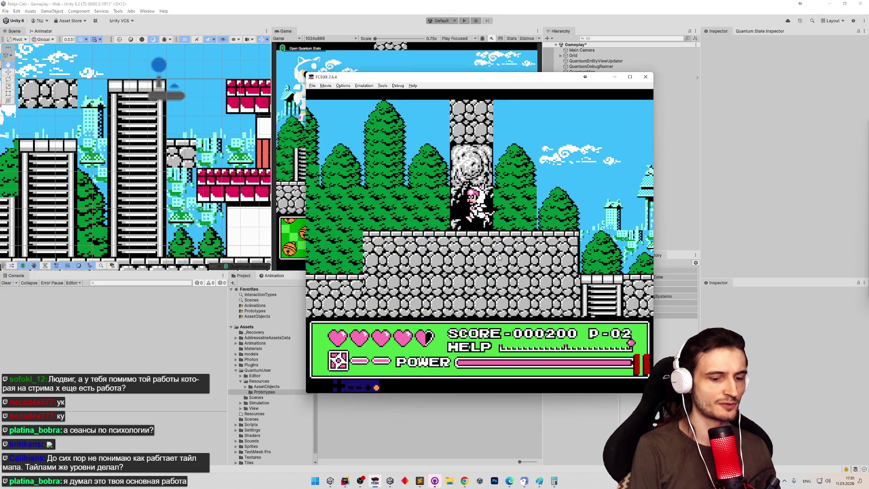
In the NES original, climb the cat down the cave ladder and back up out of it
{"action": "key", "text": "equal"}
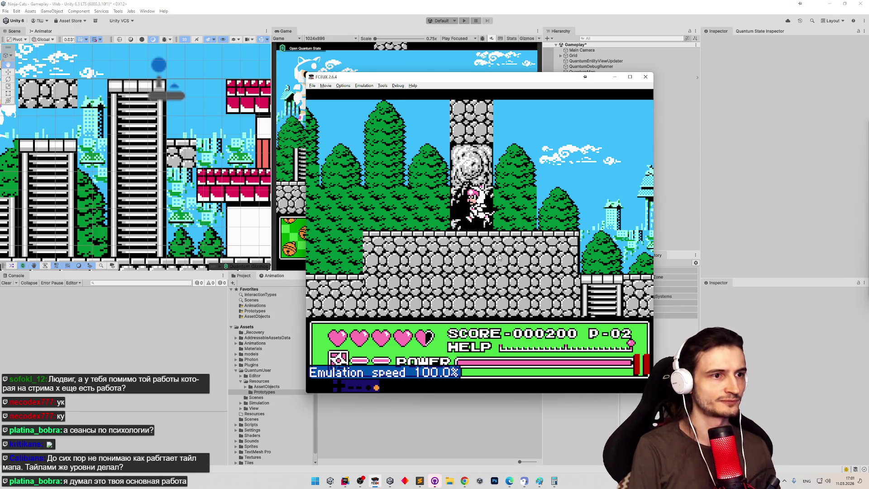
{"action": "key", "text": "Right"}
{"action": "key", "text": "f"}
{"action": "key", "text": "Down"}
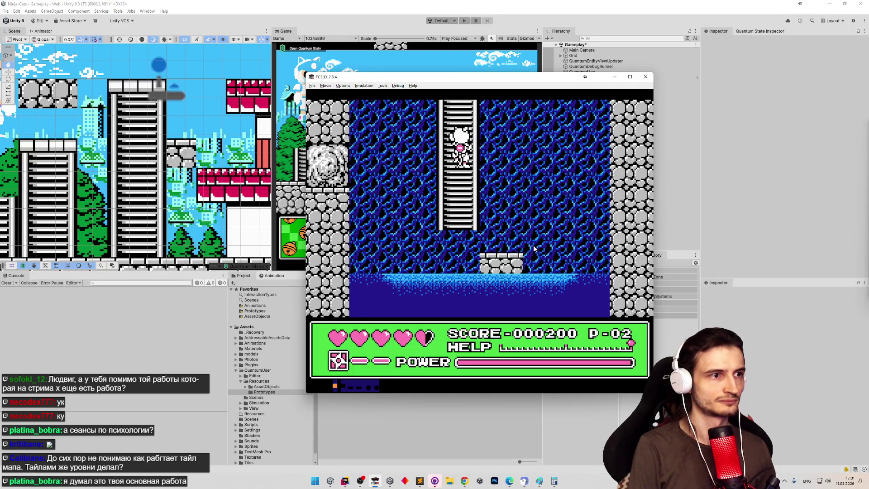
{"action": "key", "text": "Down"}
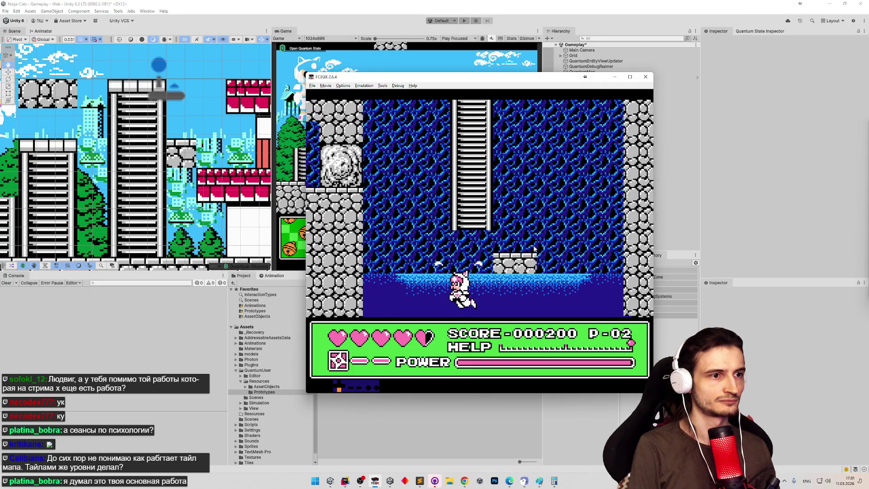
{"action": "key", "text": "Up"}
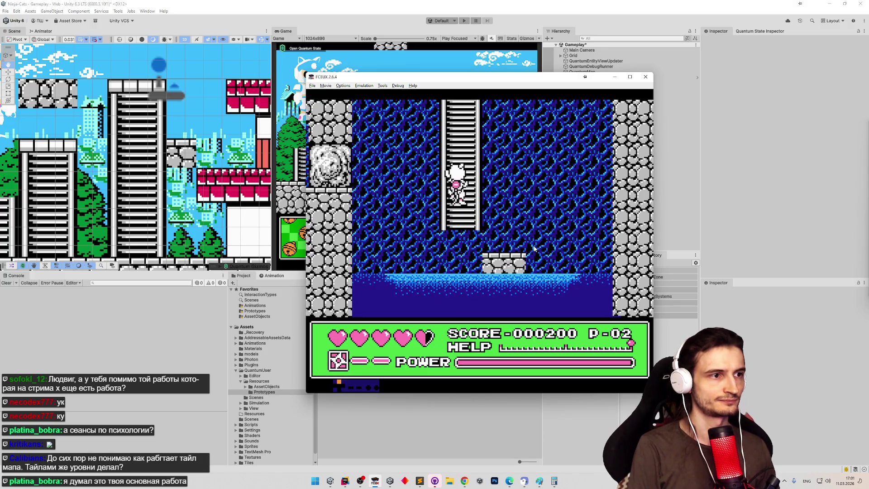
{"action": "key", "text": "Right"}
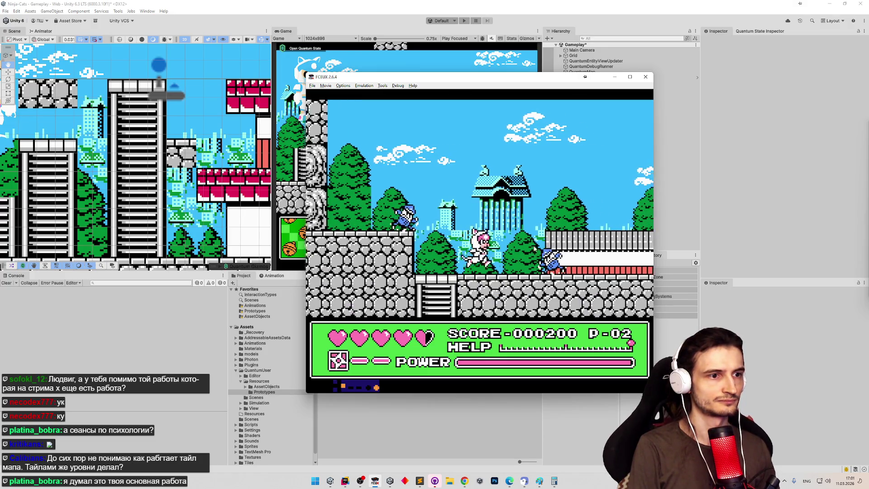
Jump onto the flying crab, speed up emulation, and run right to the boss cutscene
{"action": "key", "text": "Right"}
{"action": "key", "text": "f"}
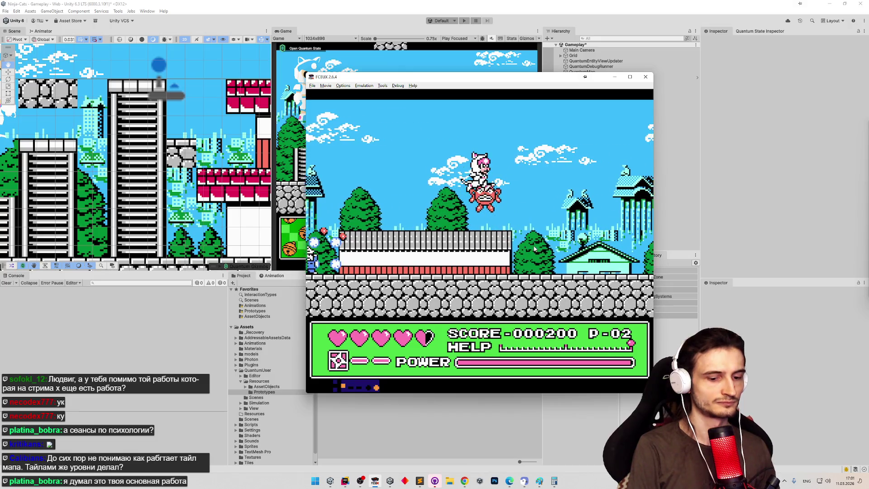
{"action": "key", "text": "equal"}
{"action": "key", "text": "equal"}
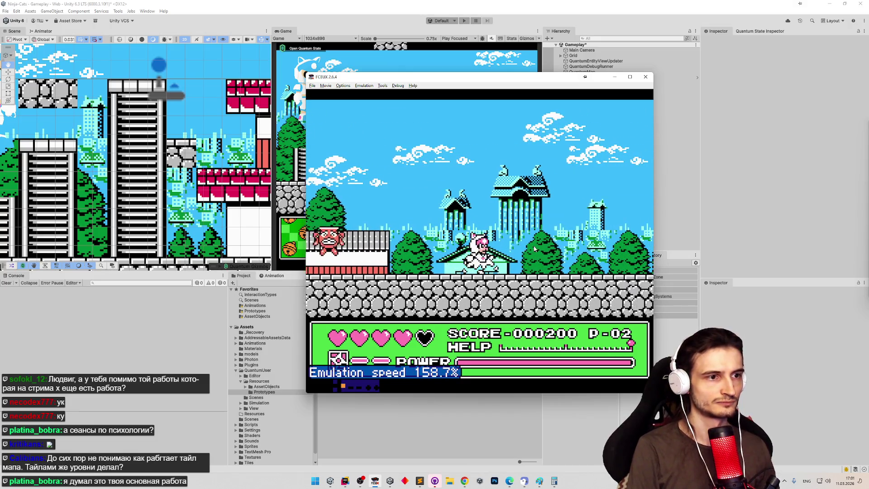
{"action": "key", "text": "Right"}
{"action": "key", "text": "f"}
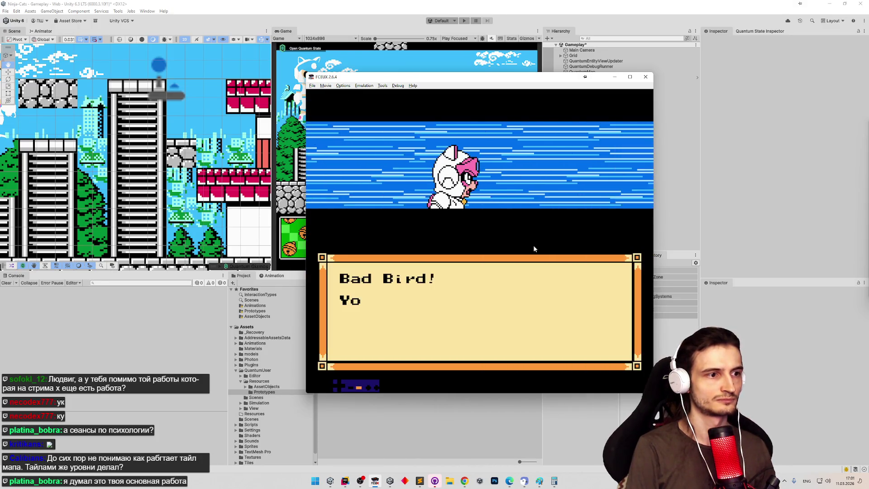
{"action": "key", "text": "Return"}
Defeat the round 1 boss and advance through the menus into round 2
{"action": "key", "text": "Right"}
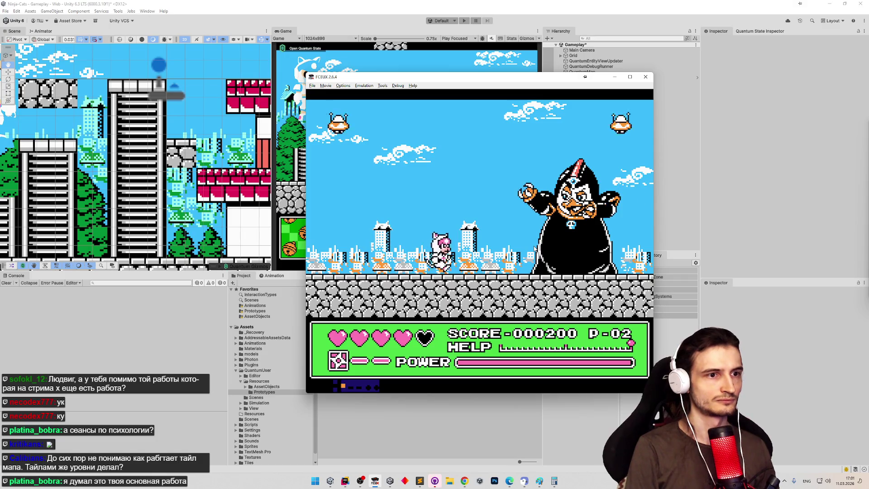
{"action": "key", "text": "f"}
{"action": "key", "text": "Right"}
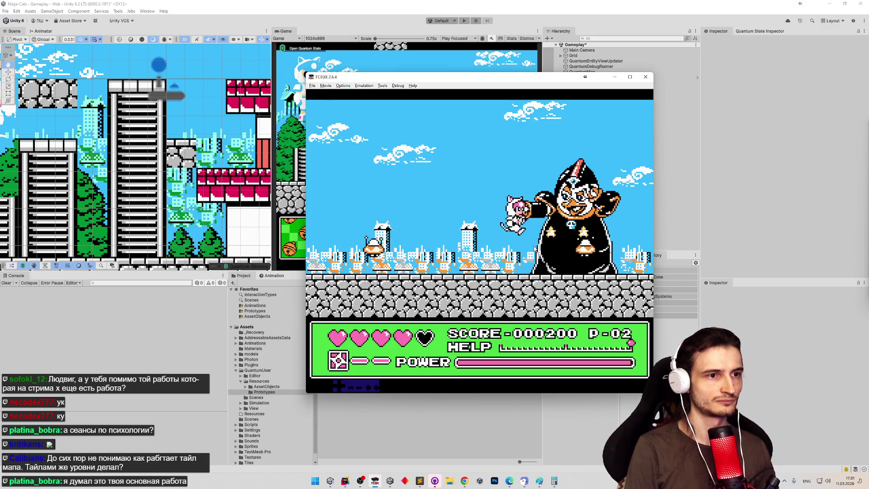
{"action": "key", "text": "f"}
{"action": "key", "text": "Right"}
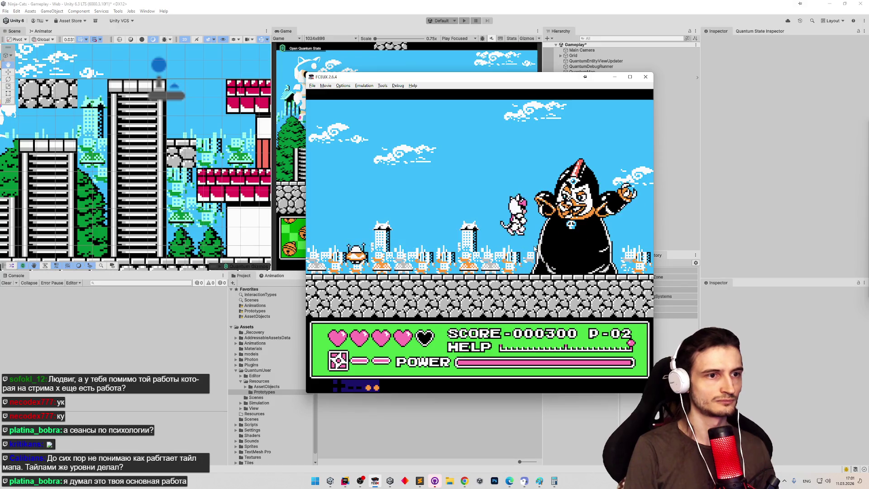
{"action": "key", "text": "Right"}
{"action": "key", "text": "f"}
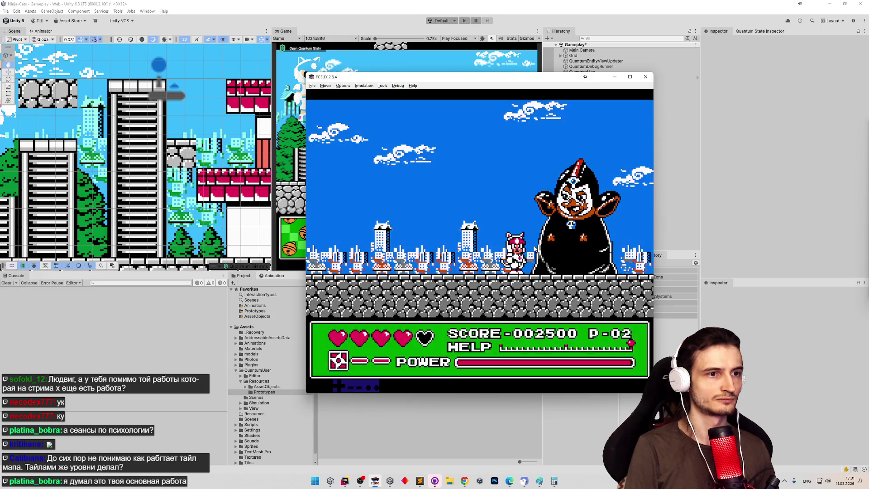
{"action": "key", "text": "Return"}
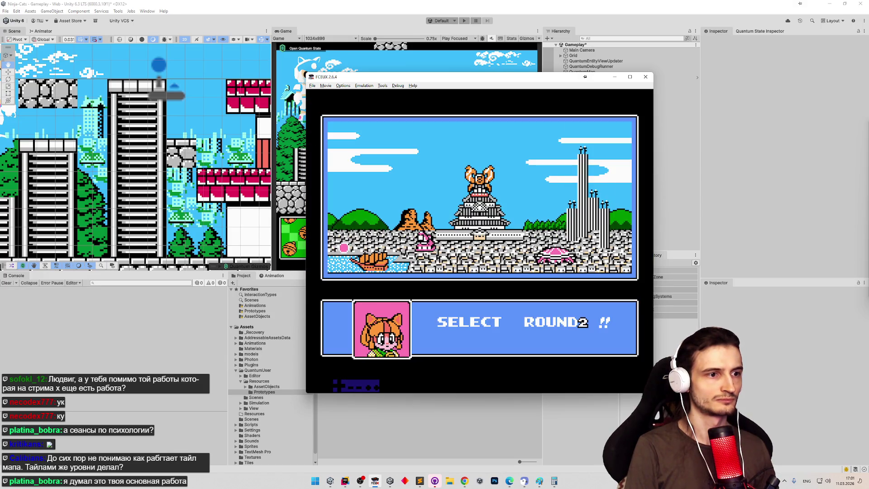
{"action": "key", "text": "Return"}
{"action": "key", "text": "Return"}
Beat the green samurai, climb and slide along the building wall, then close FCEUX
{"action": "key", "text": "Right"}
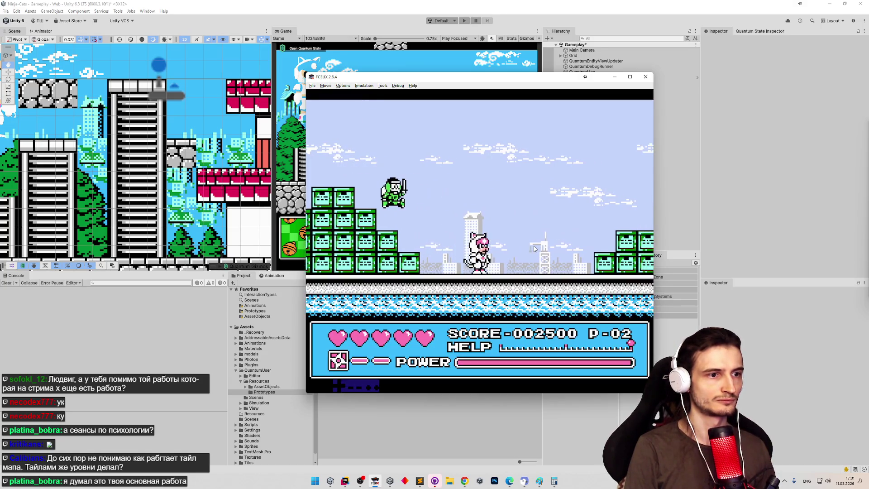
{"action": "key", "text": "f"}
{"action": "key", "text": "d"}
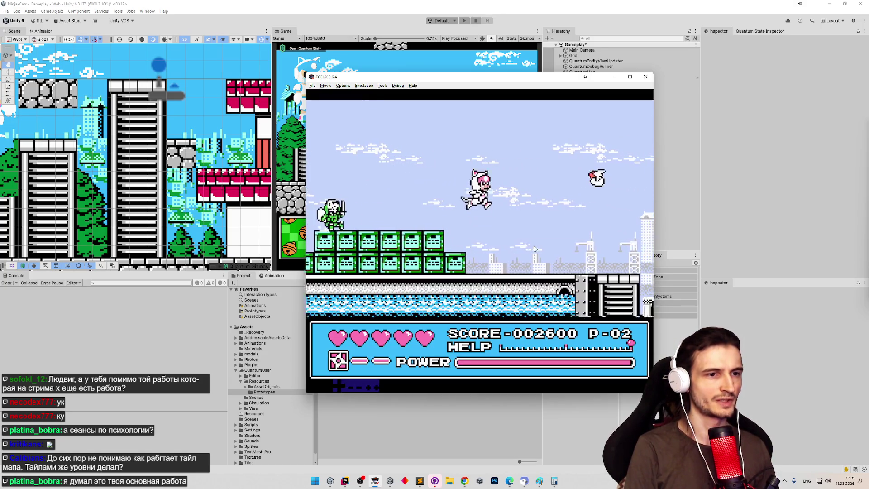
{"action": "key", "text": "Right"}
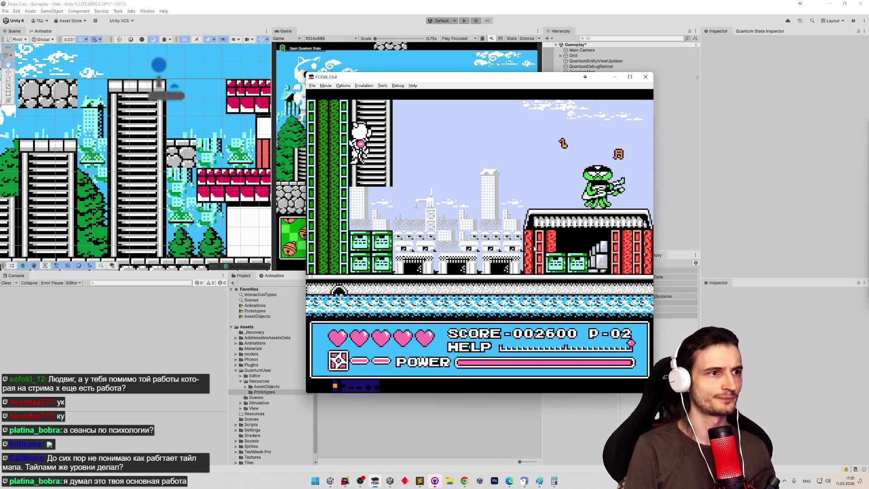
{"action": "key", "text": "Up"}
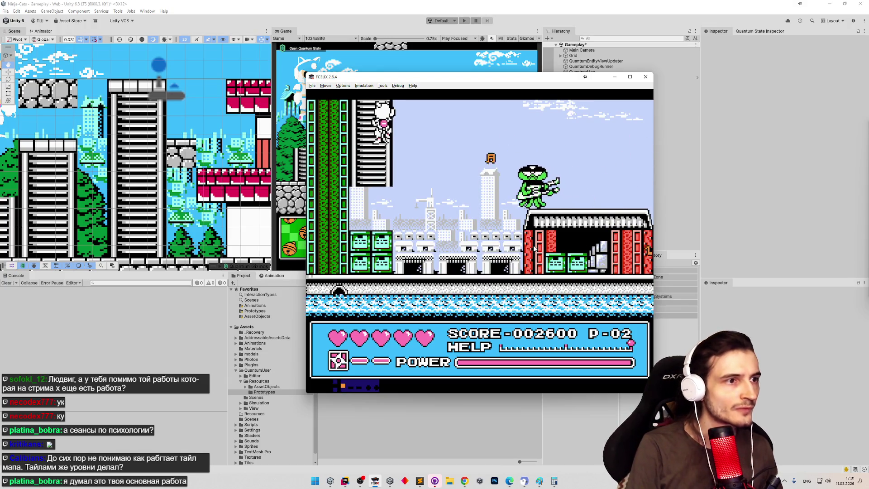
{"action": "key", "text": "Down"}
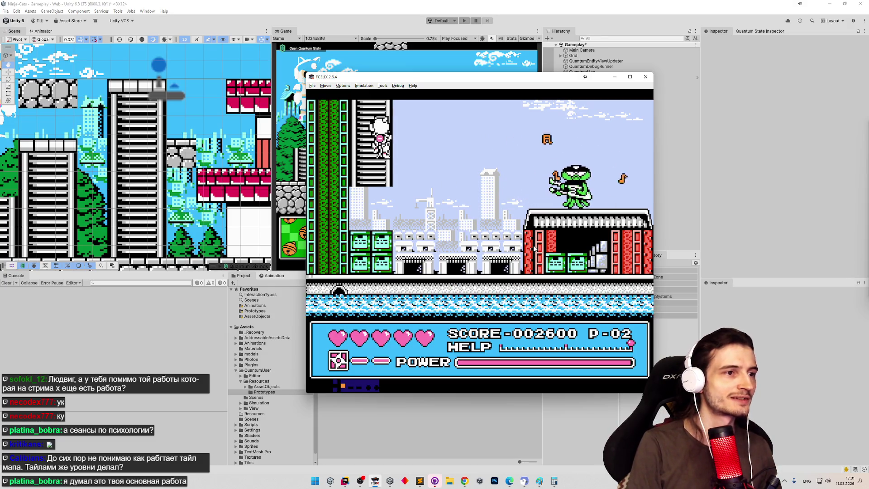
{"action": "key", "text": "Left"}
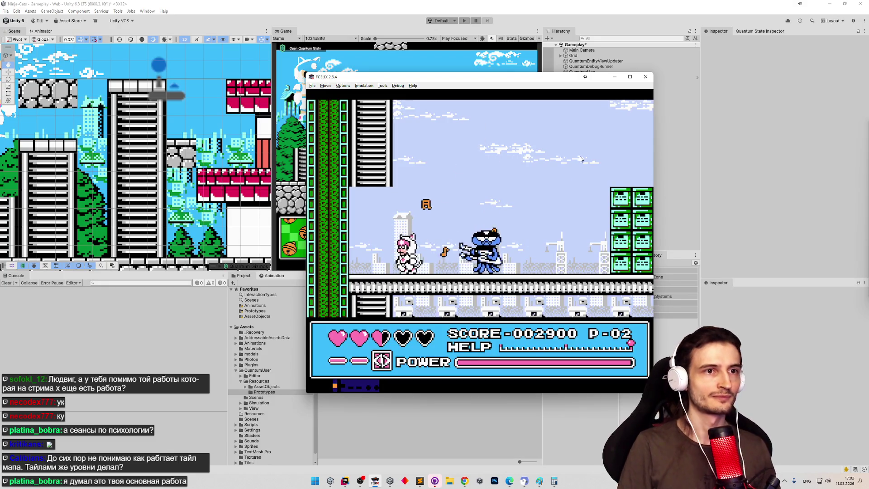
{"action": "left_click", "coordinate": [645, 77]}
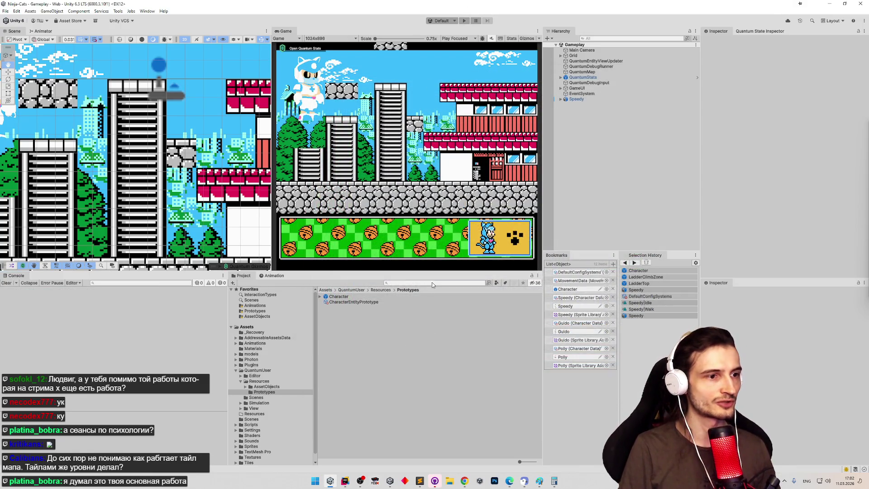
Find the LadderClimbZone prefab by searching 'la' and narrow its box collider to 0.6 wide
{"action": "type", "text": "ka"}
{"action": "key", "text": "BackSpace"}
{"action": "key", "text": "BackSpace"}
{"action": "type", "text": "la"}
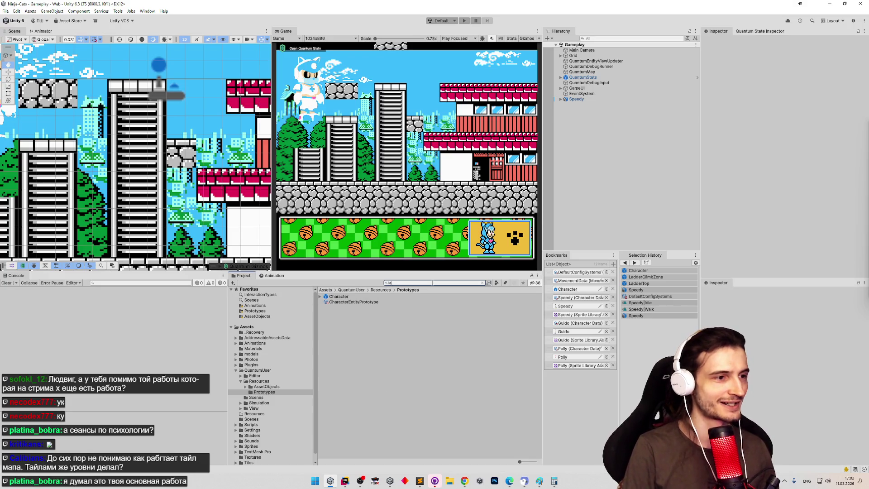
{"action": "left_click", "coordinate": [352, 297]}
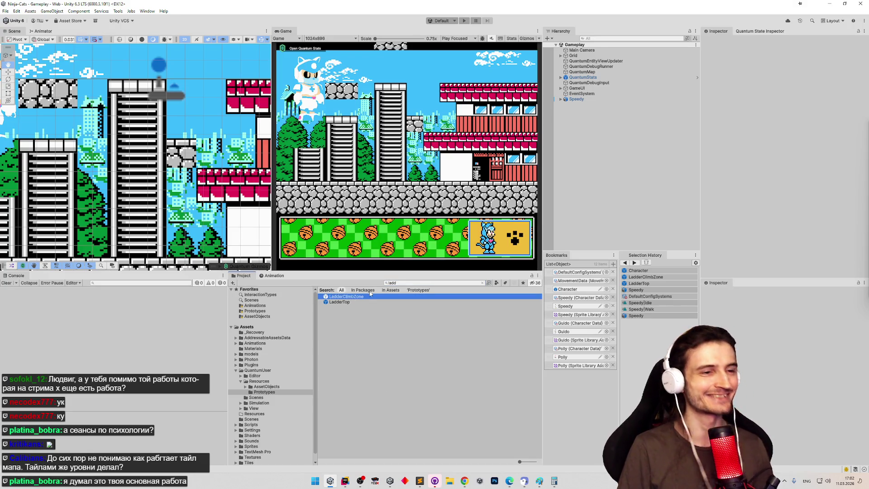
{"action": "double_click", "coordinate": [371, 296]}
{"action": "left_click", "coordinate": [334, 300]}
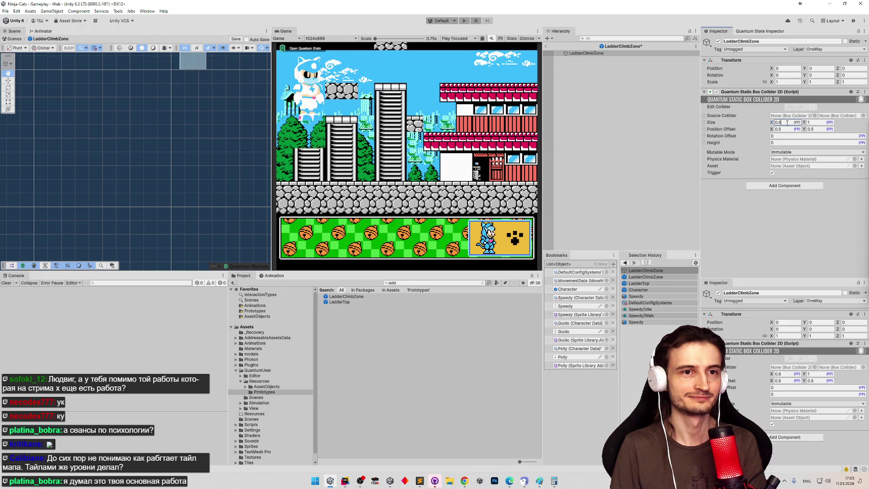
Save it, narrow the LadderTop collider to 0.6 by 1, and return to the Gameplay scene
{"action": "left_click", "coordinate": [356, 303]}
{"action": "left_click", "coordinate": [420, 250]}
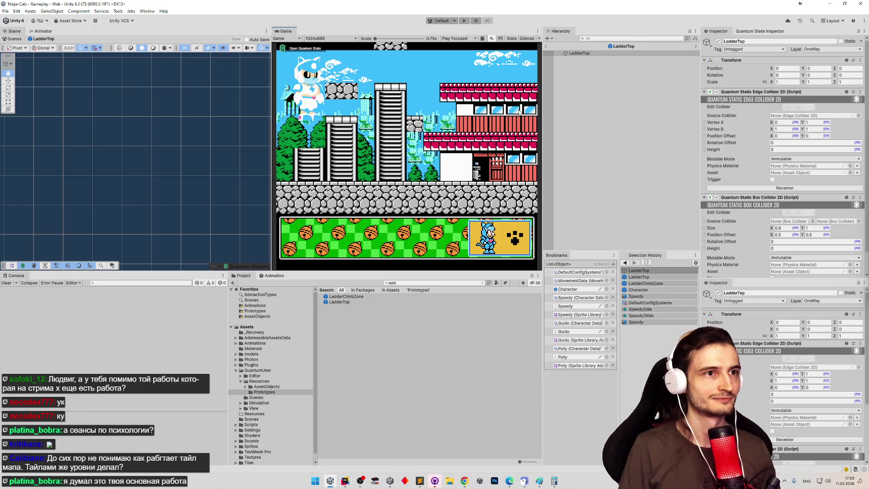
{"action": "left_click", "coordinate": [547, 47]}
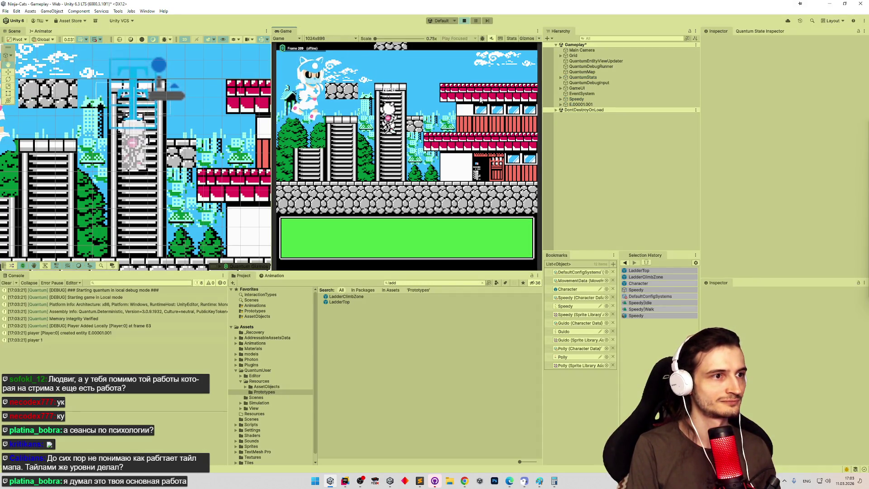
Climb the ladder, restart Play mode, step off and back onto it, then clear the console log
{"action": "key", "text": "Up"}
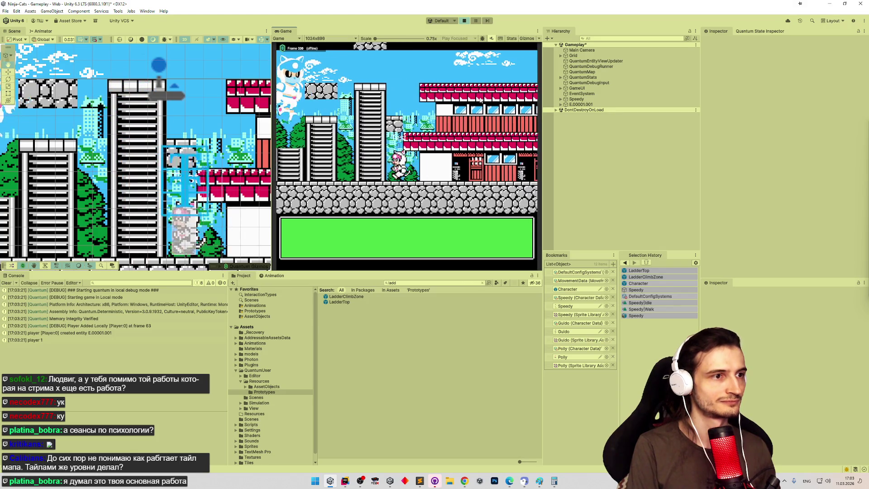
{"action": "key", "text": "Up"}
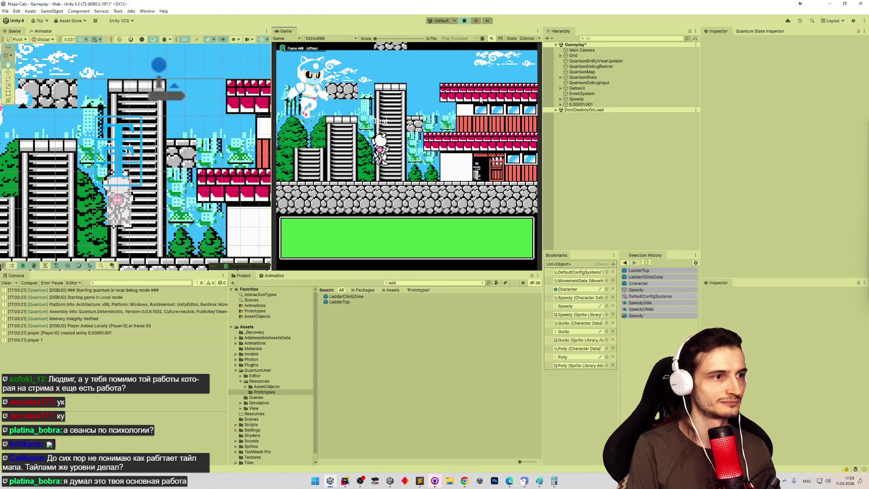
{"action": "key", "text": "ctrl+p"}
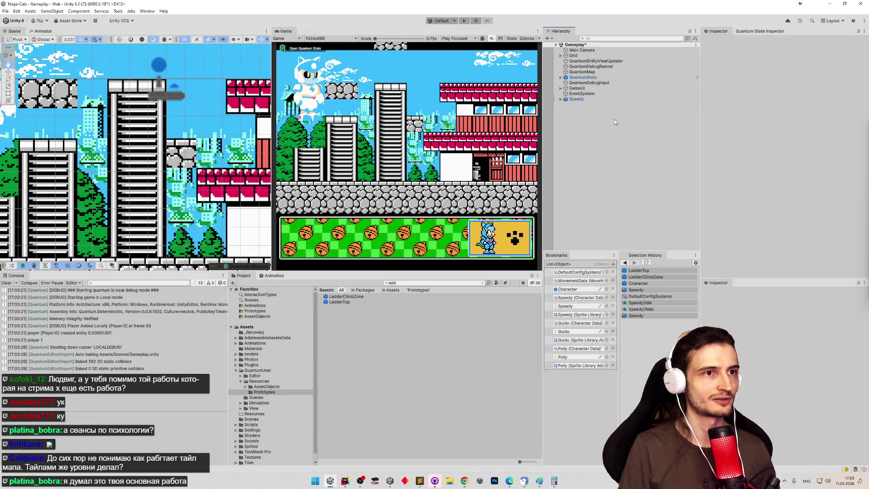
{"action": "key", "text": "ctrl+p"}
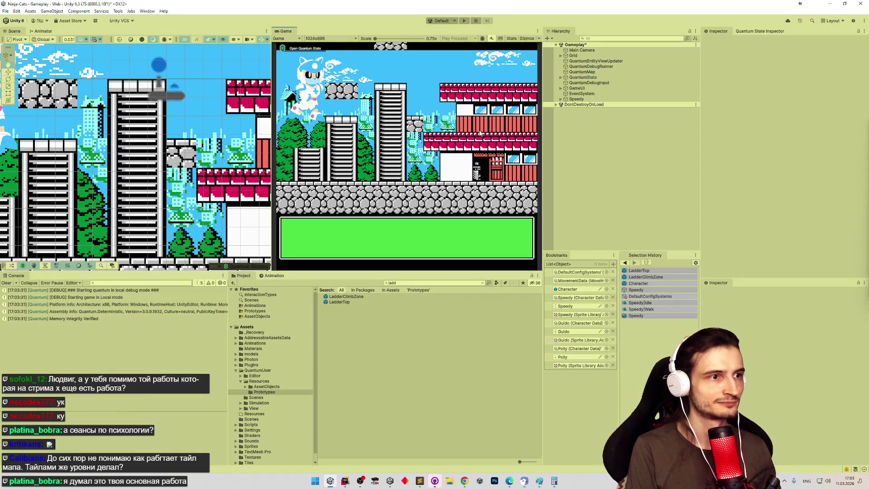
{"action": "key", "text": "Down"}
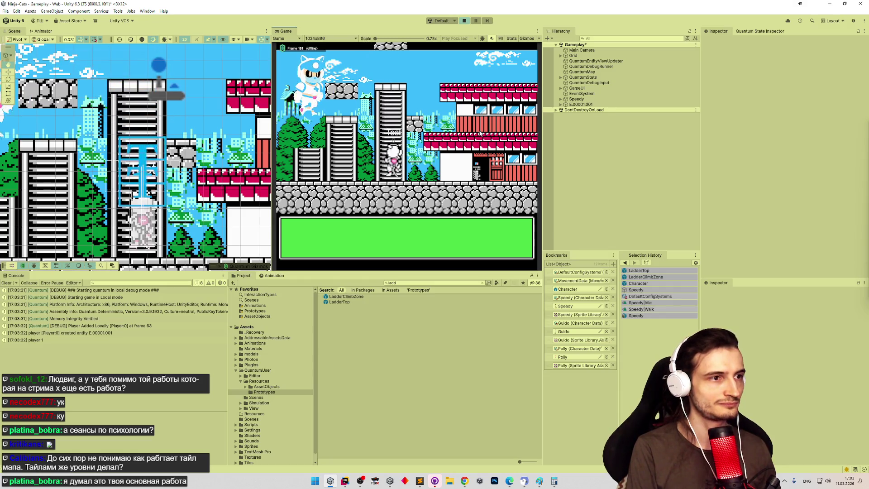
{"action": "key", "text": "Up"}
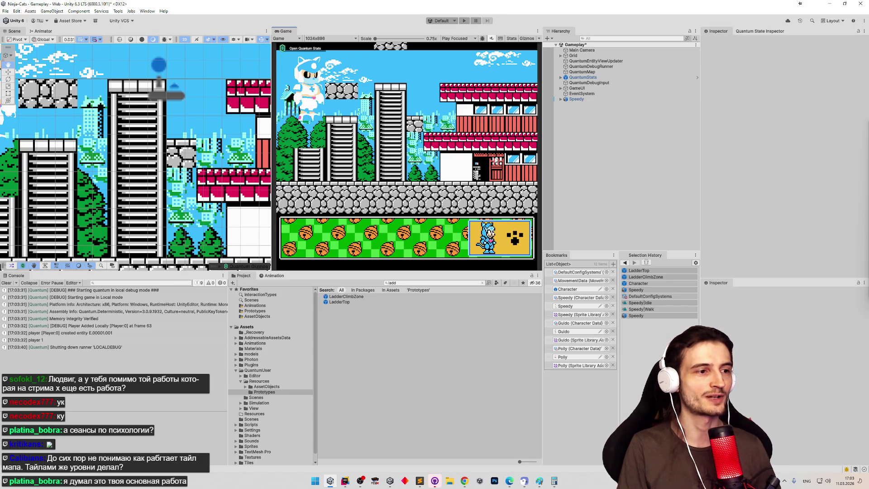
{"action": "left_click", "coordinate": [5, 285]}
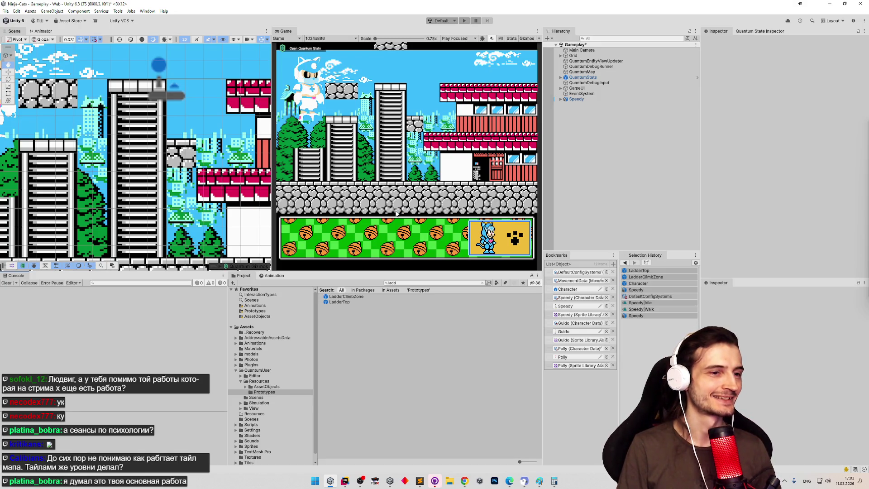
Offset the LadderClimbZone and LadderTop colliders to X 0.53, saving each, and return to the level
{"action": "double_click", "coordinate": [344, 297]}
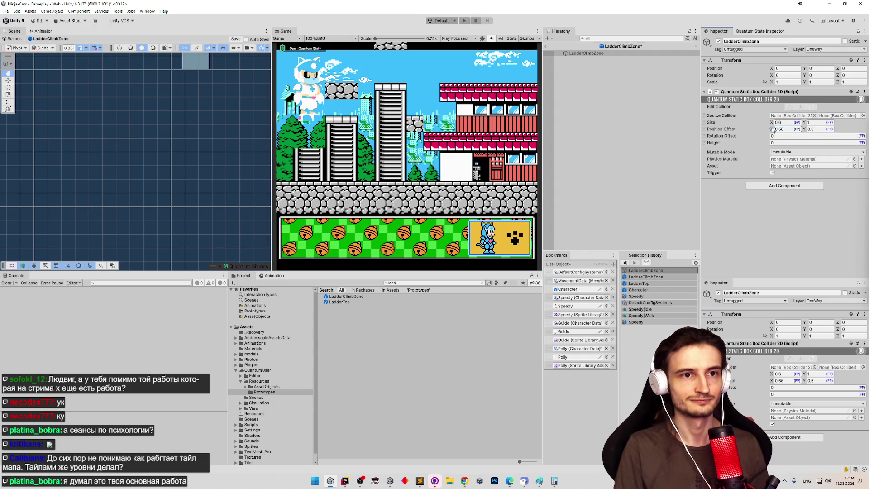
{"action": "left_click", "coordinate": [354, 302]}
{"action": "left_click", "coordinate": [424, 254]}
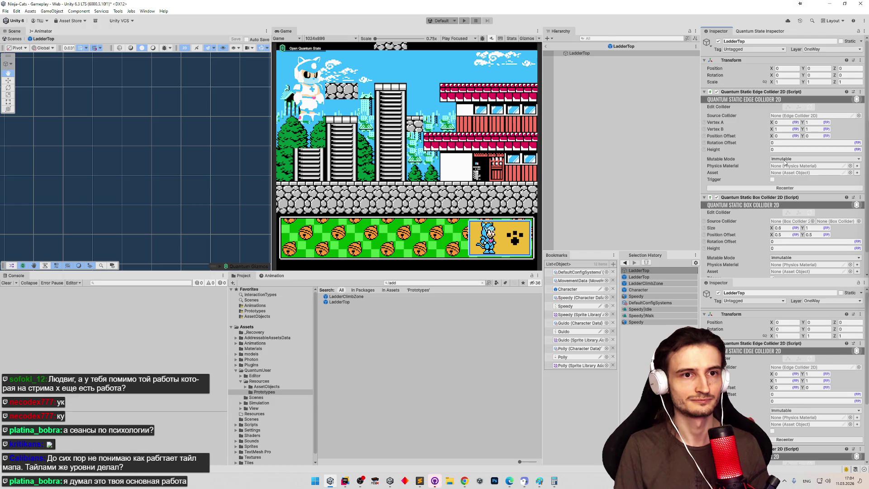
{"action": "scroll", "scroll_direction": "down", "scroll_amount": 3}
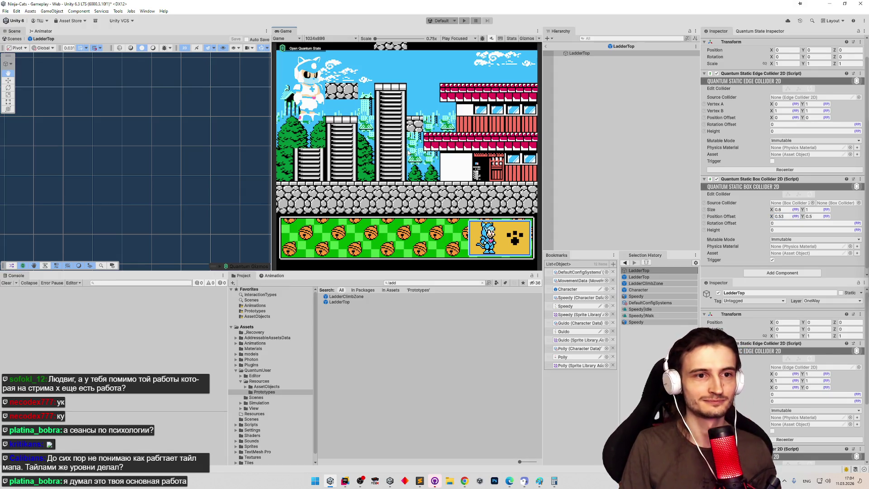
{"action": "left_click", "coordinate": [546, 46]}
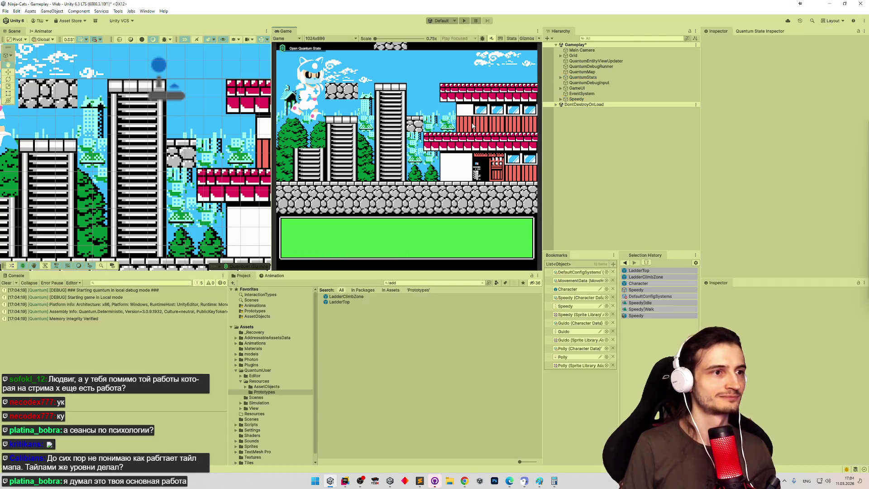
Climb down and up the tower ladder and onto the rooftop, then switch to FCEUX
{"action": "key", "text": "Down"}
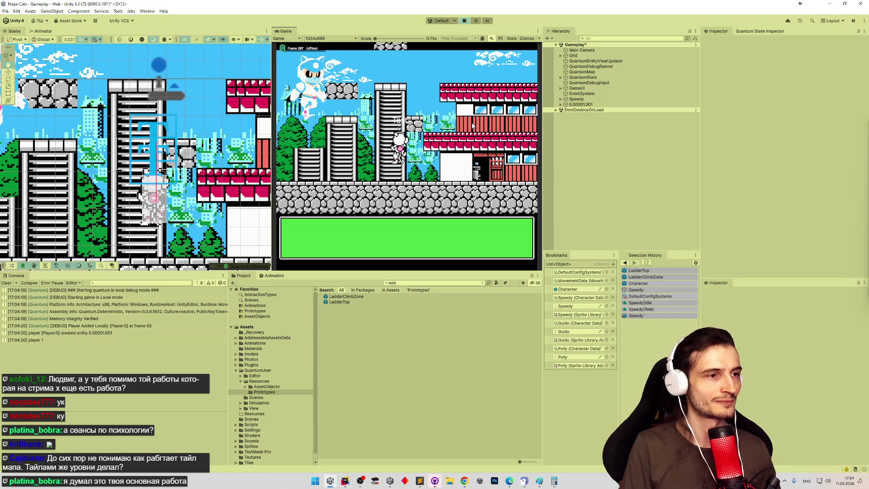
{"action": "key", "text": "Up"}
{"action": "key", "text": "Up"}
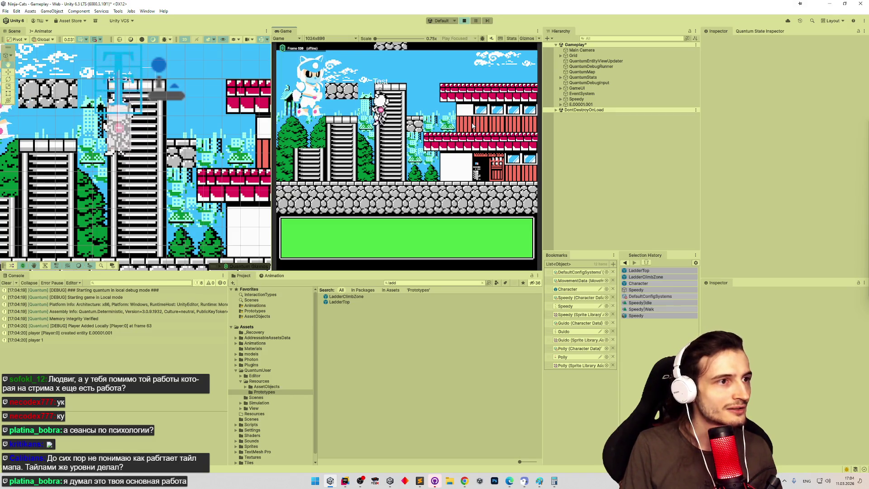
{"action": "key", "text": "Right"}
{"action": "key", "text": "Up"}
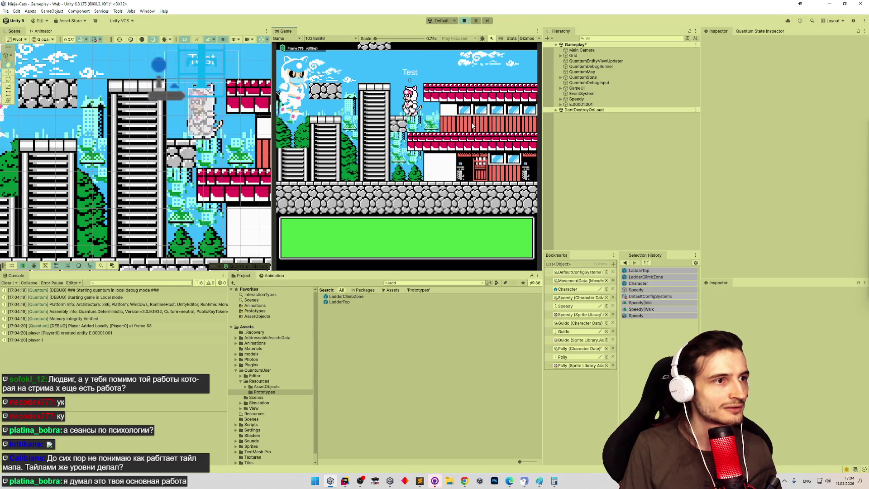
{"action": "key", "text": "Down"}
{"action": "key", "text": "Up"}
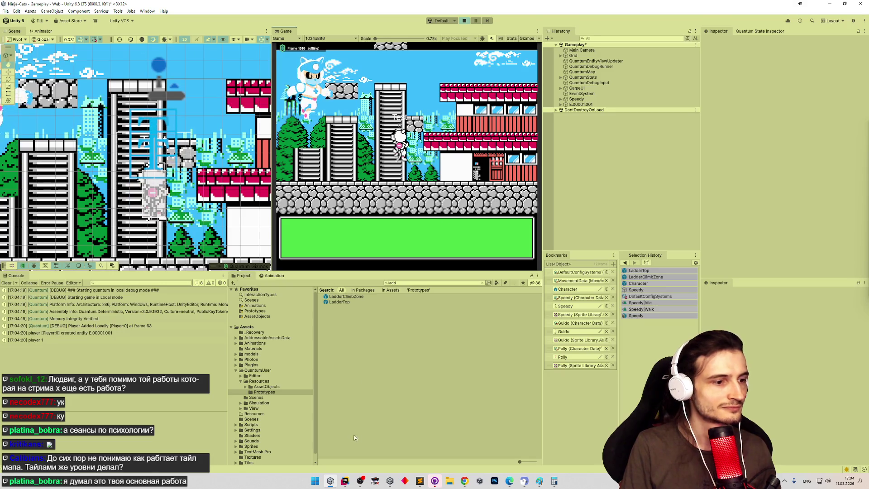
{"action": "key", "text": "alt+Tab"}
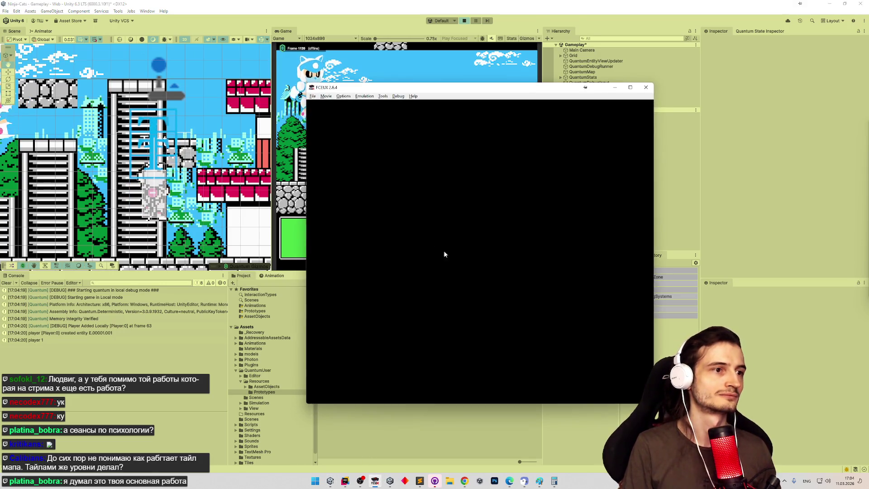
Load Samurai Pizza Cats from FCEUX's recent ROMs and get past the title screen
{"action": "left_click", "coordinate": [313, 96]}
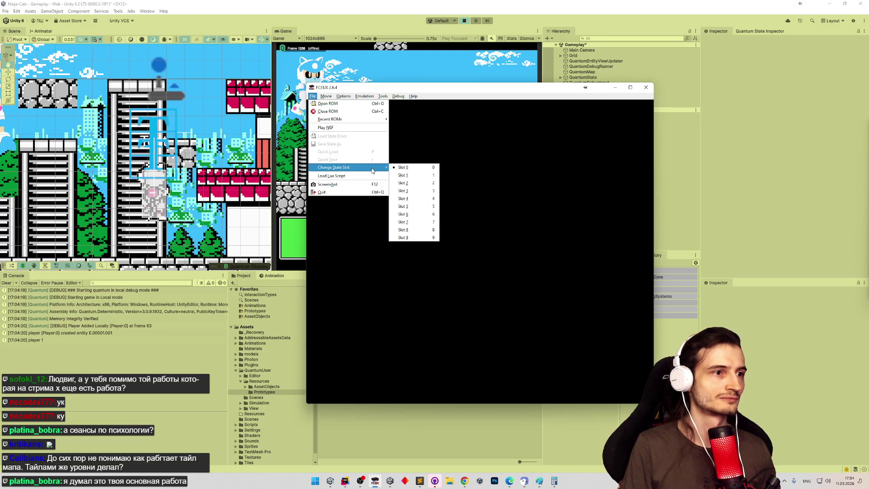
{"action": "mouse_move", "coordinate": [366, 121]}
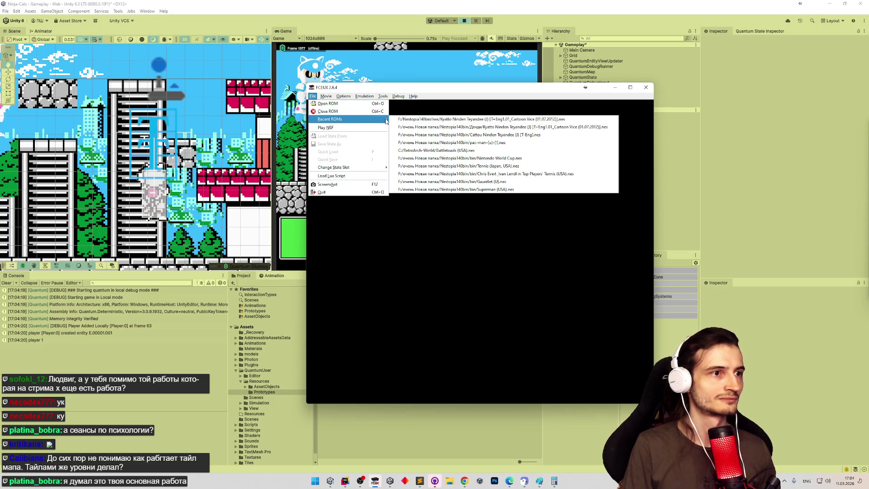
{"action": "left_click", "coordinate": [396, 119]}
{"action": "key", "text": "Return"}
{"action": "key", "text": "Return"}
Run right across the rooftops climbing two ladders, then minimise the emulator
{"action": "key", "text": "Right"}
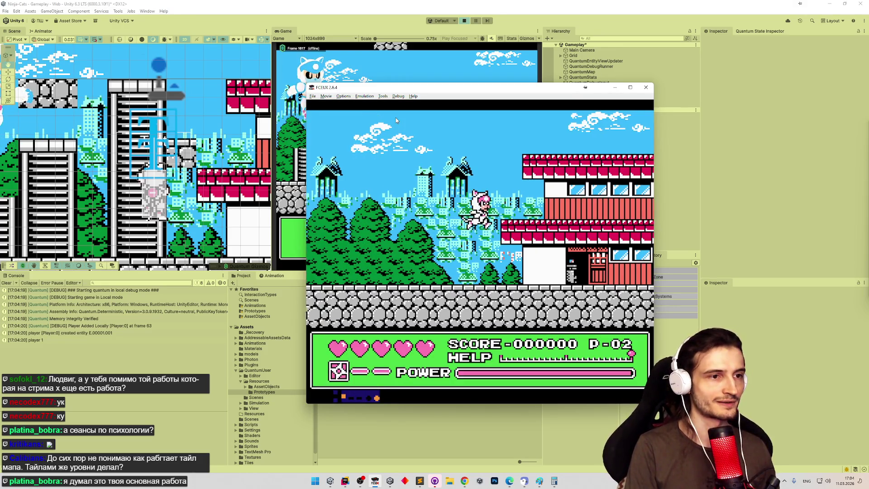
{"action": "key", "text": "Right"}
{"action": "key", "text": "Right"}
{"action": "key", "text": "Right"}
{"action": "key", "text": "Right"}
{"action": "key", "text": "Right"}
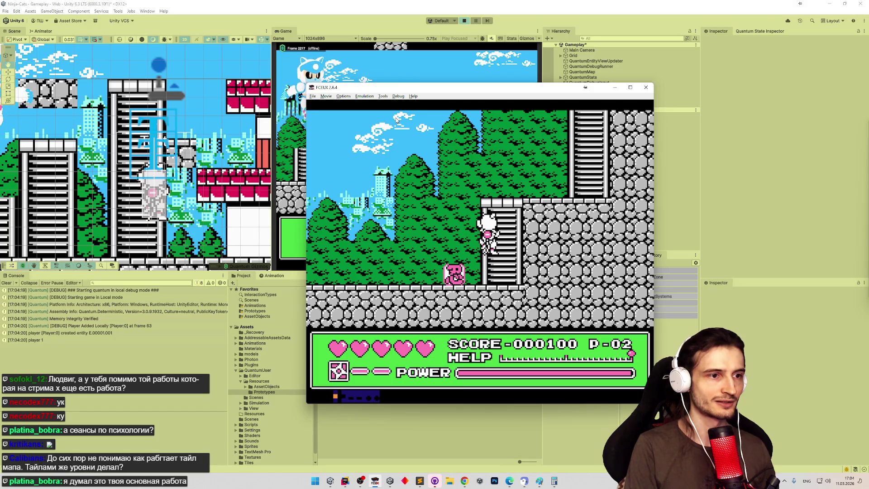
{"action": "key", "text": "Up"}
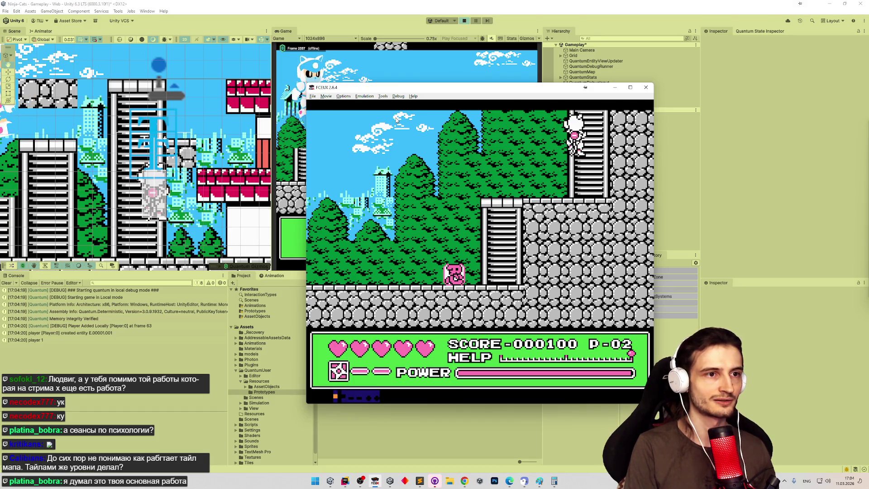
{"action": "key", "text": "Right"}
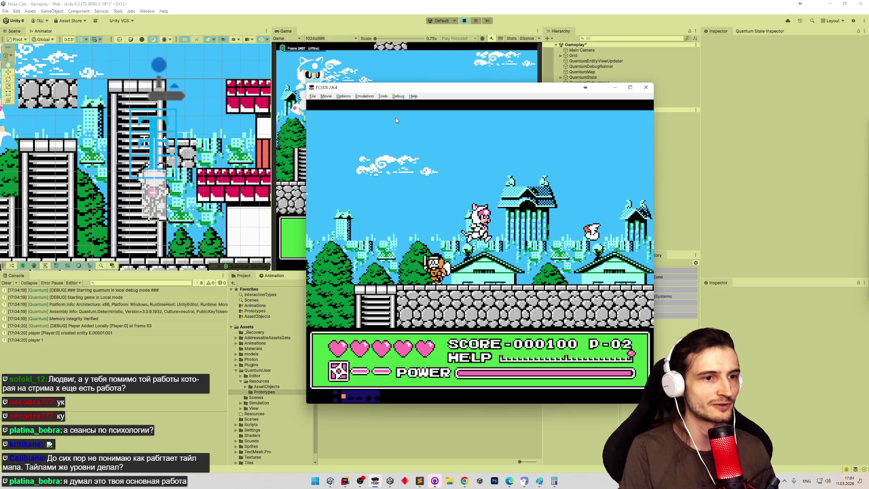
{"action": "key", "text": "Right"}
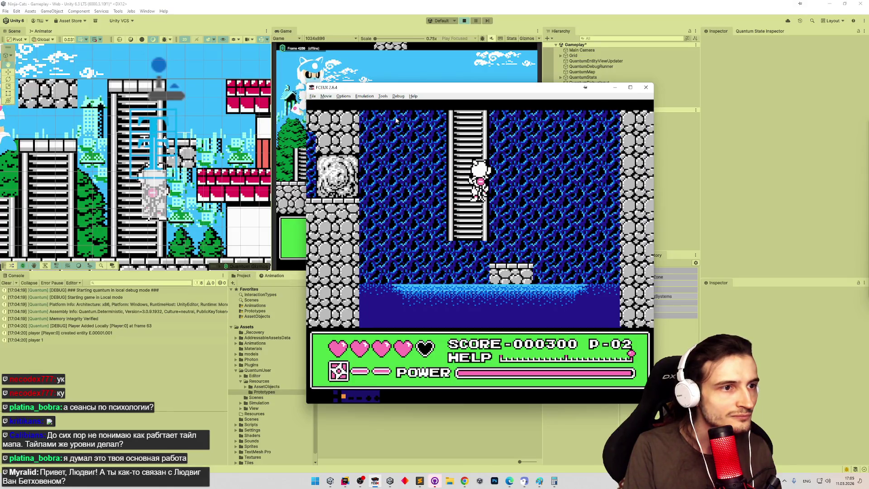
{"action": "key", "text": "Up"}
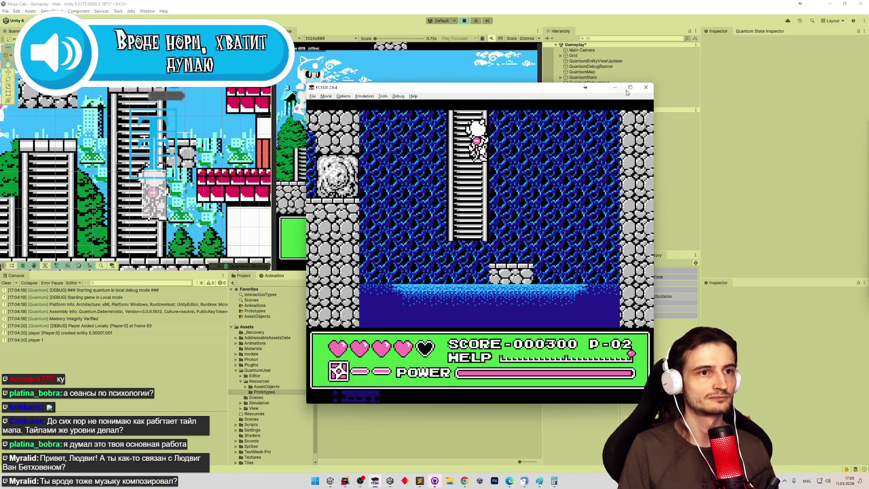
{"action": "left_click", "coordinate": [615, 87]}
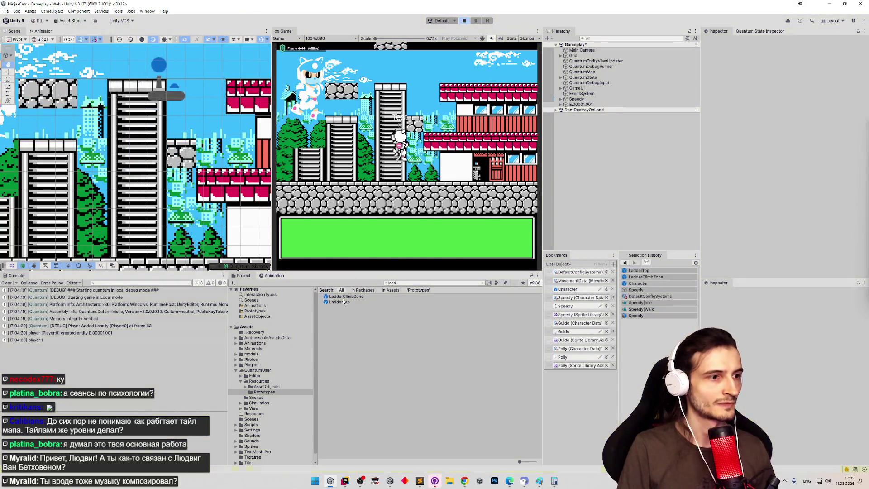
Stop play and reset LadderClimbZone and LadderTop collider offset X to 0.5, saving, then replay
{"action": "key", "text": "ctrl+p"}
{"action": "double_click", "coordinate": [345, 297]}
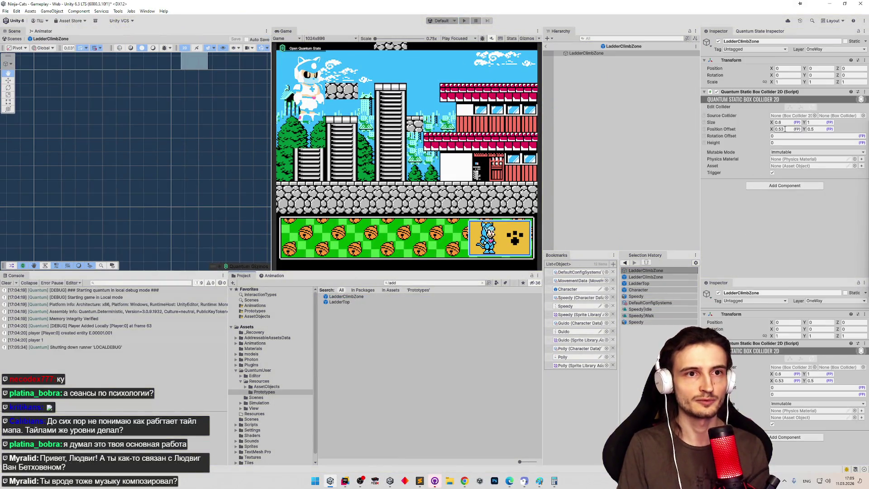
{"action": "left_click", "coordinate": [382, 301]}
{"action": "left_click", "coordinate": [412, 250]}
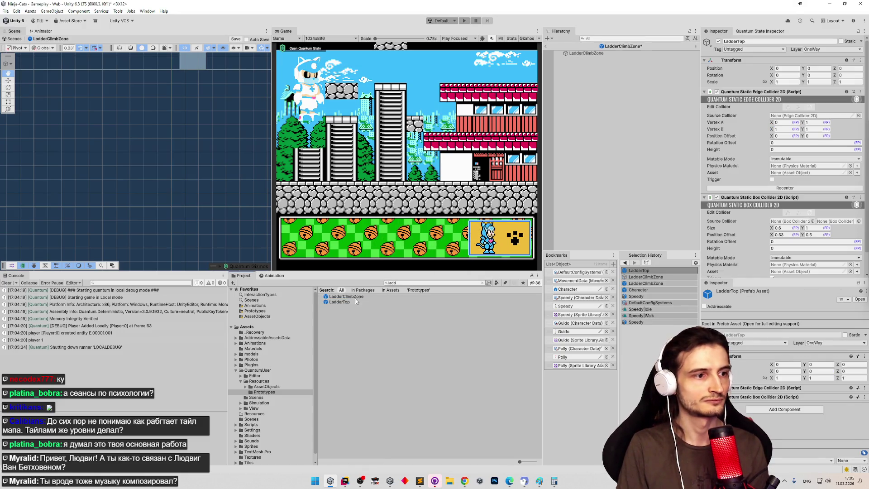
{"action": "double_click", "coordinate": [352, 301]}
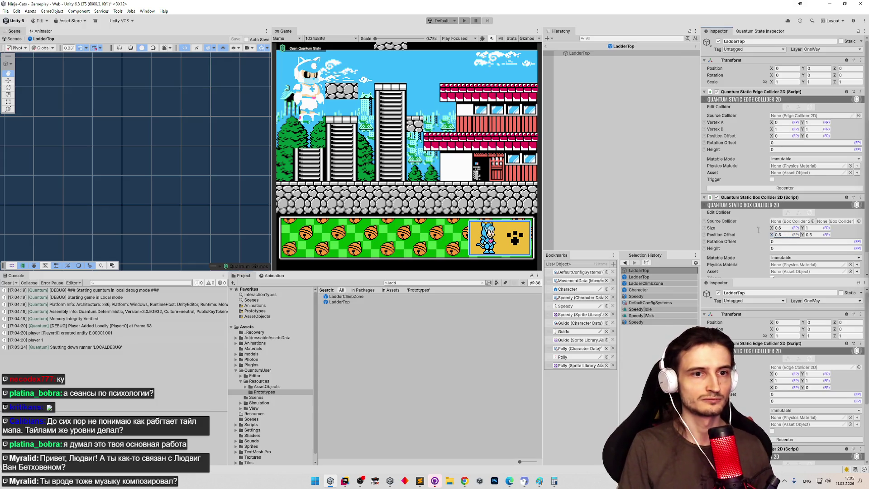
{"action": "key", "text": "ctrl+p"}
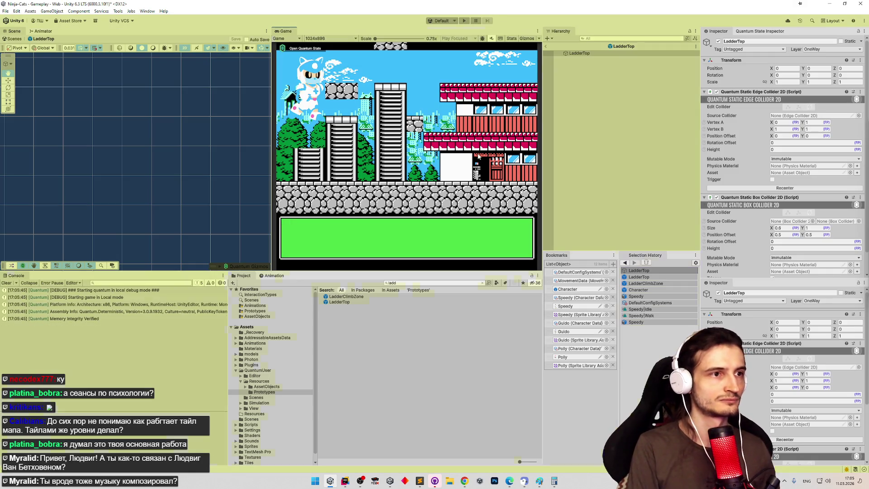
Run a short maximised play test moving the cat left, then stop and exit LadderTop
{"action": "key", "text": "shift+space"}
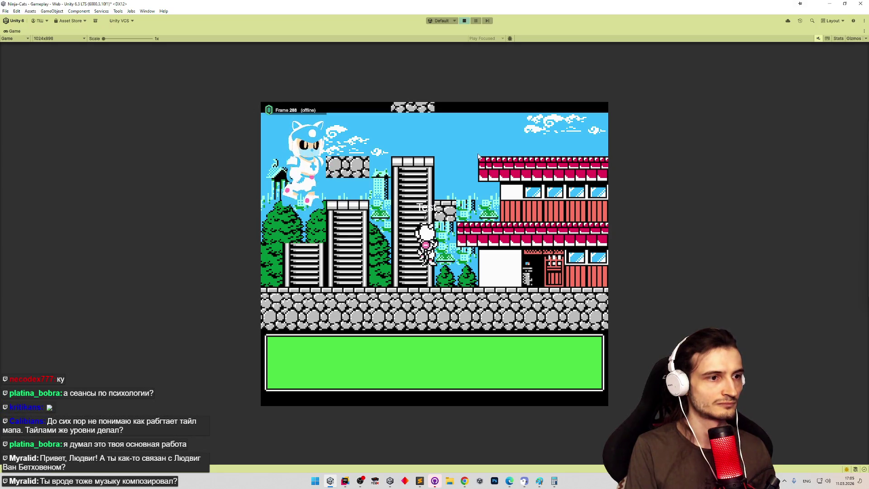
{"action": "key", "text": "Left"}
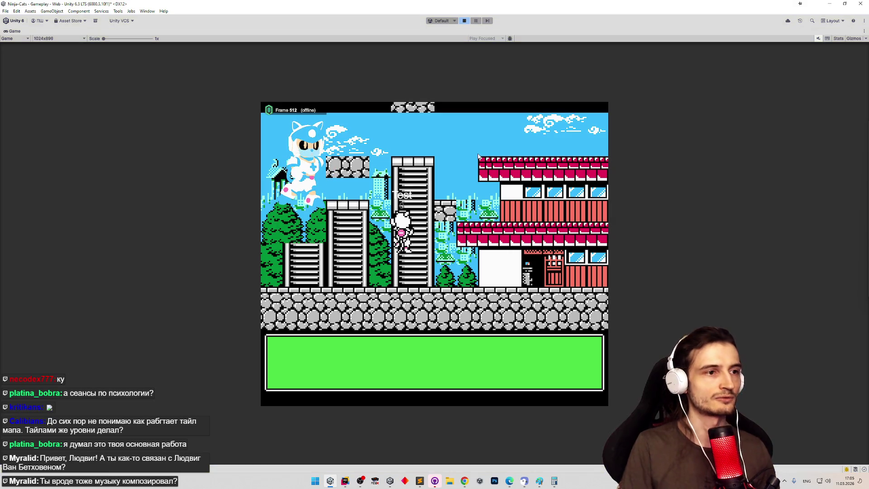
{"action": "key", "text": "ctrl+p"}
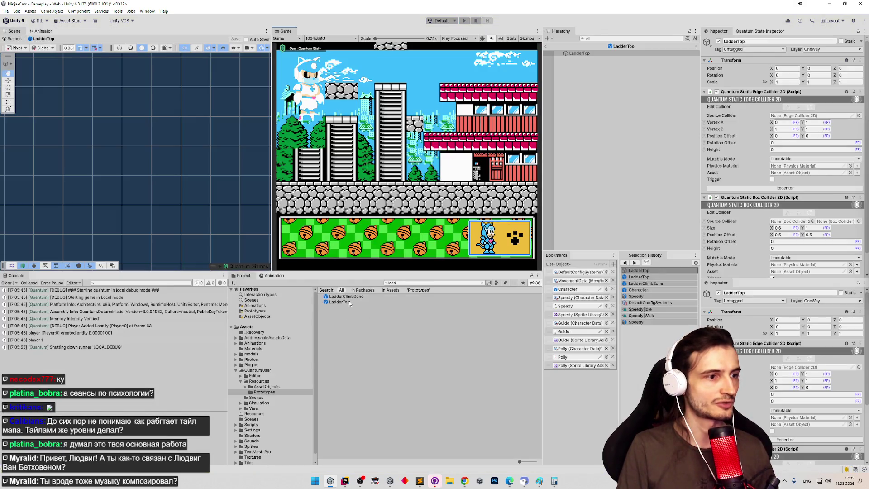
{"action": "left_click", "coordinate": [546, 46]}
Play-test walking the cat to the building ladder and climbing it, then reopen LadderTop
{"action": "key", "text": "ctrl+p"}
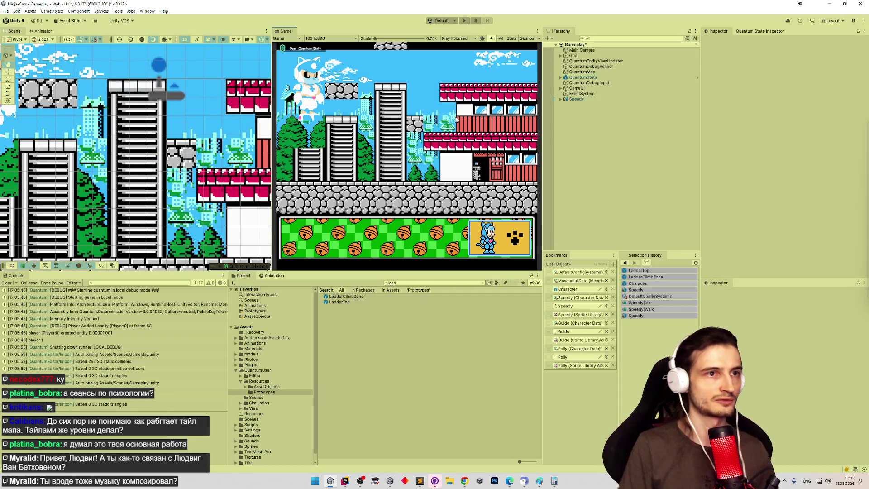
{"action": "key", "text": "shift+space"}
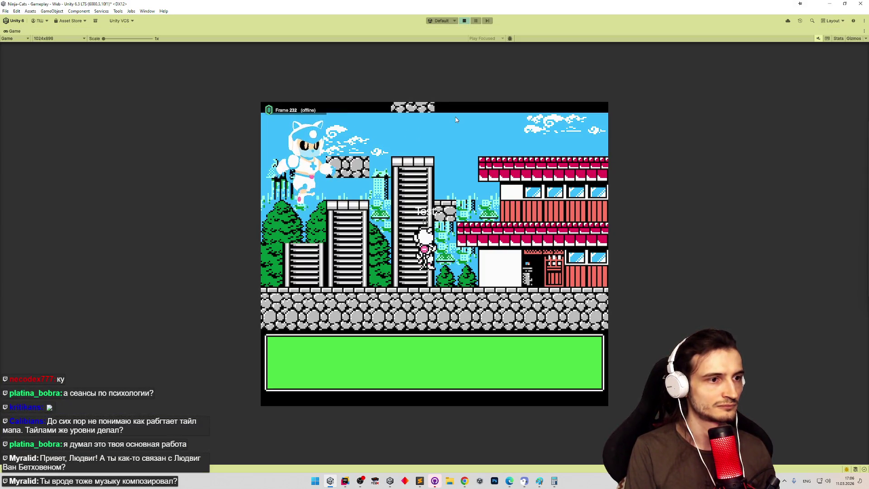
{"action": "key", "text": "Left"}
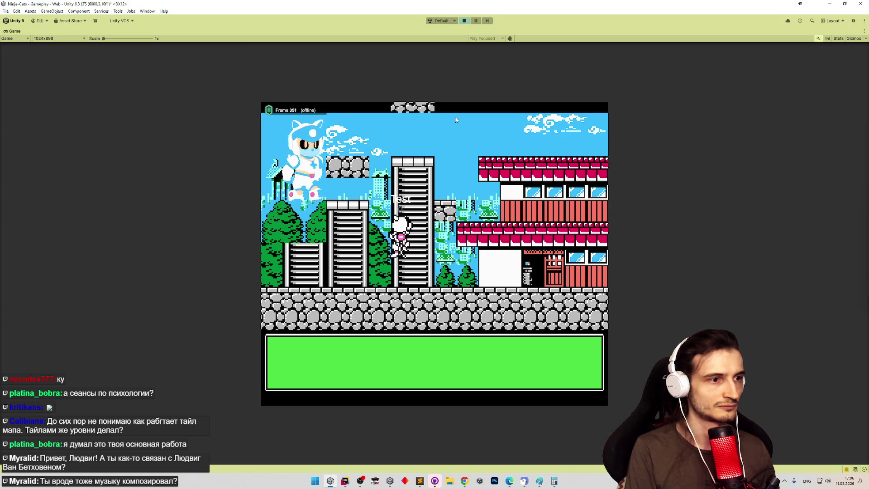
{"action": "key", "text": "Right"}
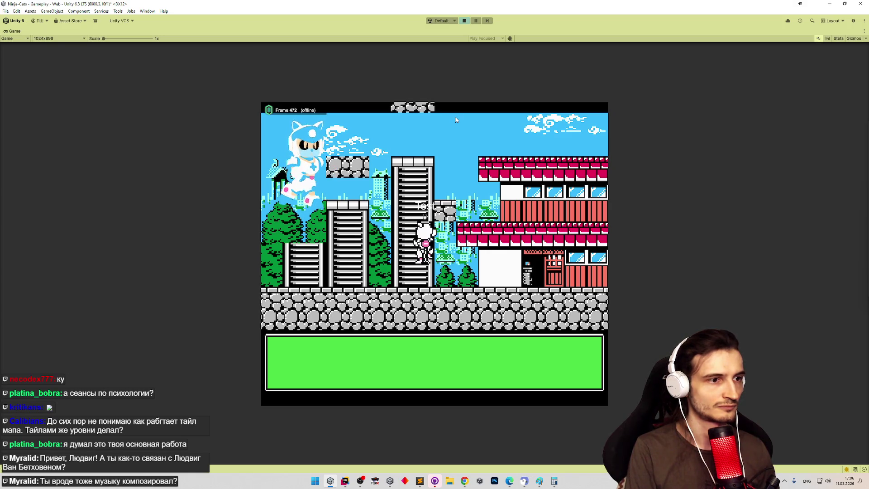
{"action": "key", "text": "Left"}
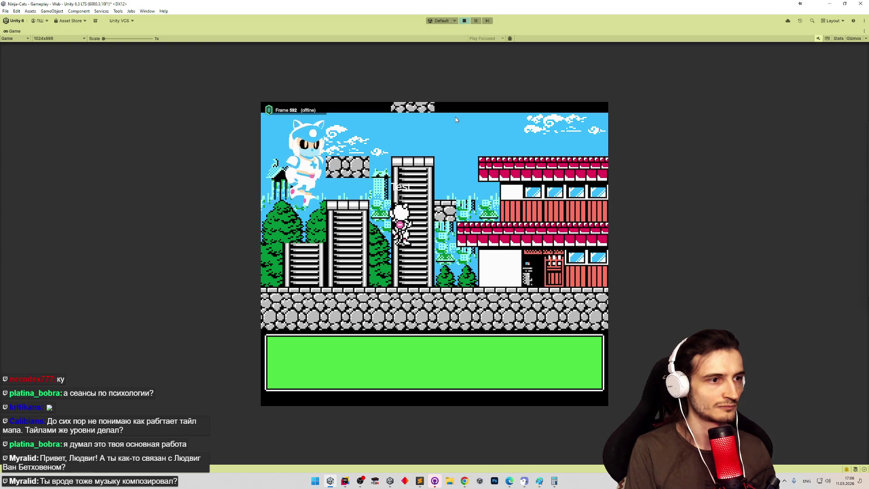
{"action": "key", "text": "Right"}
{"action": "key", "text": "Up"}
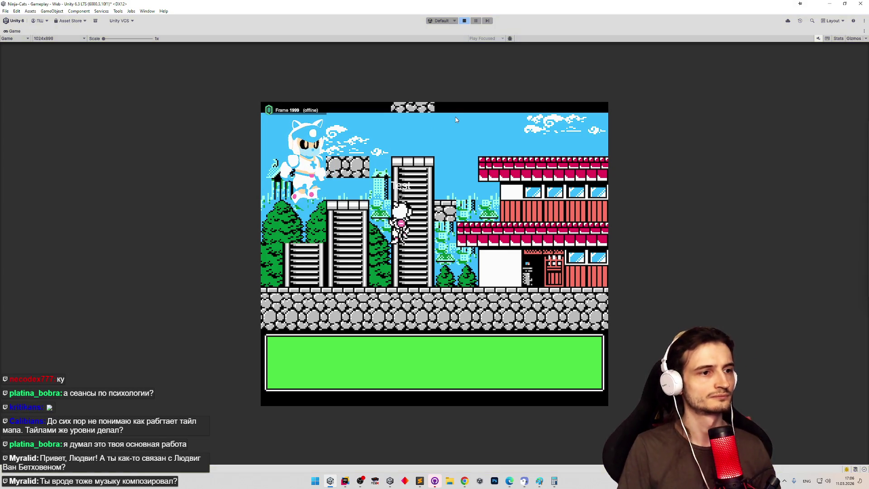
{"action": "key", "text": "ctrl+p"}
{"action": "double_click", "coordinate": [352, 301]}
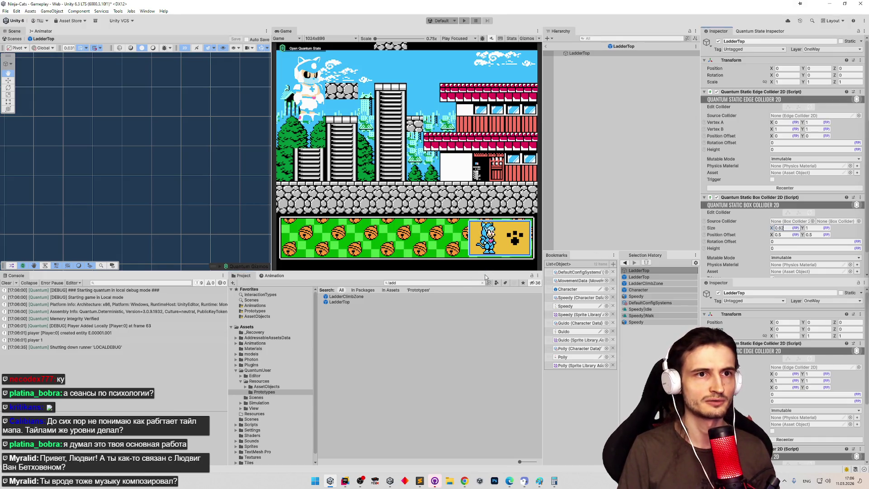
Open LadderClimbZone, return to the Gameplay scene and run a maximised play test
{"action": "double_click", "coordinate": [361, 297]}
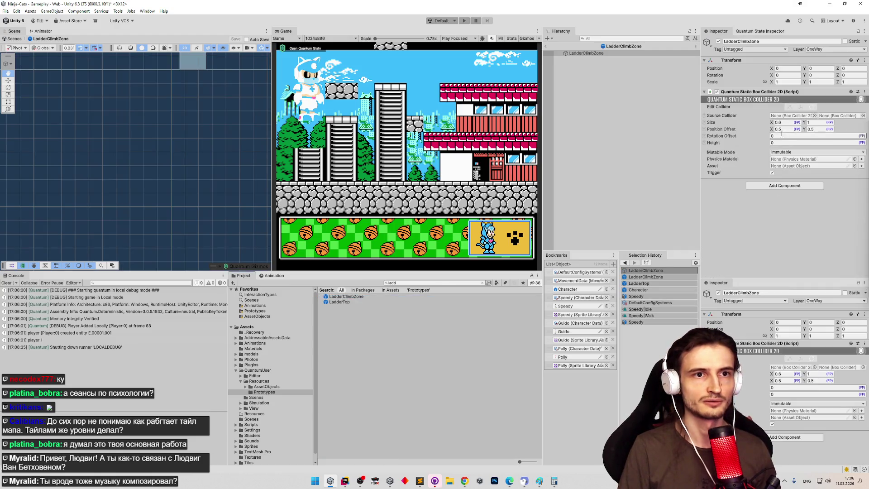
{"action": "left_click", "coordinate": [633, 104]}
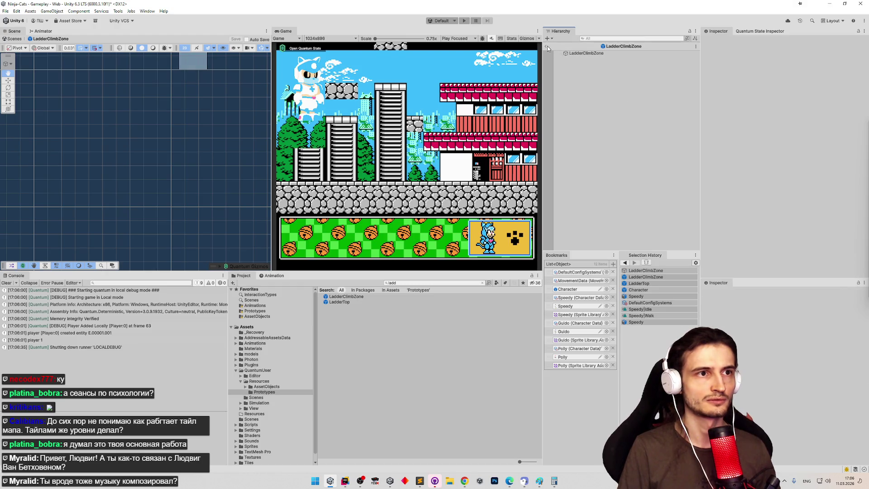
{"action": "left_click", "coordinate": [547, 46]}
{"action": "key", "text": "ctrl+p"}
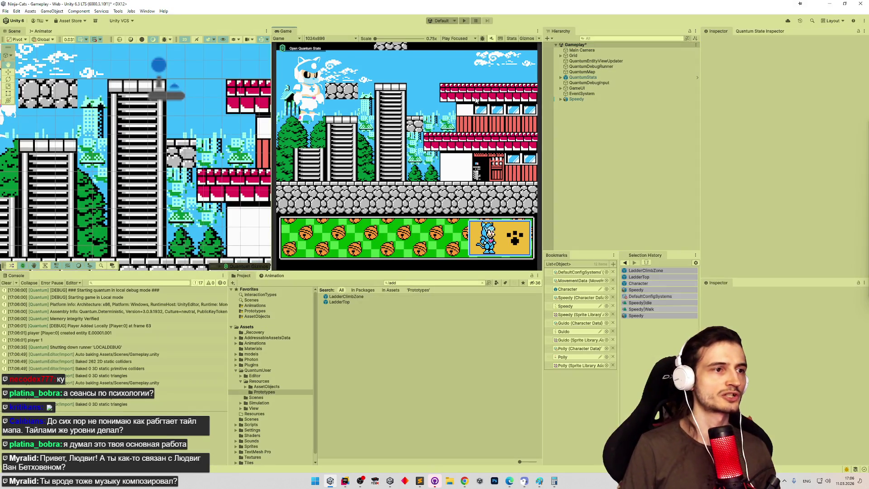
{"action": "key", "text": "shift+space"}
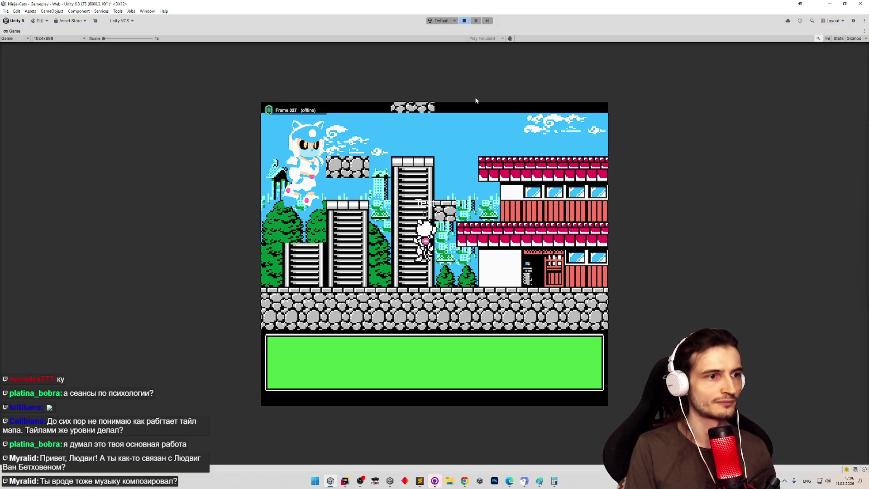
{"action": "key", "text": "ctrl+p"}
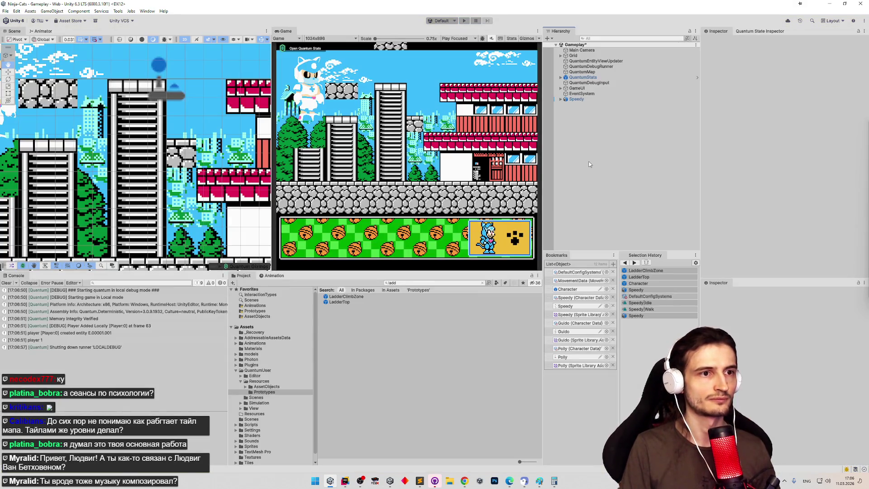
Clear the Console, test the game again, then open the Character prefab
{"action": "left_click", "coordinate": [5, 283]}
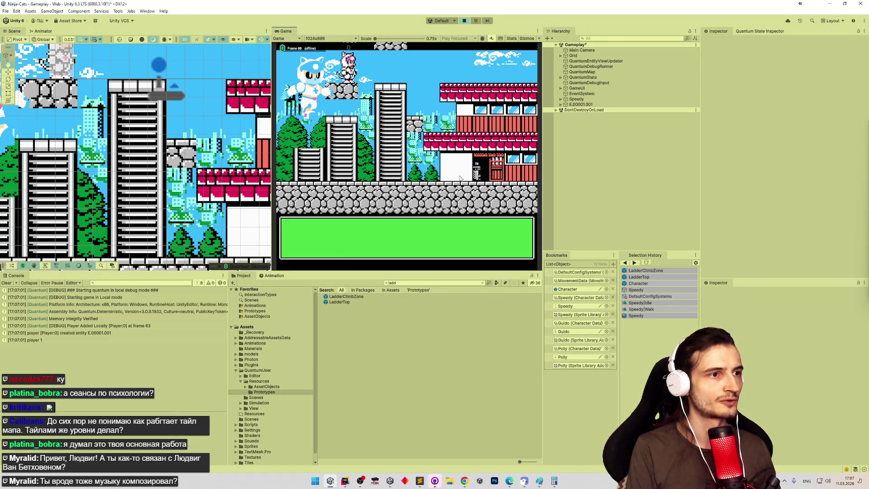
{"action": "key", "text": "shift+space"}
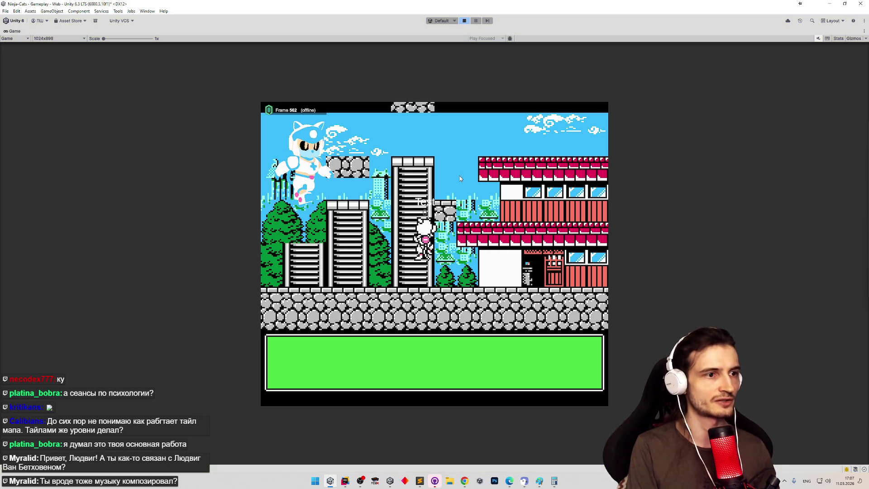
{"action": "key", "text": "ctrl+p"}
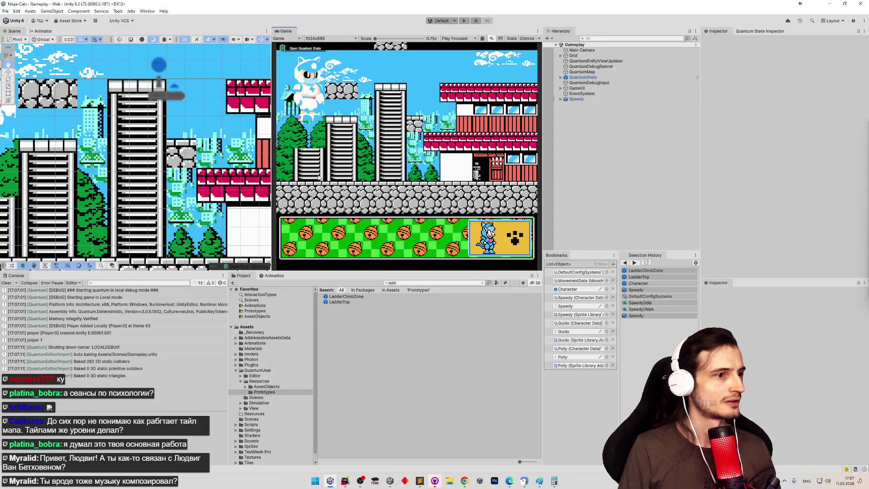
{"action": "double_click", "coordinate": [571, 289]}
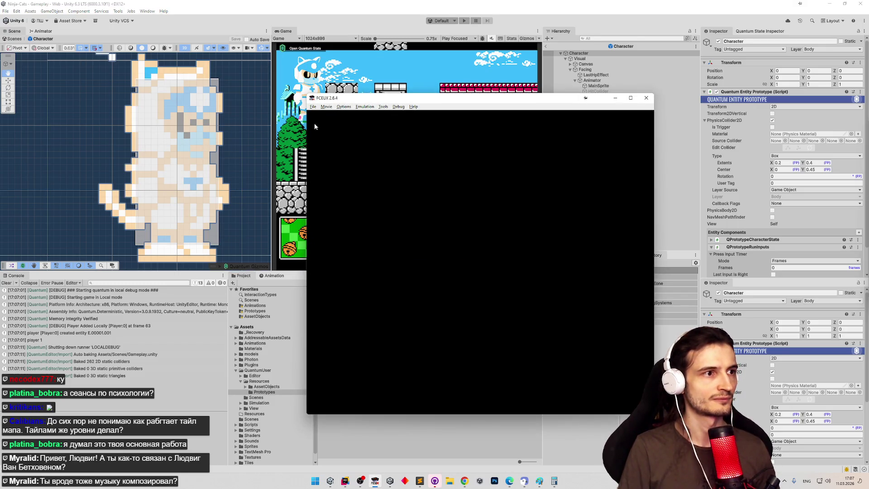
Load the recent NES game in FCEUX and start the first level
{"action": "left_click", "coordinate": [313, 107]}
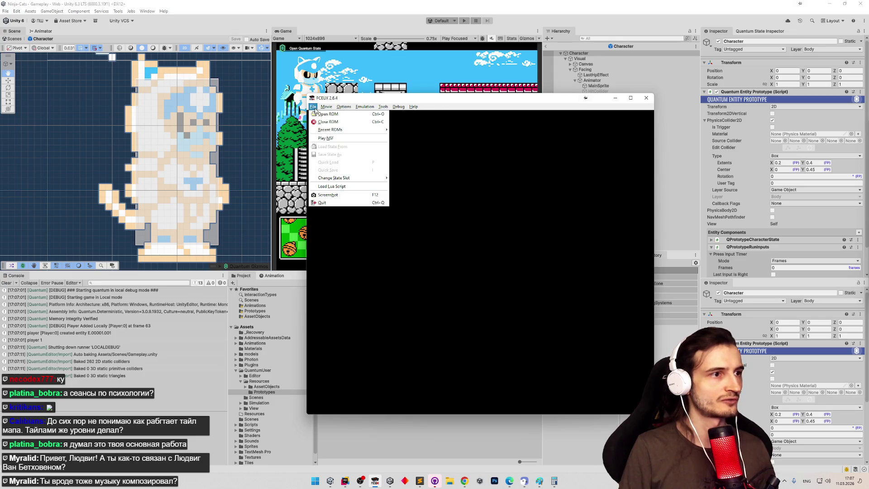
{"action": "mouse_move", "coordinate": [364, 130]}
{"action": "left_click", "coordinate": [399, 130]}
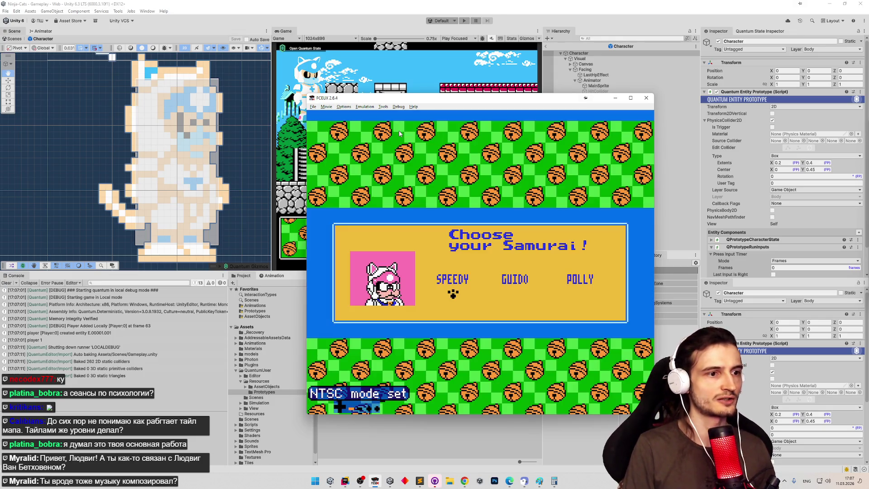
{"action": "key", "text": "Return"}
Run and jump right across the rooftops and treetops past the enemies
{"action": "key", "text": "Right"}
{"action": "key", "text": "f"}
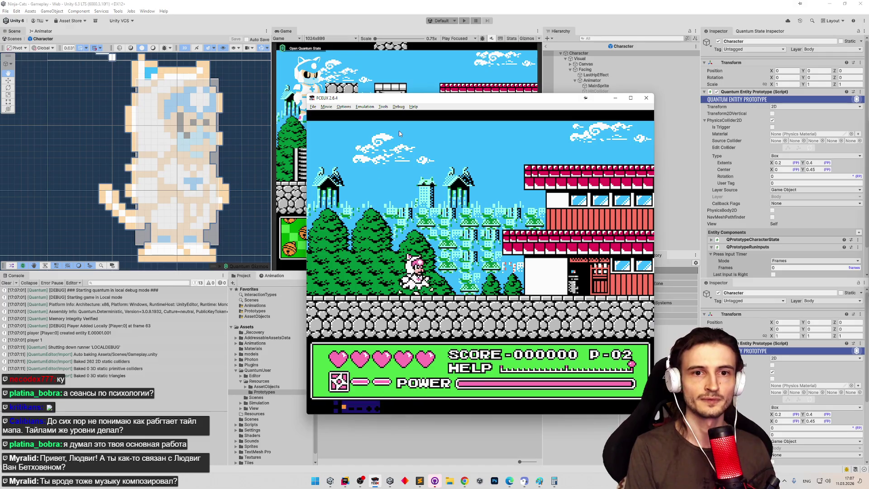
{"action": "key", "text": "Right"}
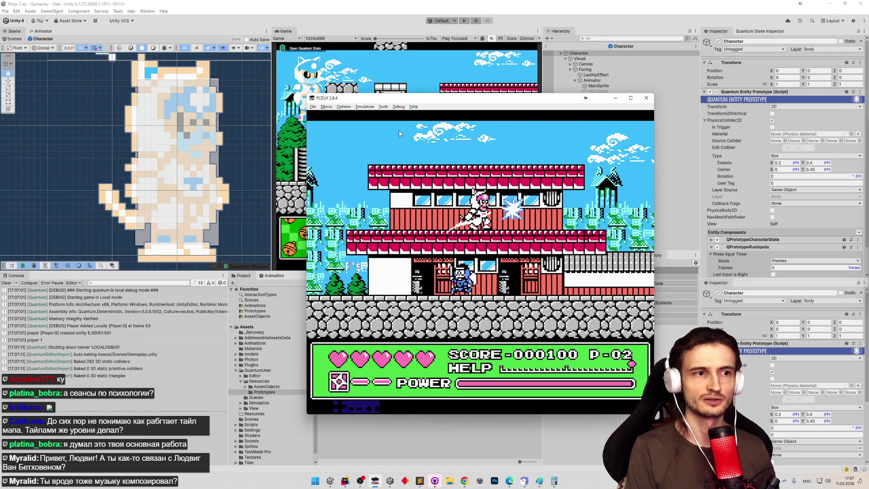
{"action": "key", "text": "Right"}
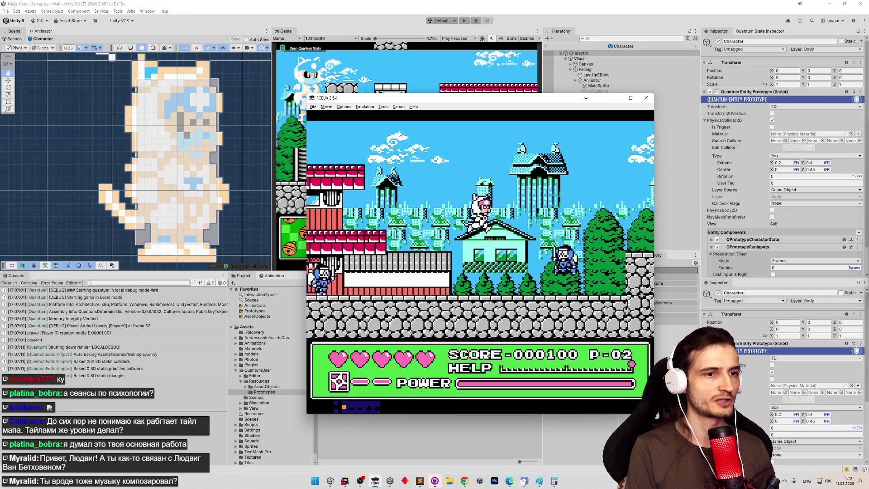
{"action": "key", "text": "Right"}
{"action": "key", "text": "f"}
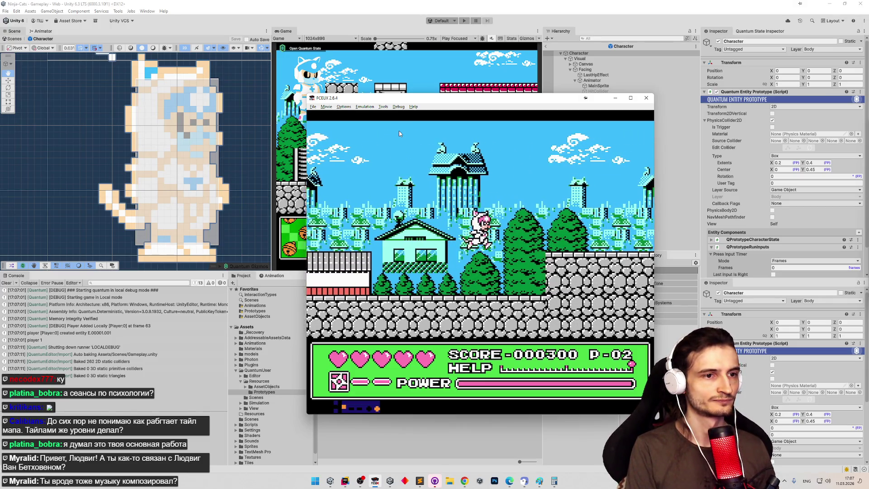
{"action": "key", "text": "Right"}
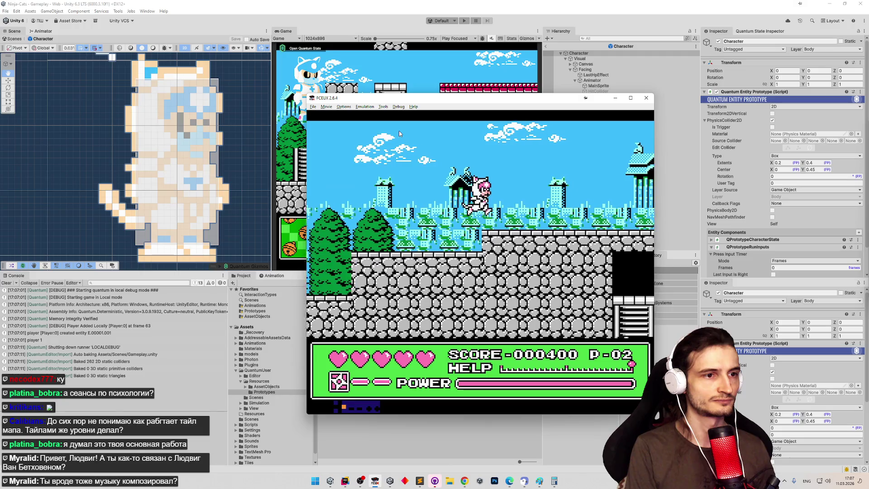
{"action": "key", "text": "Right"}
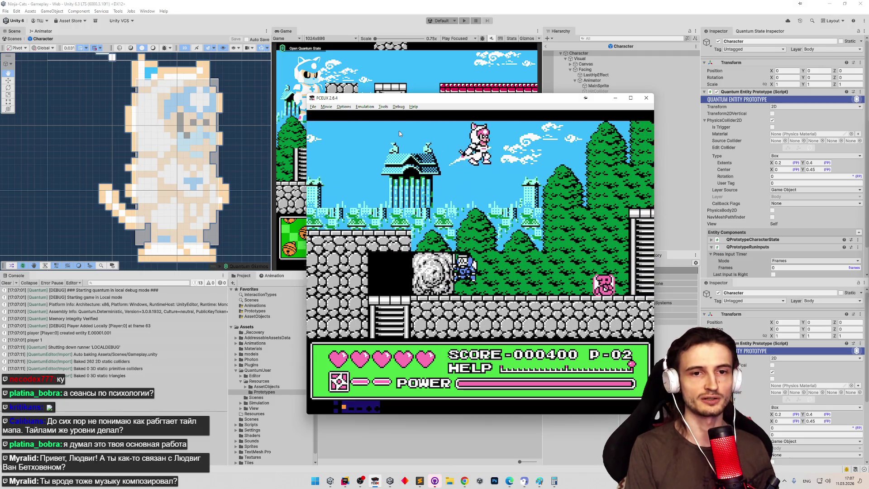
{"action": "key", "text": "Right"}
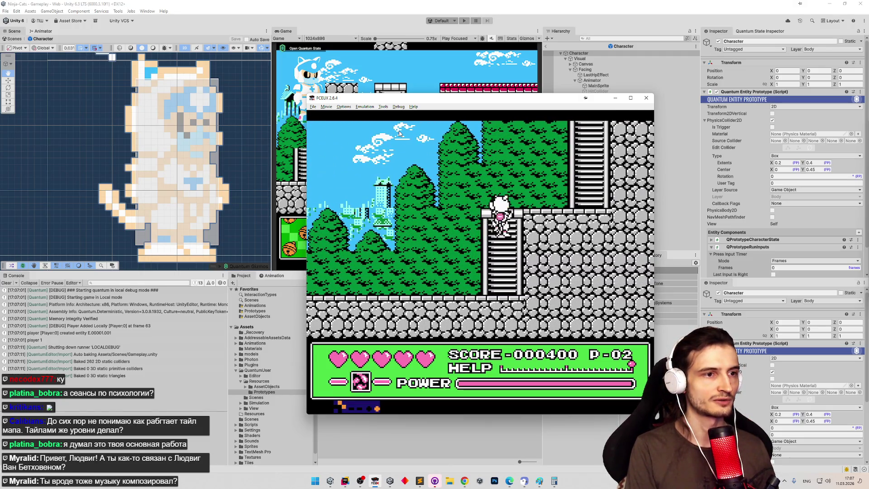
{"action": "key", "text": "Right"}
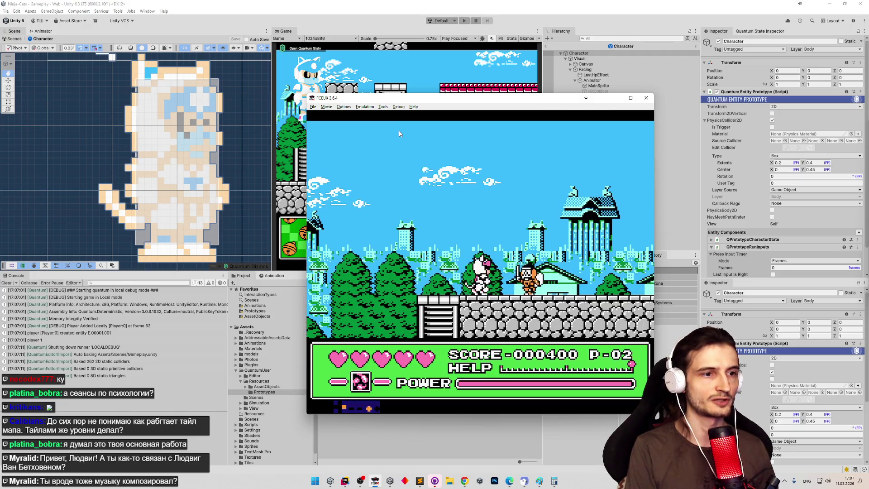
{"action": "key", "text": "Right"}
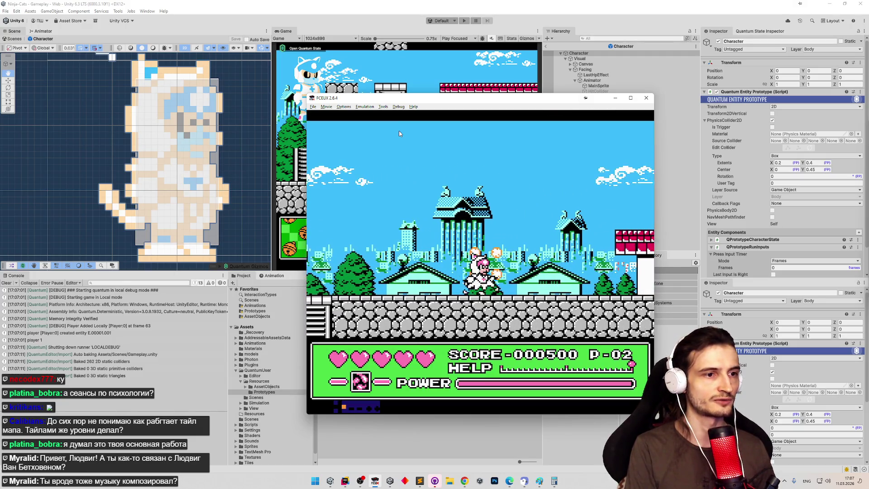
Step onto the ladder and climb it, then minimise the emulator
{"action": "key", "text": "Right"}
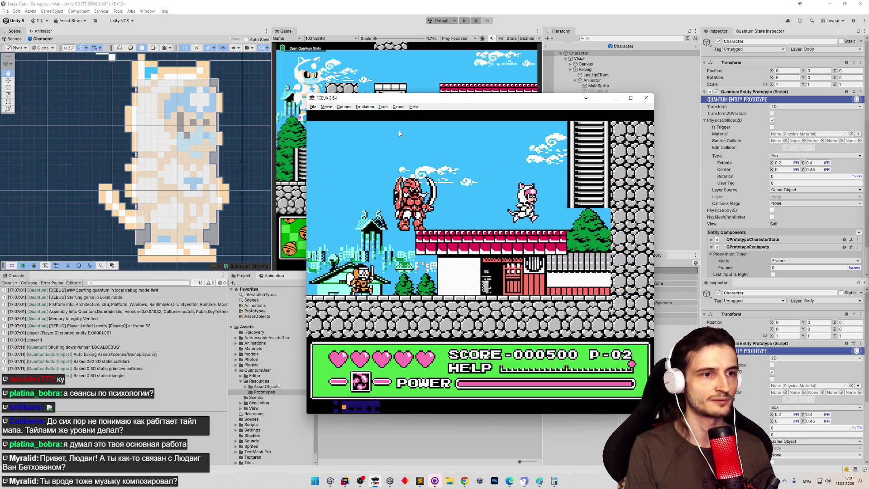
{"action": "key", "text": "Up"}
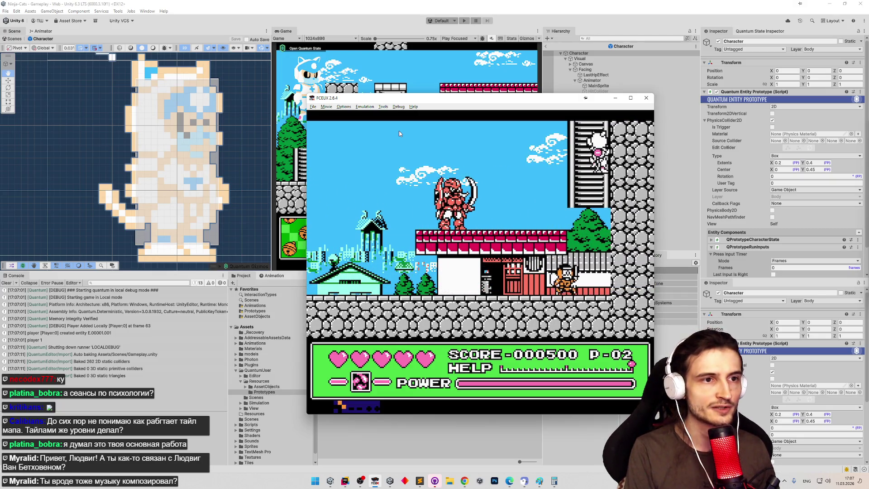
{"action": "key", "text": "Up"}
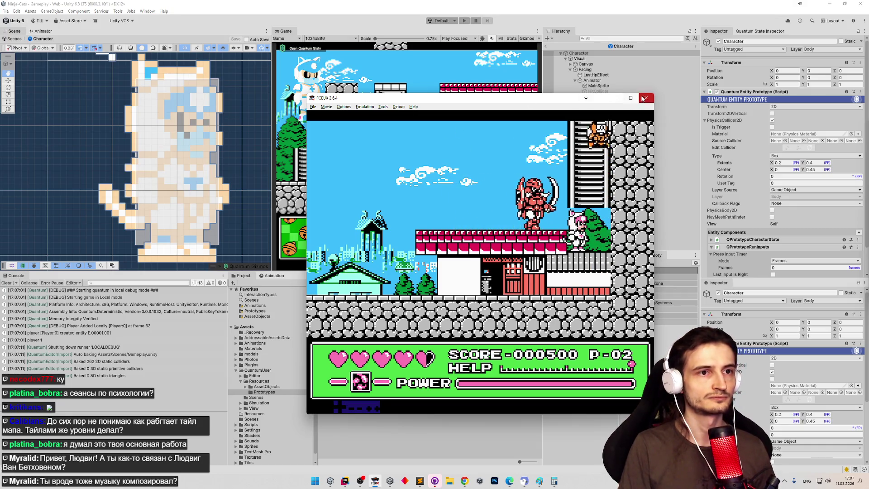
{"action": "left_click", "coordinate": [647, 98]}
Set the Character collider's Extents X to 0.17 and exit prefab mode so the game runs
{"action": "double_click", "coordinate": [602, 53]}
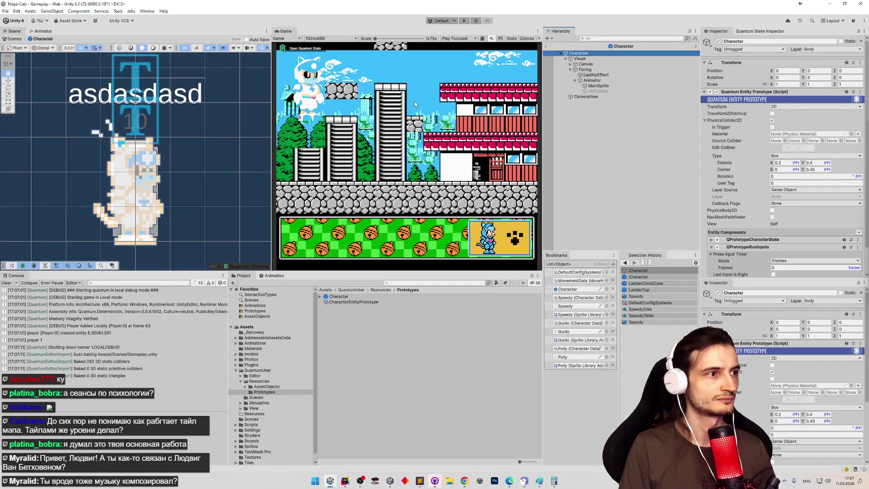
{"action": "scroll", "scroll_direction": "up", "scroll_amount": 3}
{"action": "scroll", "scroll_direction": "up", "scroll_amount": 3}
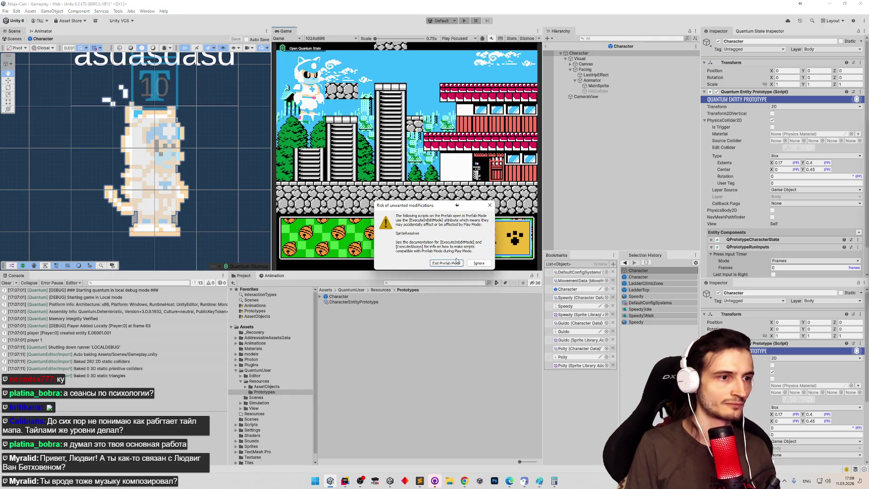
{"action": "left_click", "coordinate": [456, 262]}
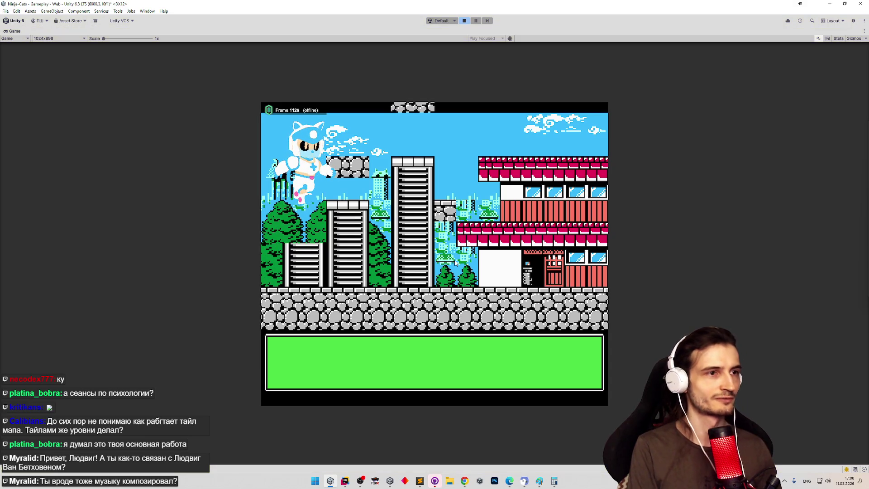
Run the cat right along the street to the stone wall, then bring FCEUX forward
{"action": "key", "text": "shift+space"}
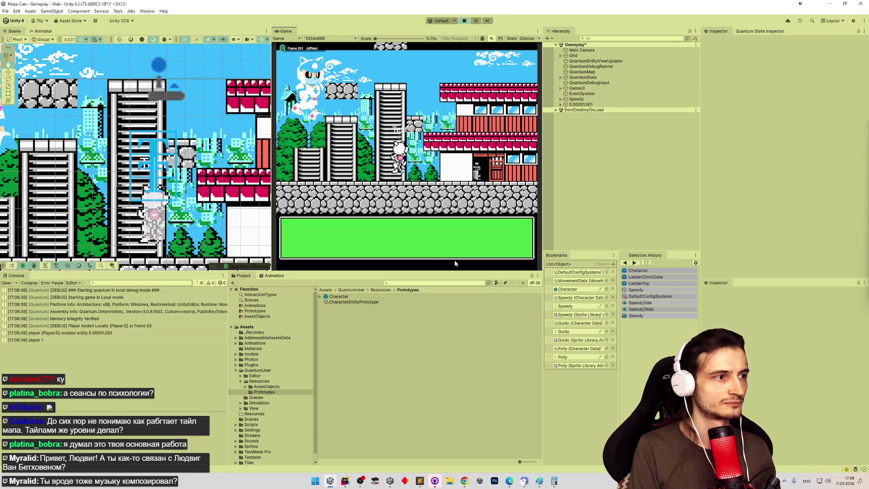
{"action": "key", "text": "shift+space"}
{"action": "key", "text": "Right"}
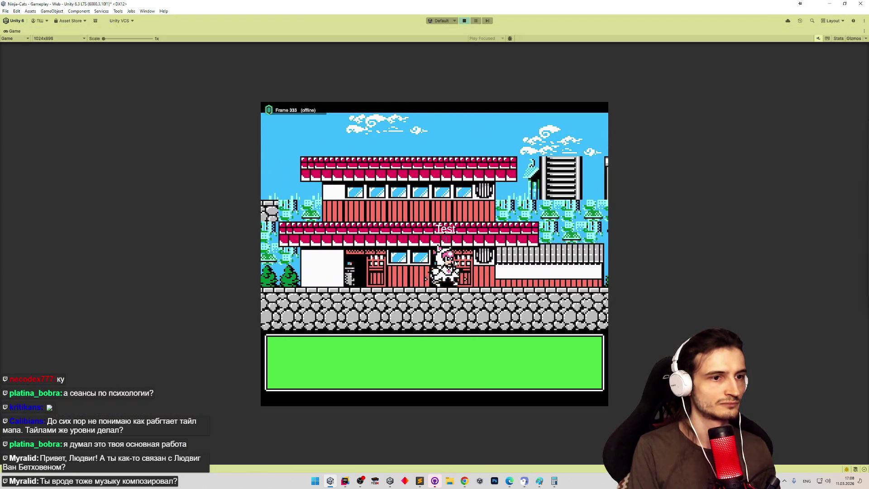
{"action": "key", "text": "Right"}
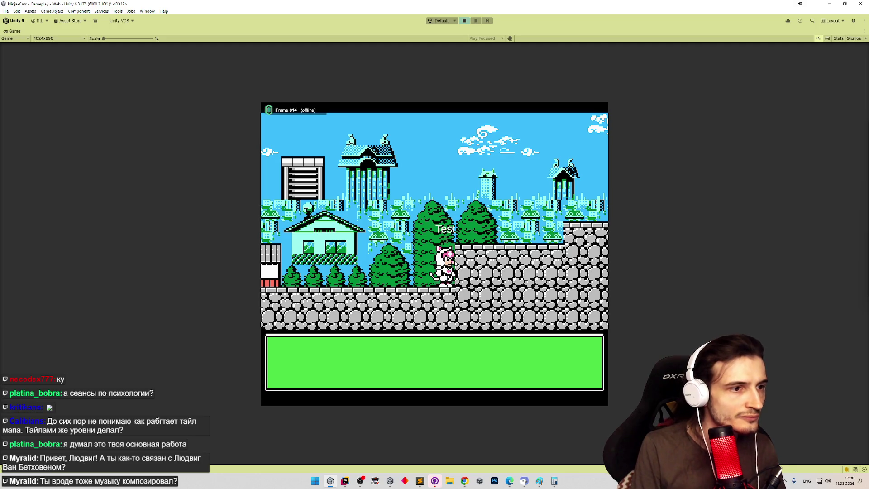
{"action": "key", "text": "Left"}
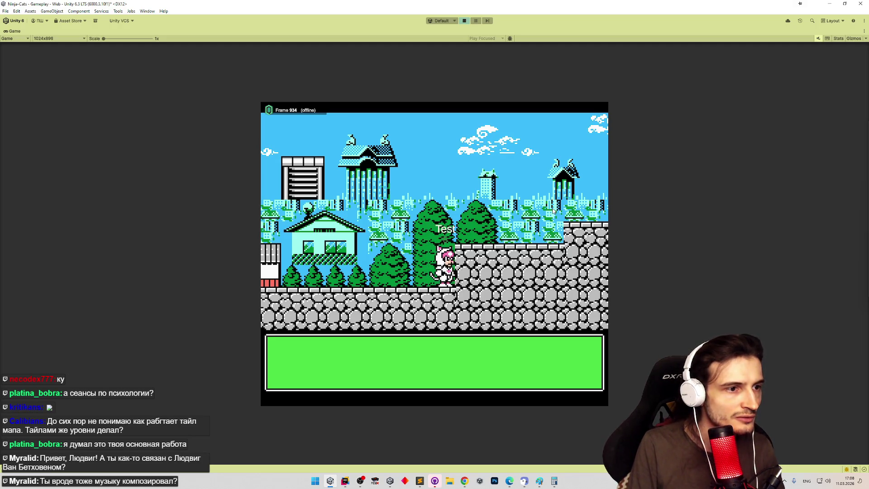
{"action": "left_click", "coordinate": [387, 480]}
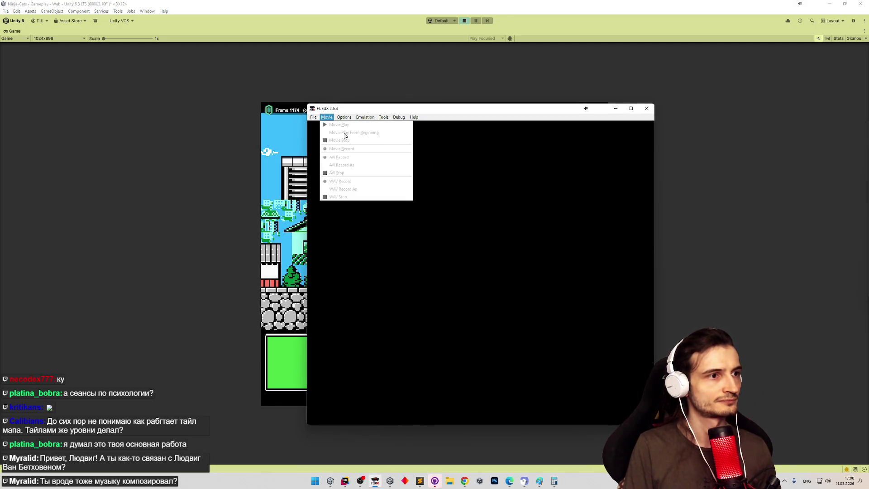
Reload Samurai Pizza Cats, run right past the ninjas to the stone wall, then return to Unity
{"action": "left_click", "coordinate": [398, 140]}
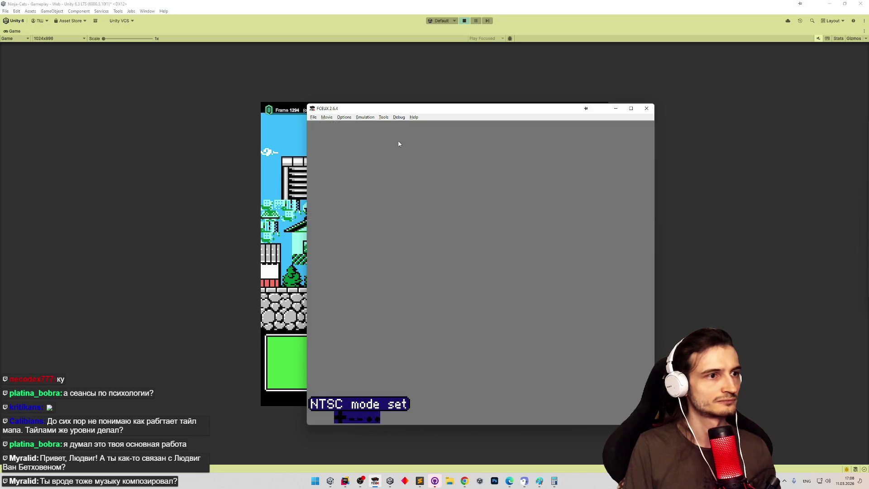
{"action": "key", "text": "Return"}
{"action": "key", "text": "Return"}
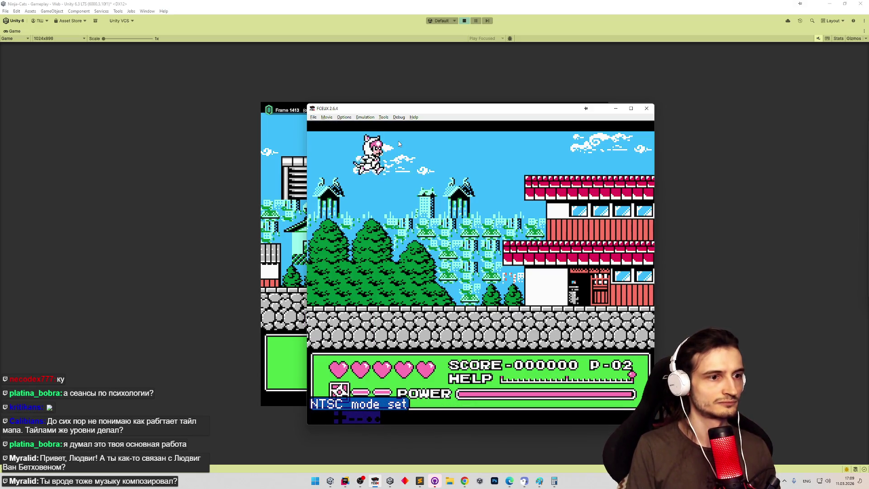
{"action": "key", "text": "Right"}
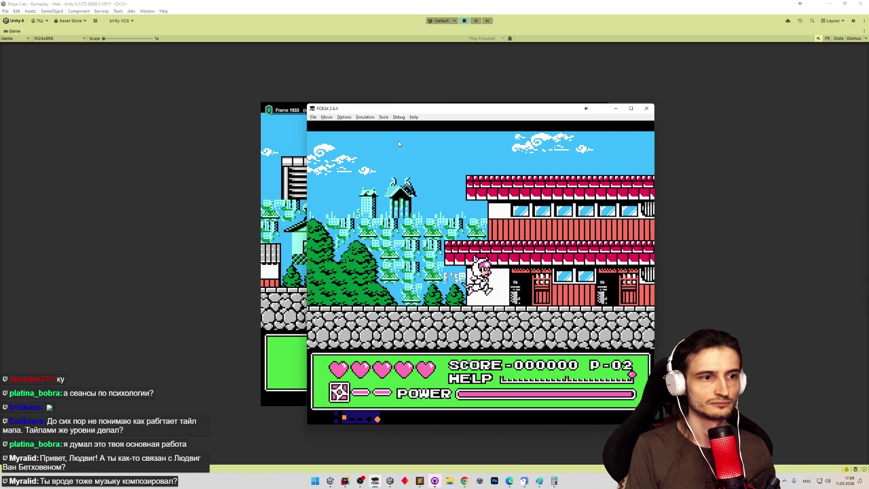
{"action": "key", "text": "Right"}
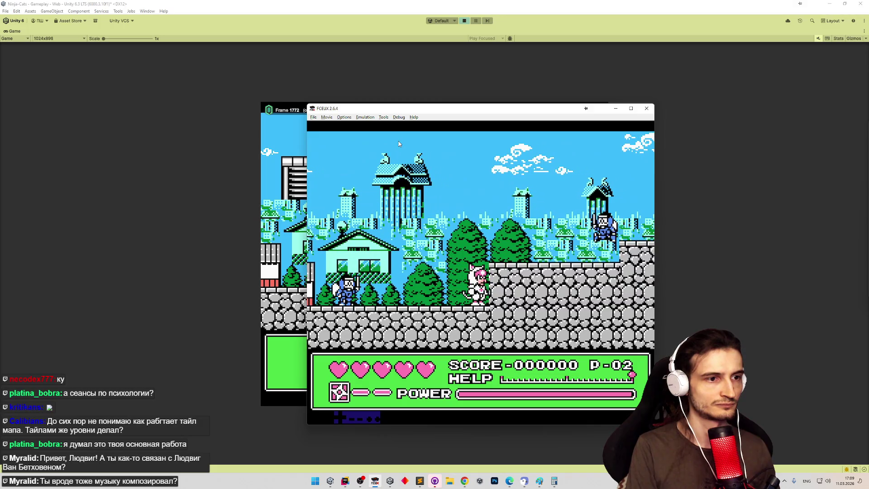
{"action": "key", "text": "Right"}
{"action": "key", "text": "f"}
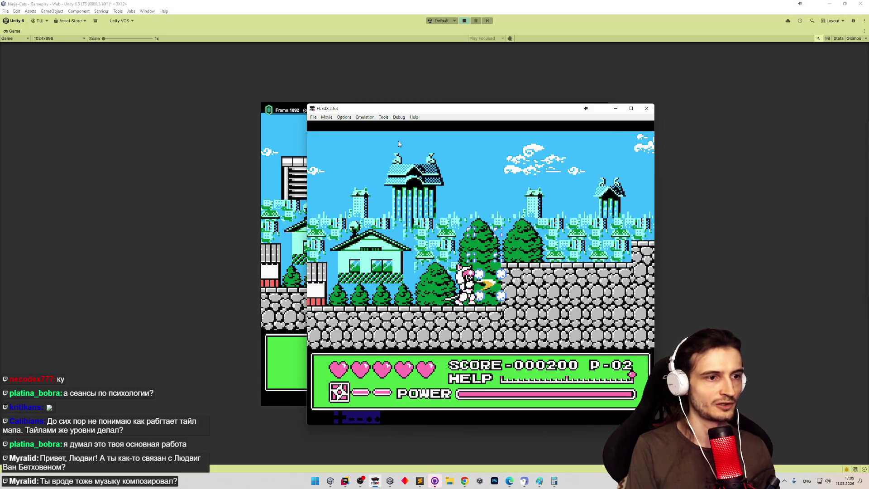
{"action": "key", "text": "Right"}
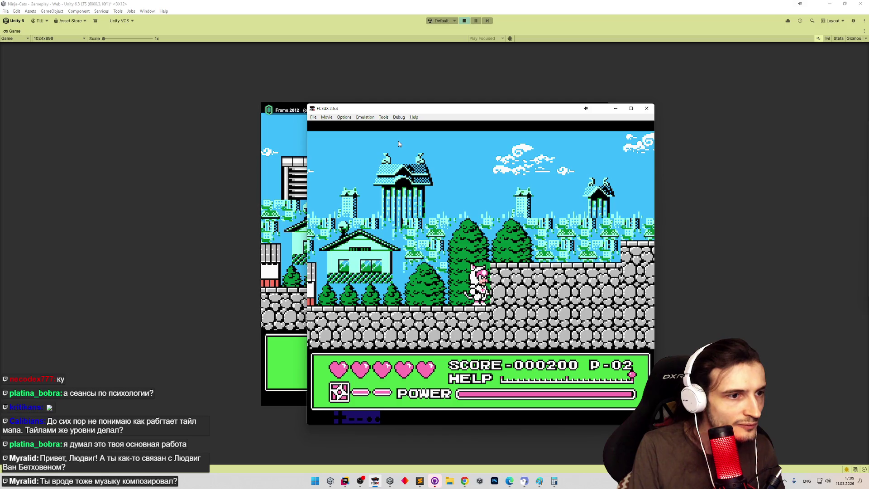
{"action": "key", "text": "Right"}
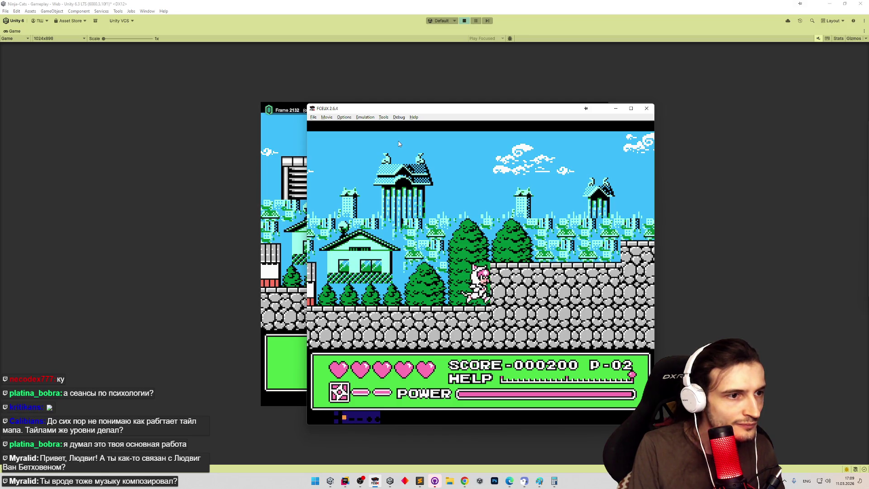
{"action": "key", "text": "Right"}
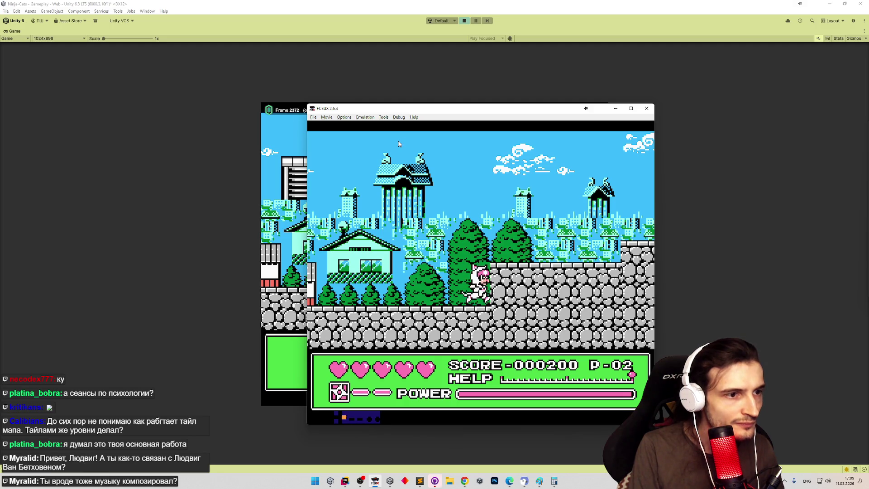
{"action": "key", "text": "alt+Tab"}
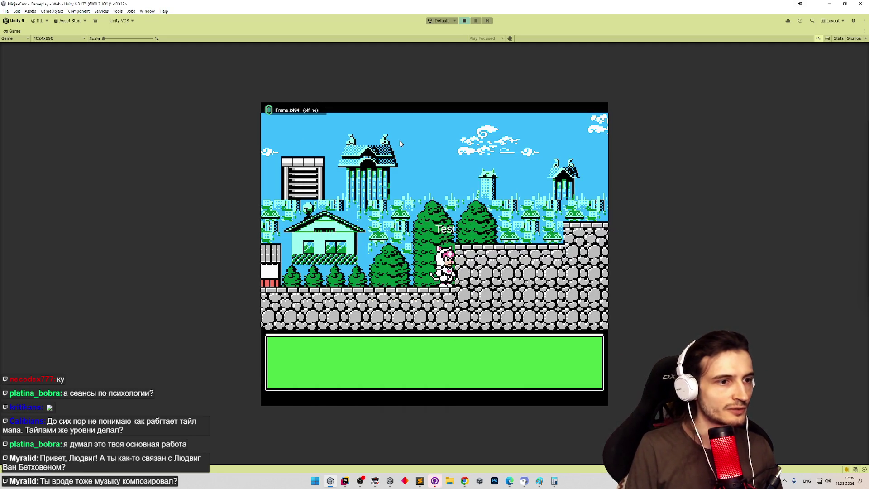
Stop play, change the Character collider's Extents X to 0.18, and restart play outside prefab mode
{"action": "key", "text": "ctrl+p"}
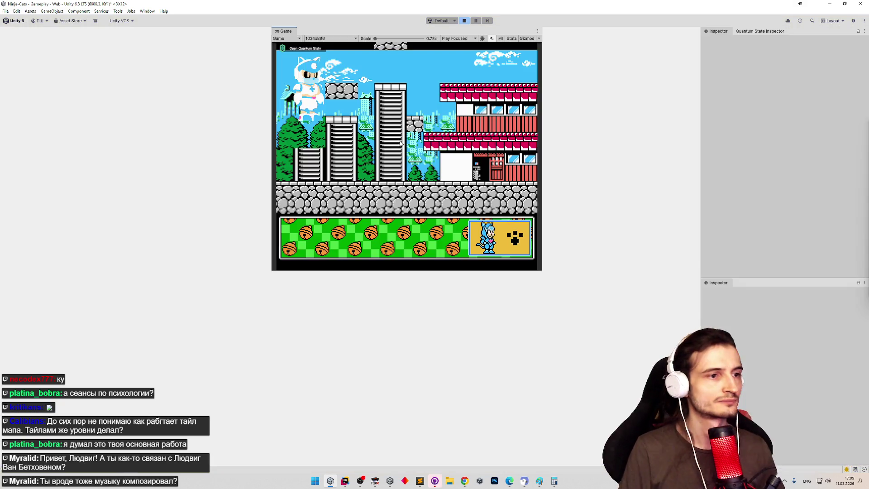
{"action": "double_click", "coordinate": [343, 297]}
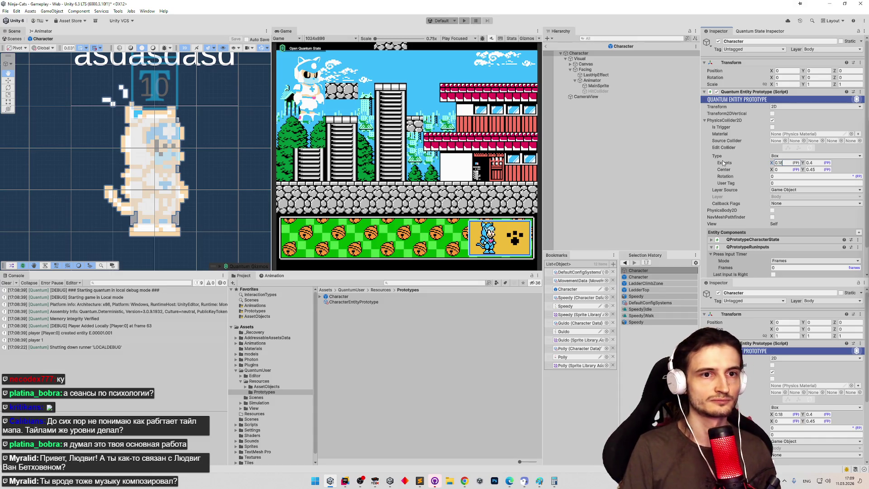
{"action": "key", "text": "ctrl+p"}
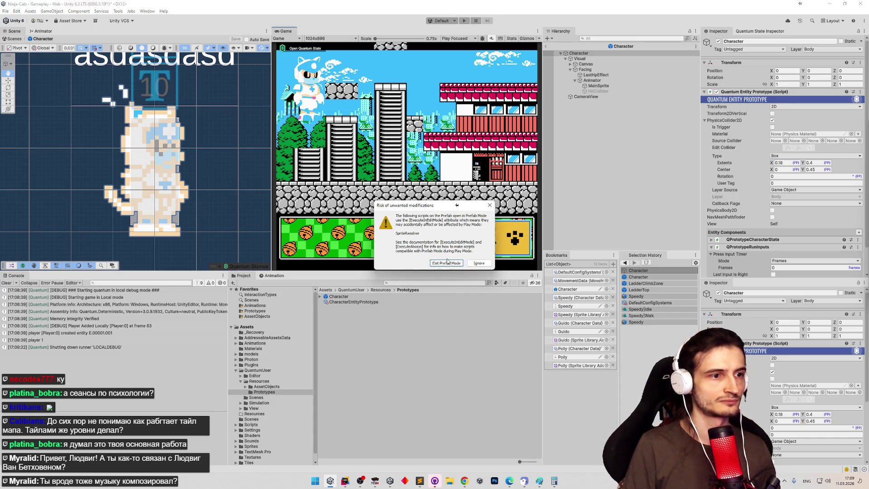
{"action": "left_click", "coordinate": [447, 263]}
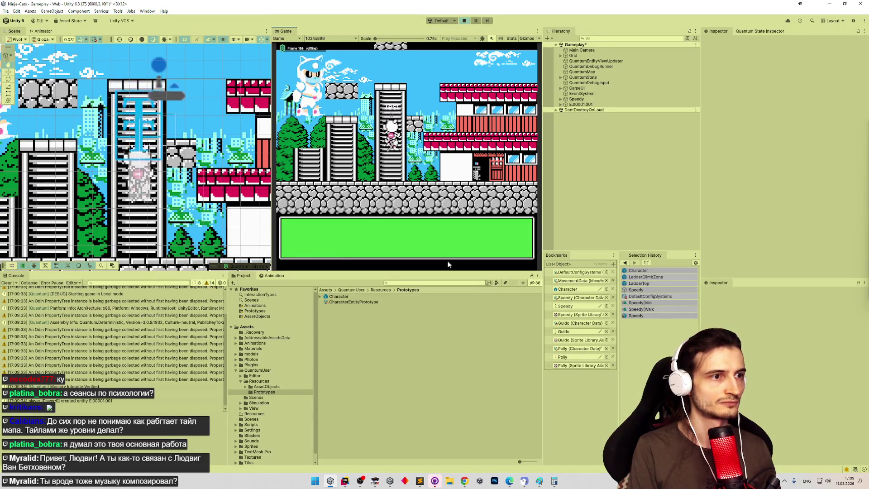
Run the cat right to the stone wall with the 0.18-wide collider, then stop play
{"action": "key", "text": "Right"}
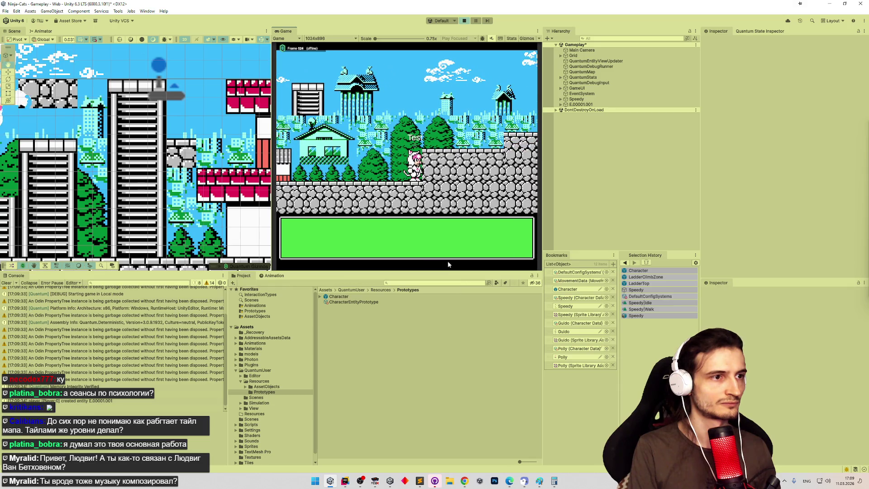
{"action": "left_click_drag", "start_coordinate": [181, 149], "coordinate": [154, 161]}
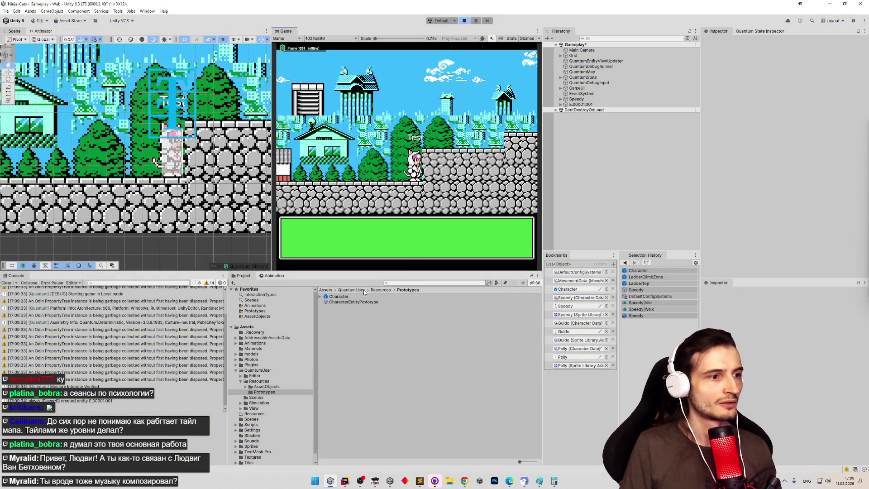
{"action": "key", "text": "ctrl+p"}
Narrow the Character collider's Extents X to 0.19, save, and play-test the cat by the ladder
{"action": "double_click", "coordinate": [338, 296]}
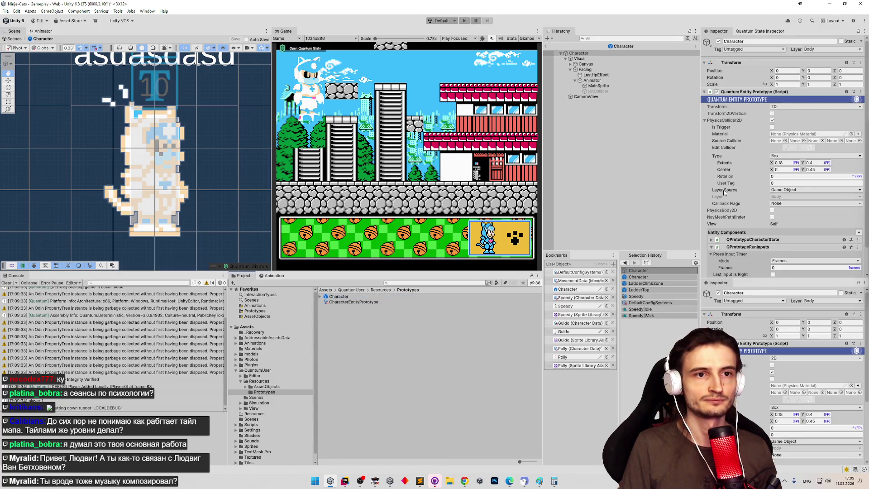
{"action": "key", "text": "BackSpace"}
{"action": "type", "text": "9"}
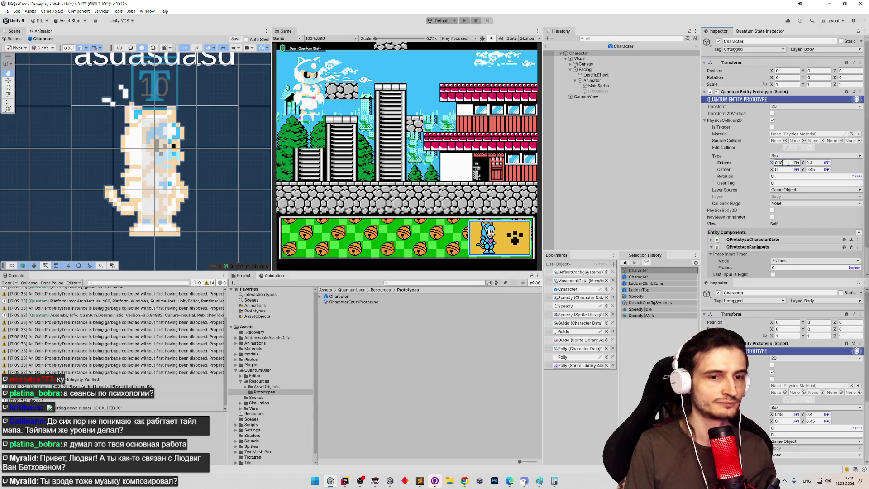
{"action": "key", "text": "ctrl+s"}
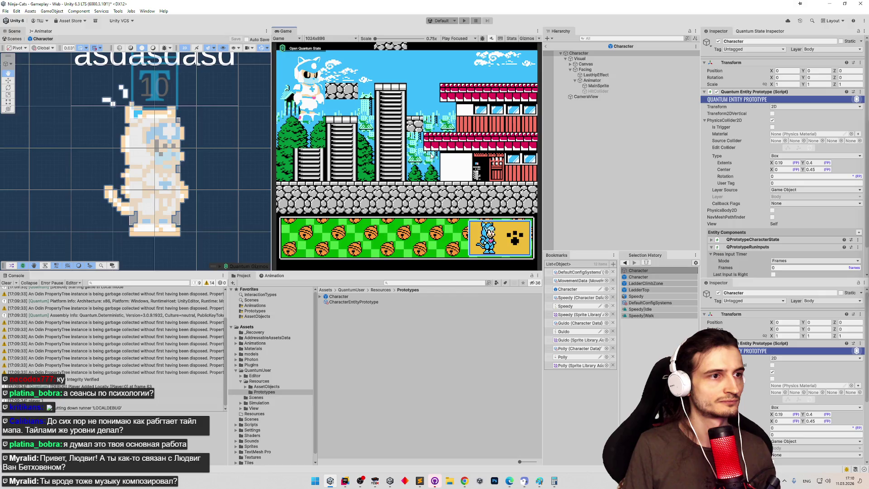
{"action": "key", "text": "ctrl+p"}
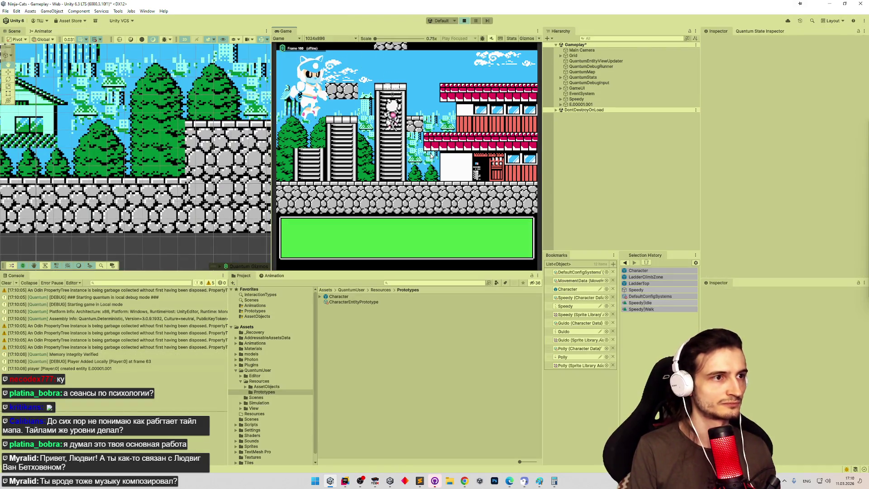
{"action": "key", "text": "Right"}
{"action": "key", "text": "Right"}
{"action": "key", "text": "Right"}
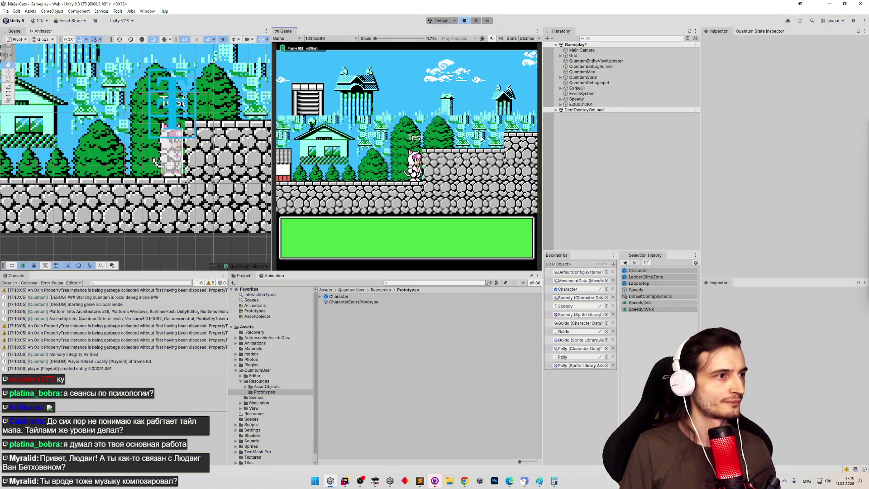
{"action": "key", "text": "ctrl+p"}
Set the Character collider's Extents X back to 0.2 and play, ignoring the Prefab Mode warning
{"action": "double_click", "coordinate": [355, 296]}
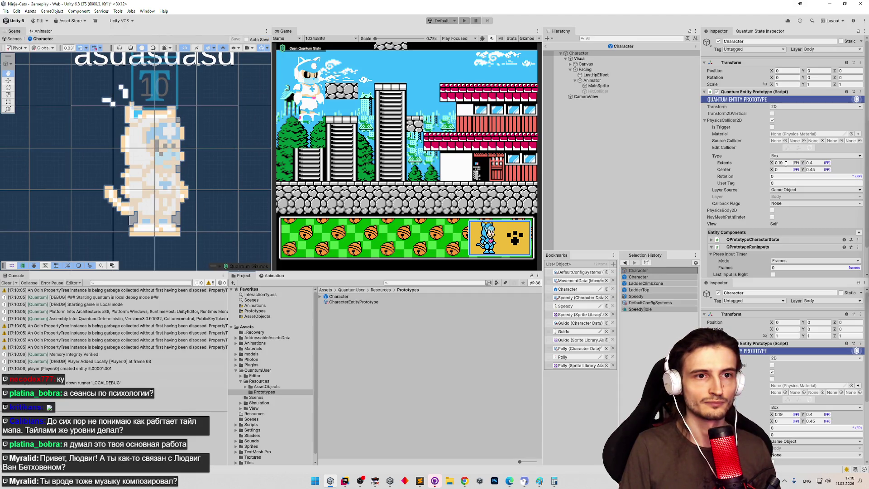
{"action": "type", "text": "0.2"}
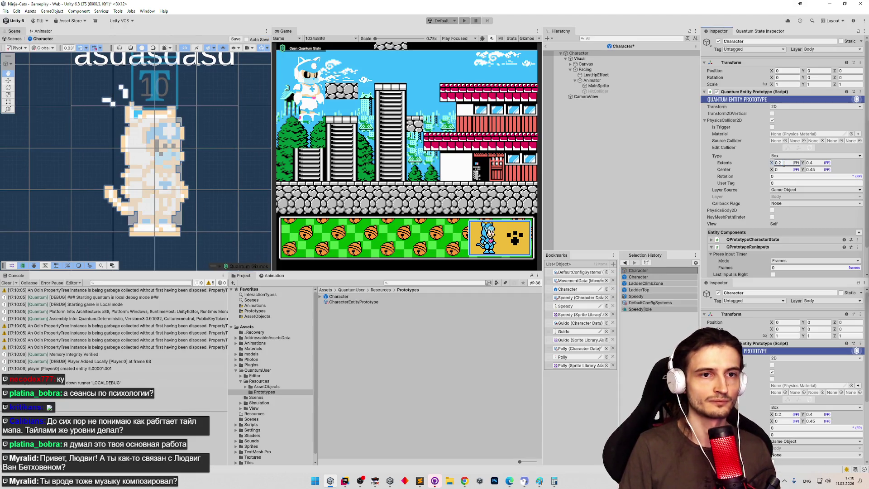
{"action": "key", "text": "ctrl+p"}
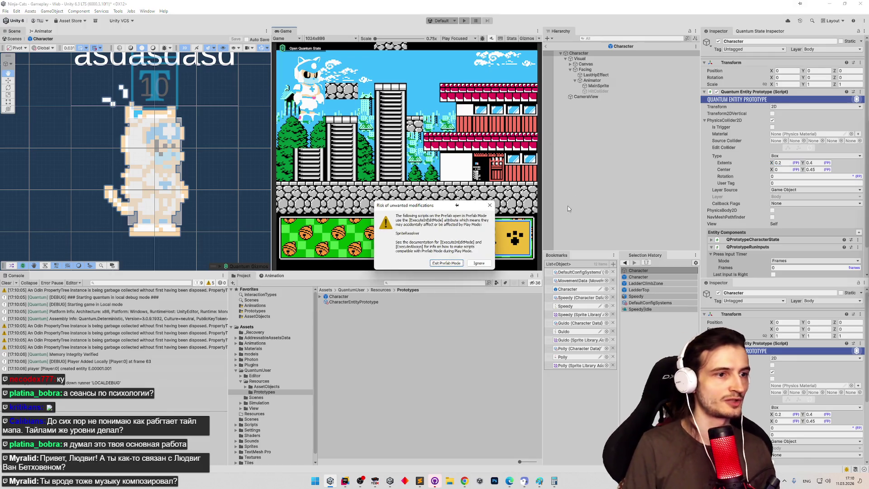
{"action": "key", "text": "Escape"}
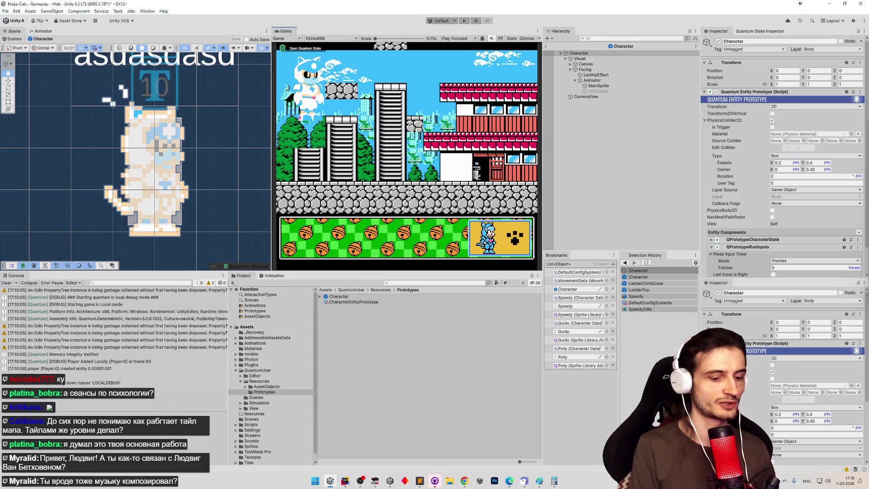
Walk the cat to the building door, then jump up the stone wall and higher ledge
{"action": "key", "text": "Right"}
{"action": "key", "text": "Right"}
{"action": "key", "text": "Right"}
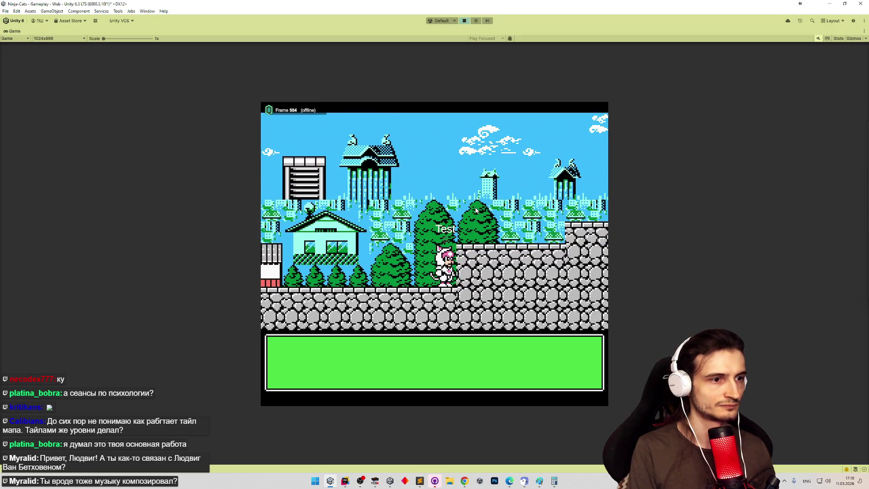
{"action": "key", "text": "Left"}
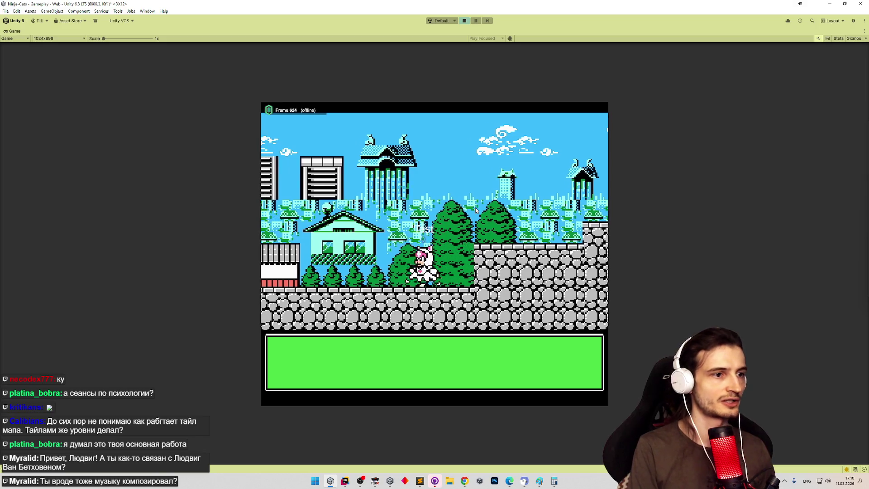
{"action": "key", "text": "Right"}
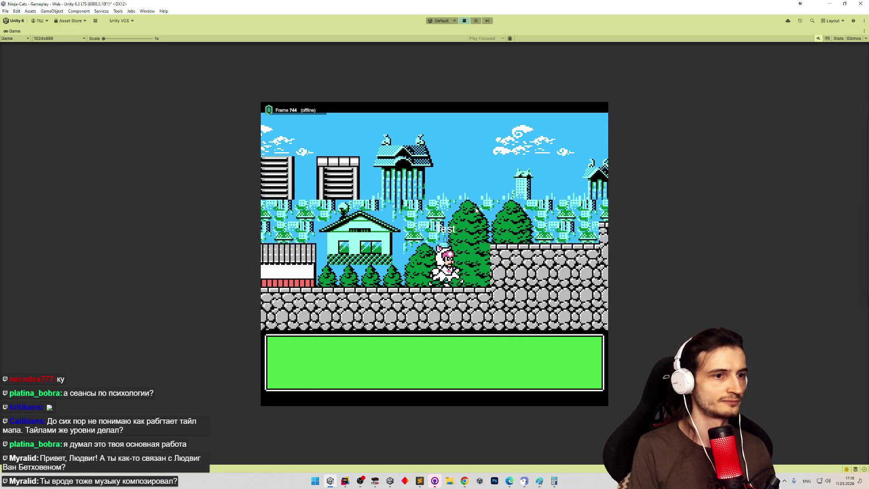
{"action": "key", "text": "space"}
{"action": "key", "text": "Right"}
{"action": "key", "text": "space"}
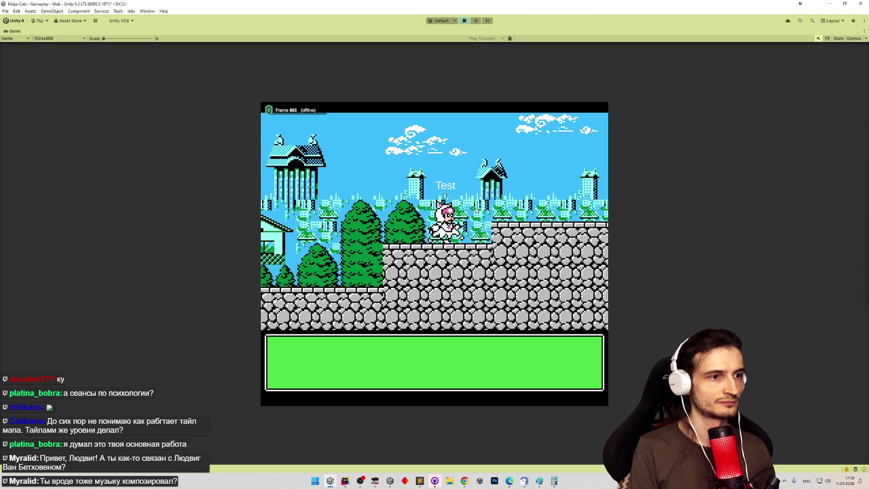
{"action": "key", "text": "Right"}
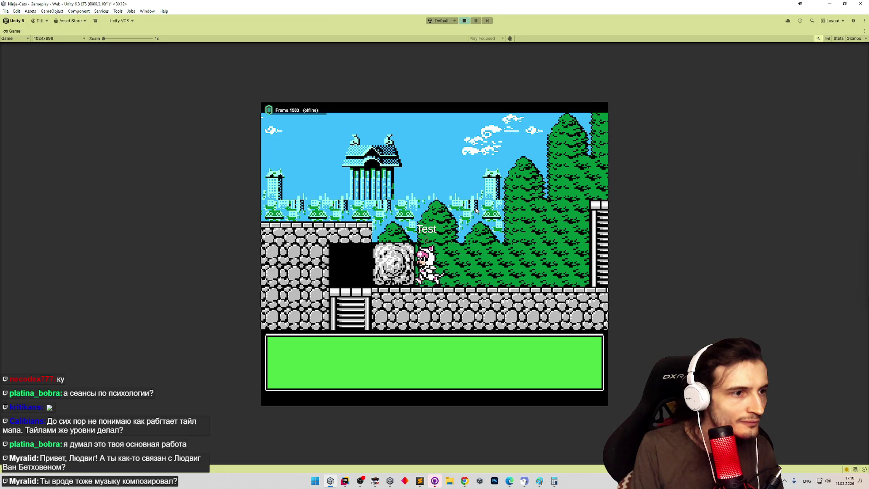
Walk the cat left past the red buildings, climb the tall building, and stop the game
{"action": "key", "text": "Left"}
{"action": "key", "text": "space"}
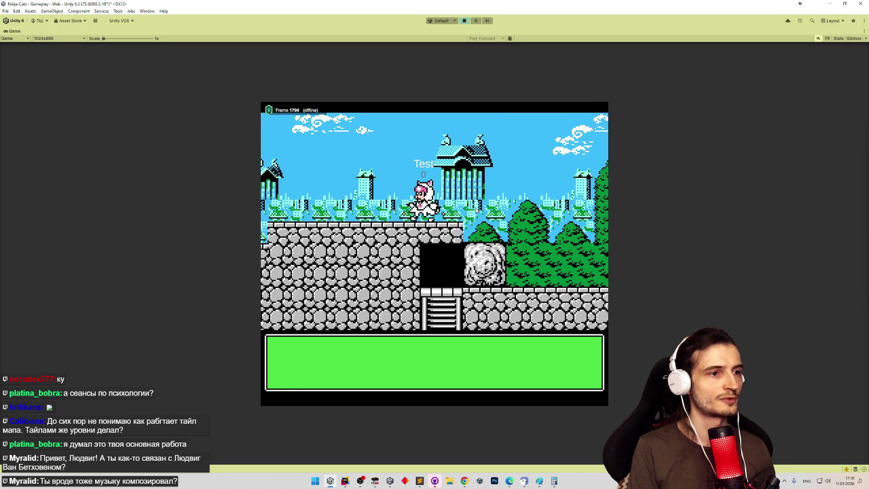
{"action": "key", "text": "Left"}
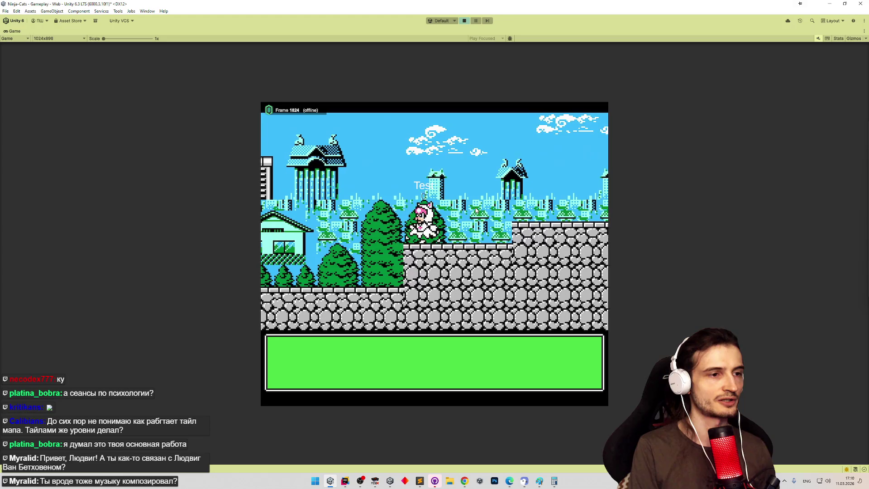
{"action": "key", "text": "Left"}
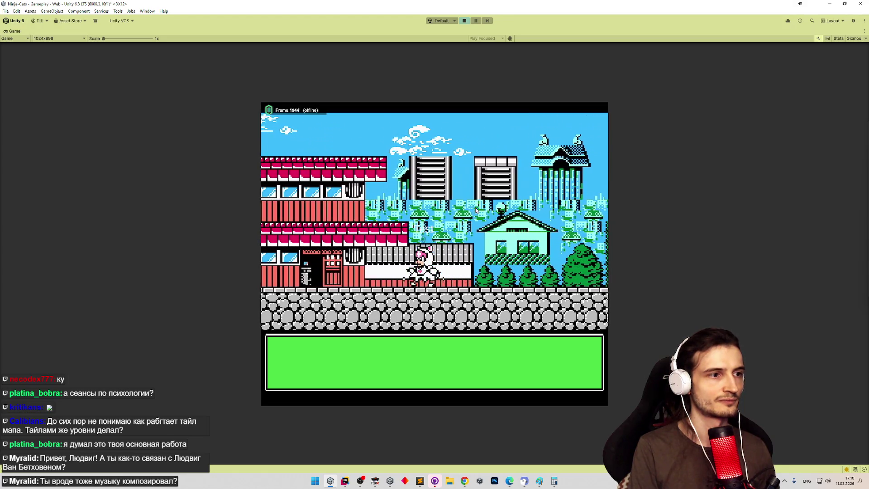
{"action": "key", "text": "Left"}
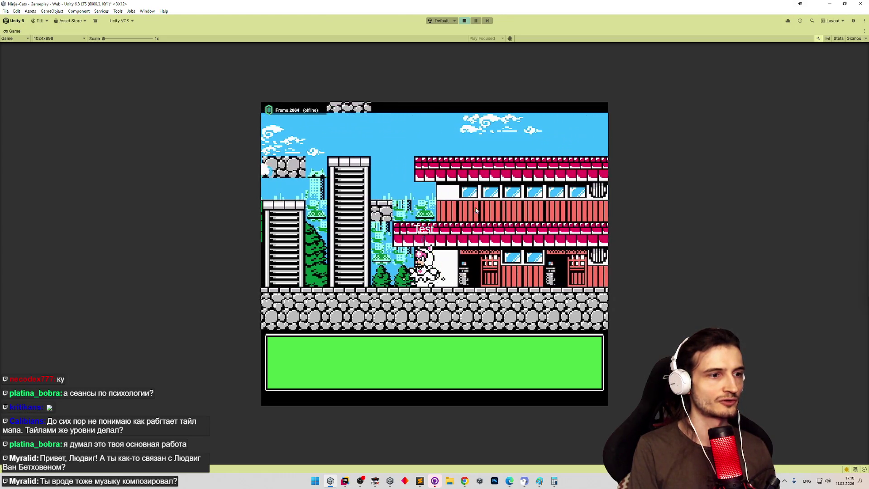
{"action": "key", "text": "Up"}
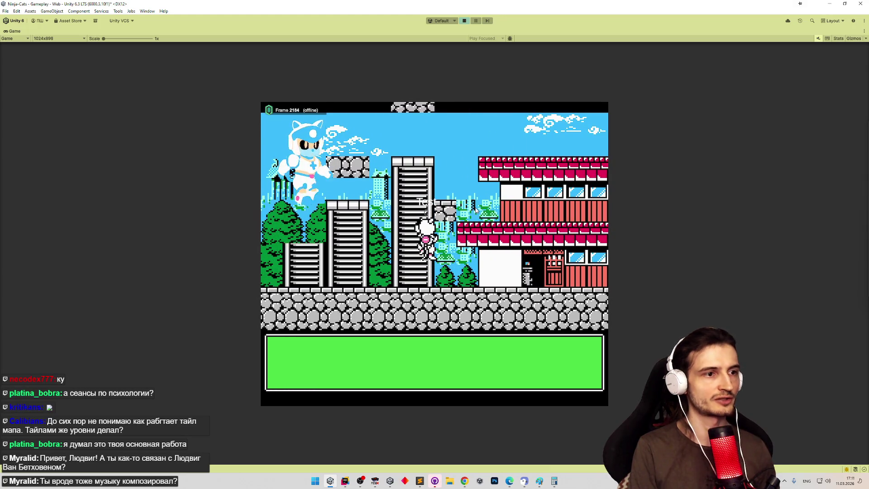
{"action": "key", "text": "ctrl+p"}
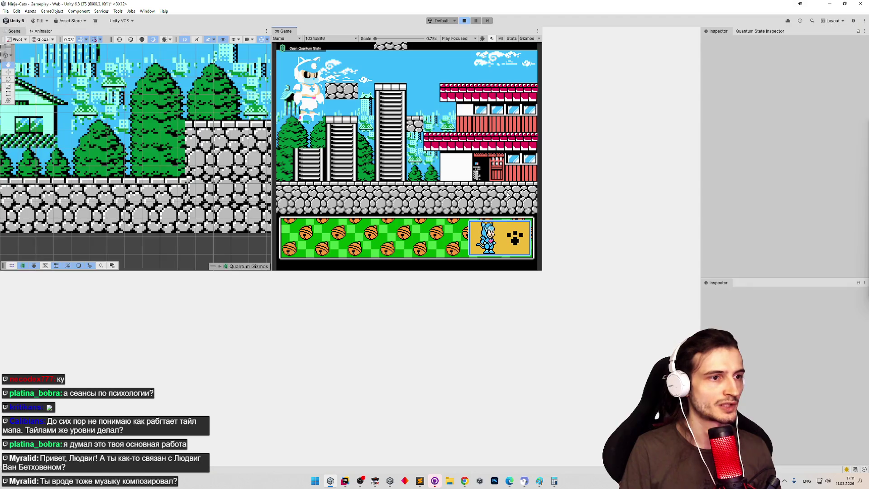
Find Solid16 by searching '16', set its static box collider Size X to 0.47, and frame it
{"action": "type", "text": "16"}
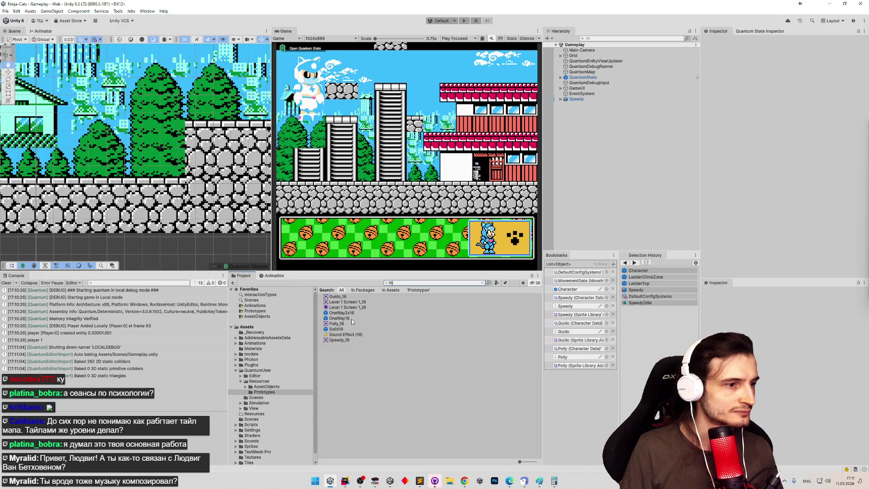
{"action": "double_click", "coordinate": [346, 328]}
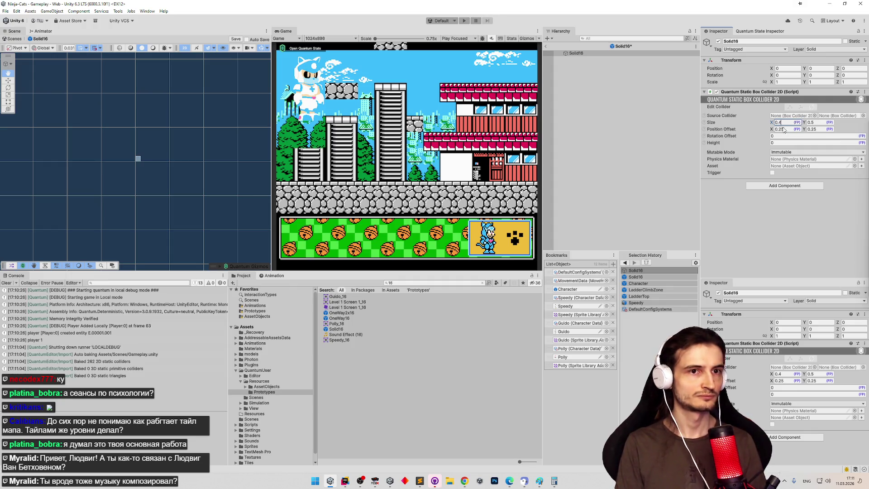
{"action": "key", "text": "ctrl+p"}
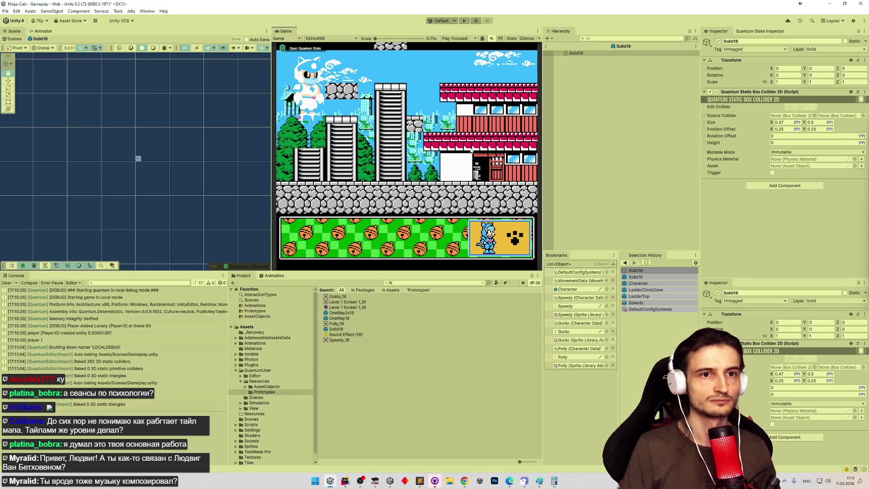
{"action": "double_click", "coordinate": [585, 53]}
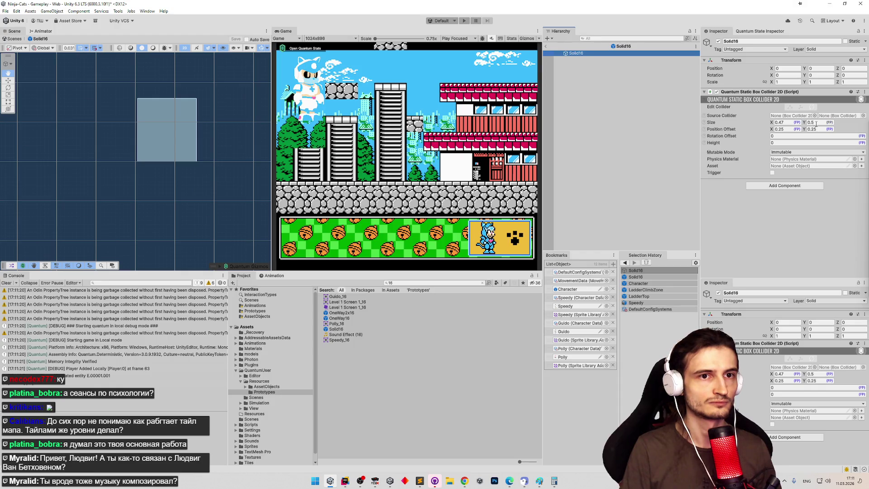
Play-test jumping onto the tall building and climbing it to the top
{"action": "left_click", "coordinate": [818, 123]}
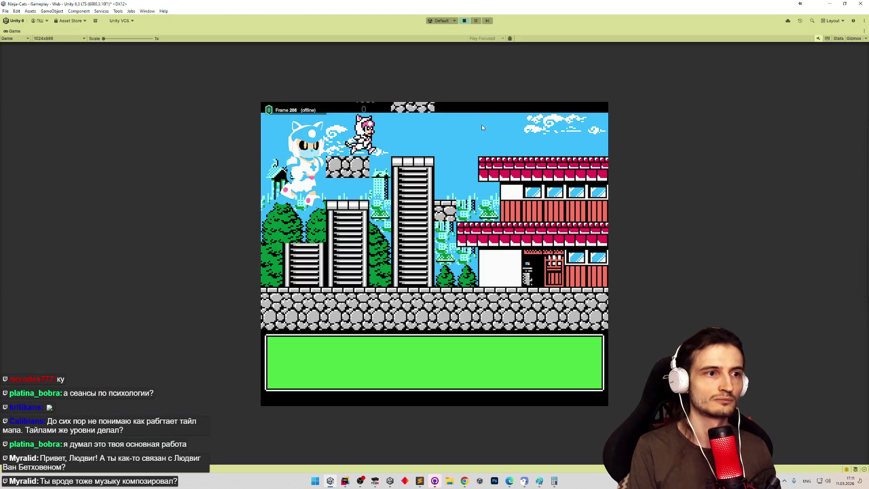
{"action": "key", "text": "space"}
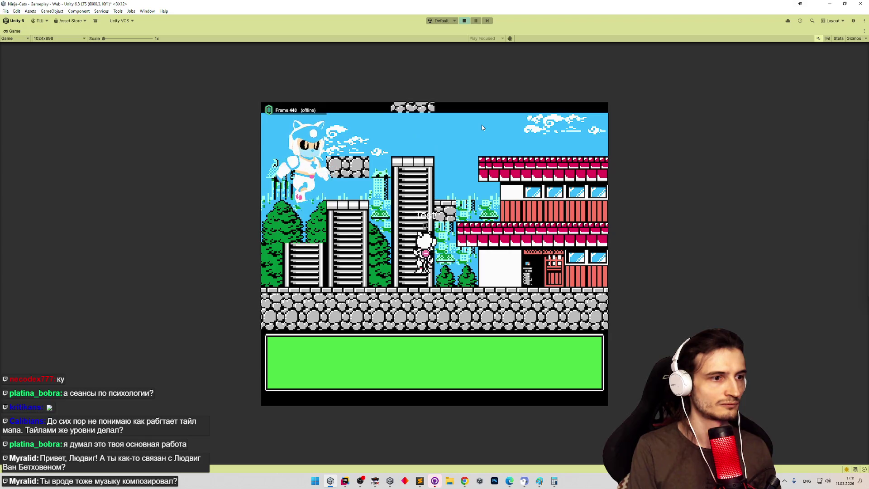
{"action": "key", "text": "space"}
{"action": "key", "text": "Left"}
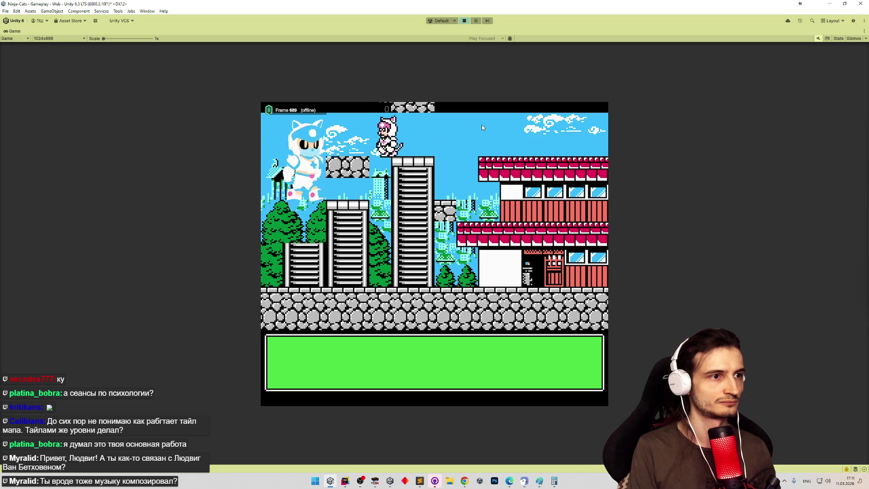
{"action": "key", "text": "Right"}
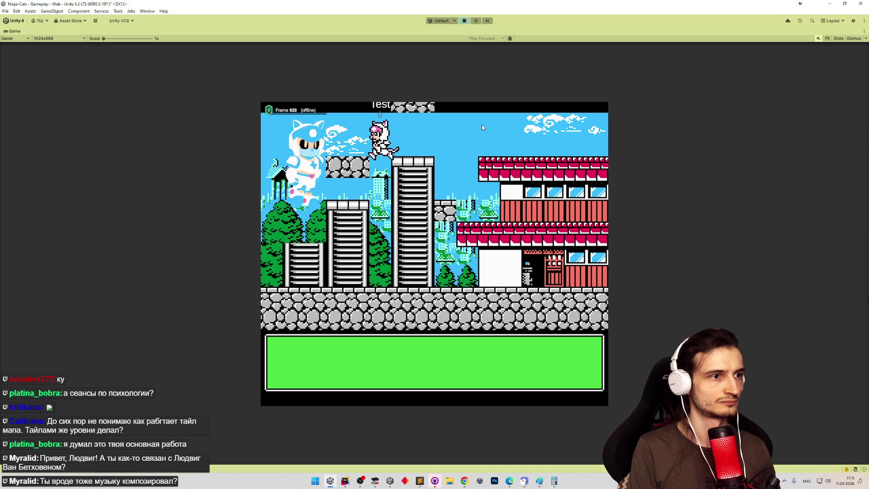
{"action": "key", "text": "Right"}
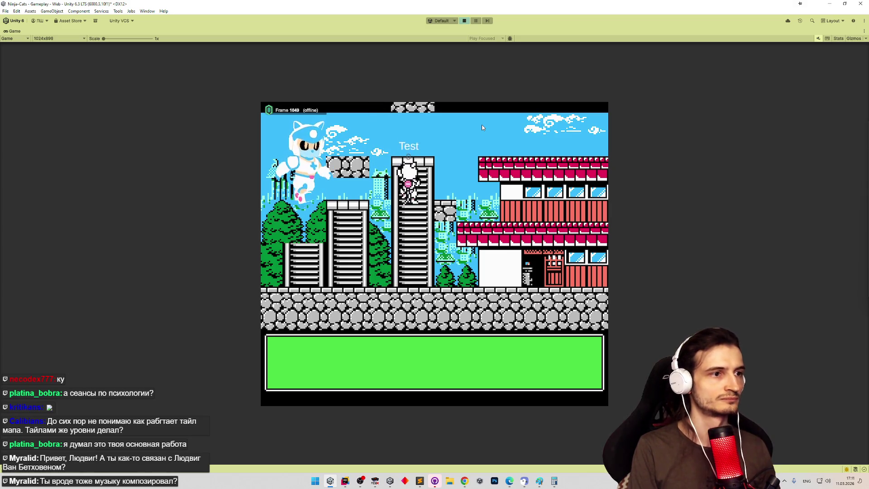
{"action": "key", "text": "Left"}
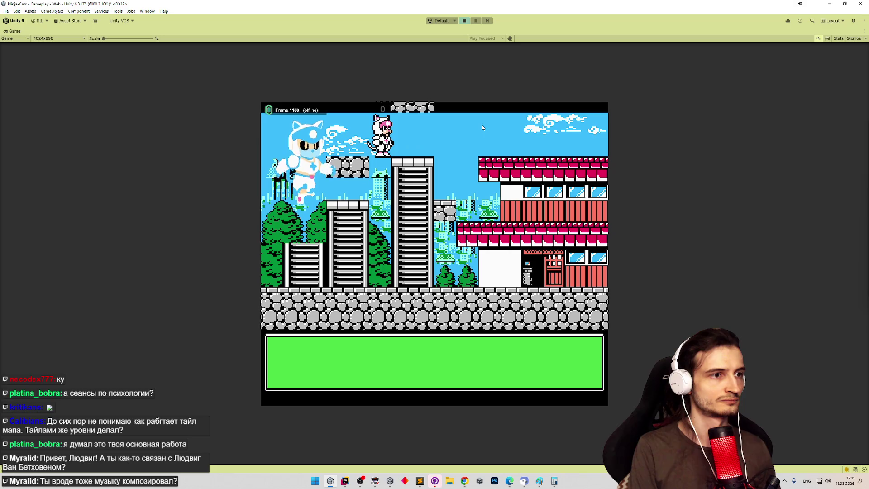
{"action": "key", "text": "Right"}
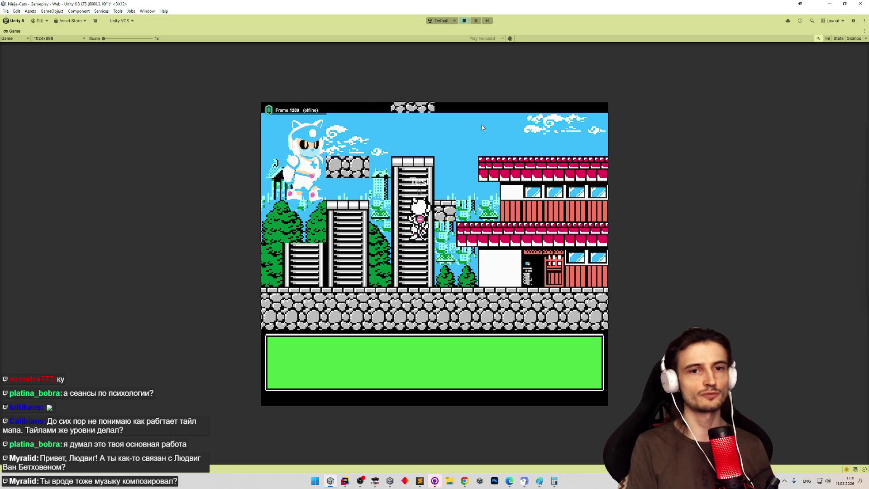
Climb the tall building's right side up and down between the ground and the top
{"action": "key", "text": "Left"}
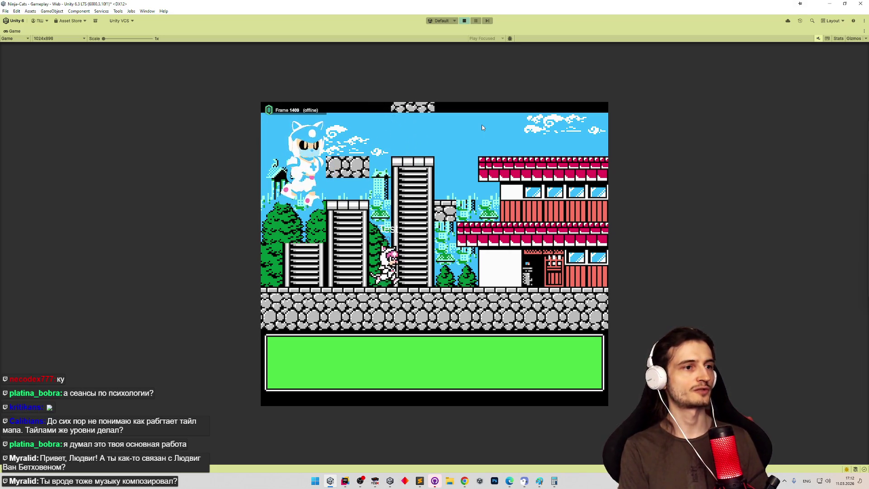
{"action": "key", "text": "Right"}
{"action": "key", "text": "Up"}
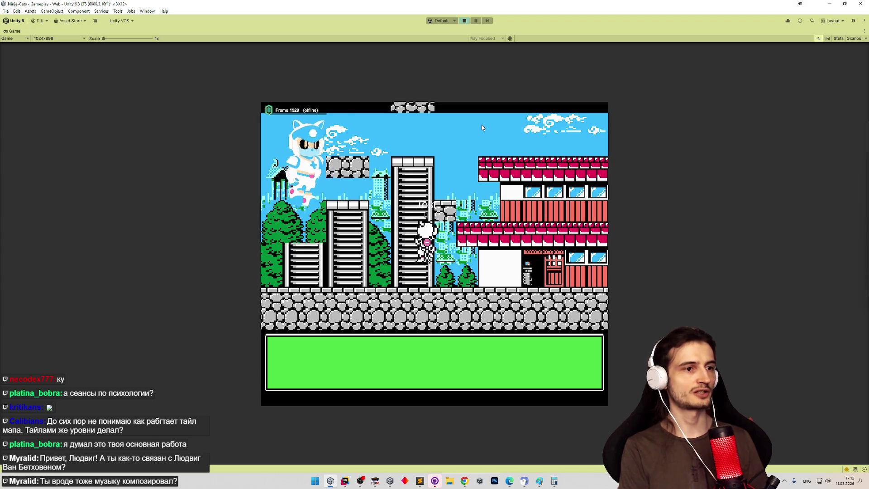
{"action": "key", "text": "Right"}
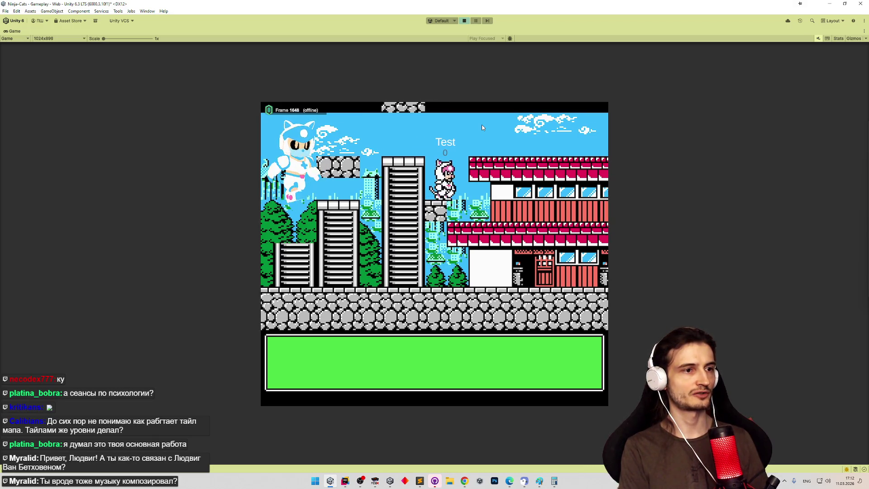
{"action": "key", "text": "Down"}
{"action": "key", "text": "Up"}
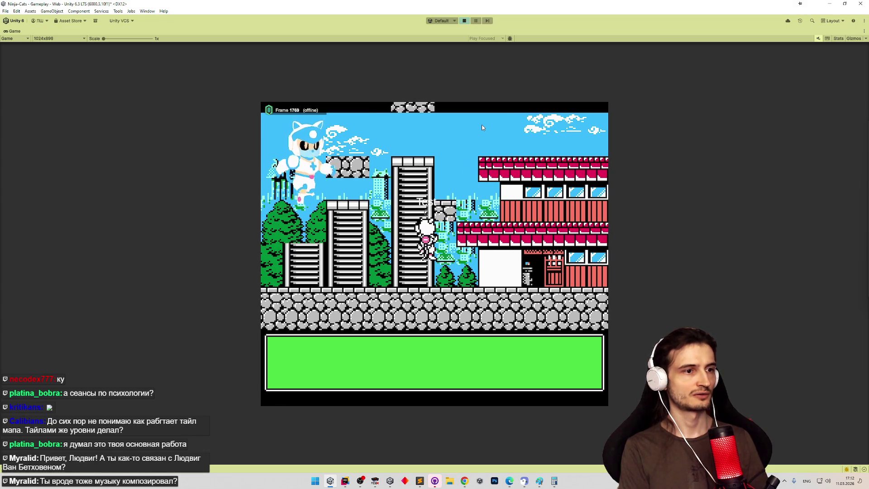
{"action": "key", "text": "Down"}
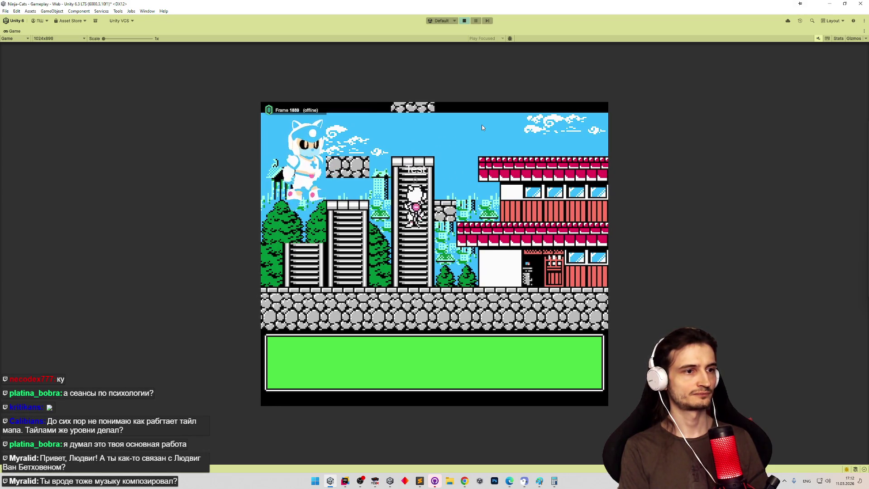
Stop the test, resize the Solid16 collider to 0.45 by 0.45, and play again
{"action": "key", "text": "Up"}
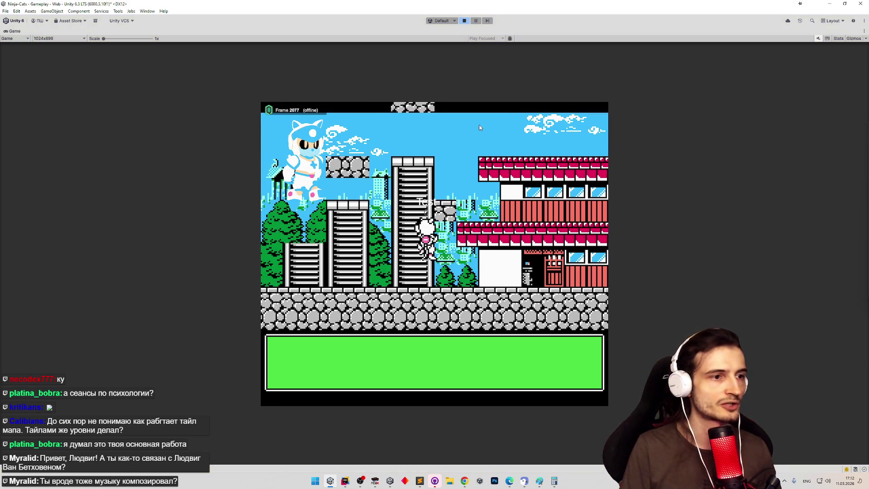
{"action": "key", "text": "ctrl+p"}
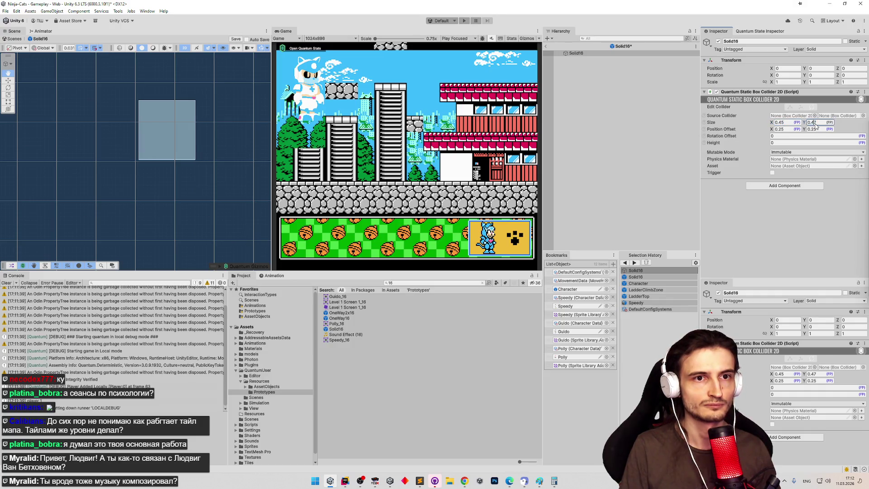
{"action": "key", "text": "Return"}
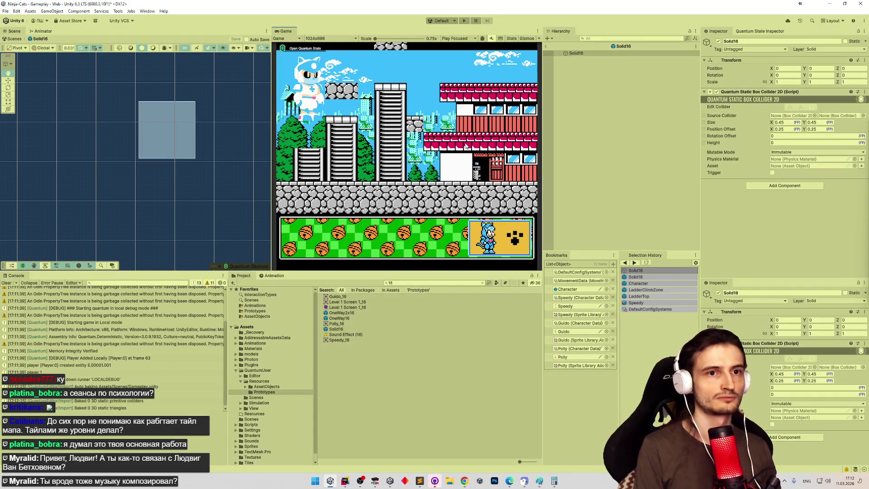
{"action": "key", "text": "ctrl+p"}
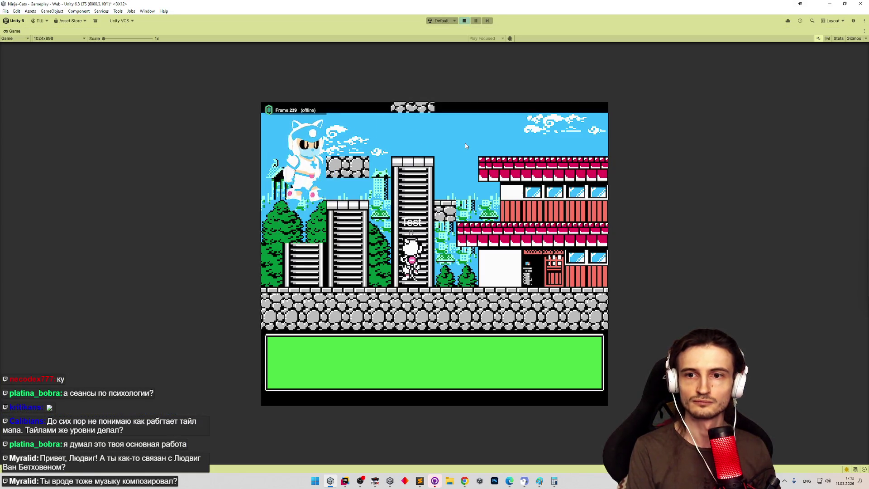
Climb the tall tower repeatedly, stepping off its top onto the rocks and back
{"action": "key", "text": "Up"}
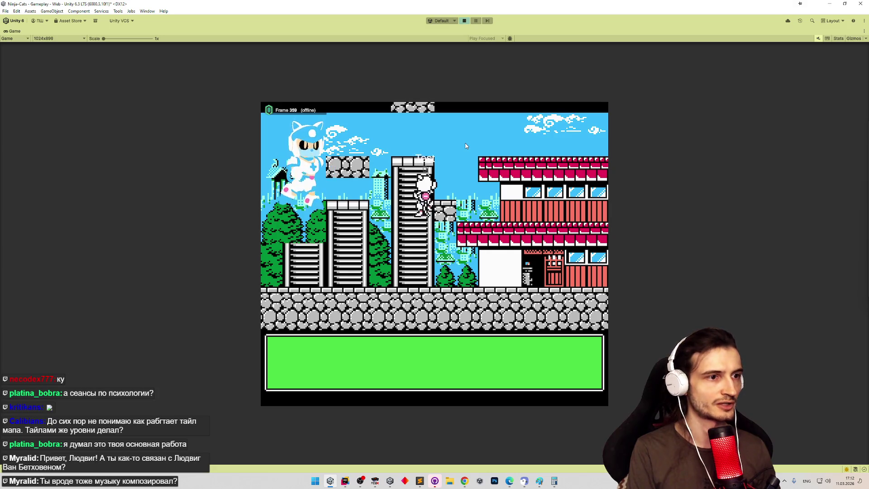
{"action": "key", "text": "Up"}
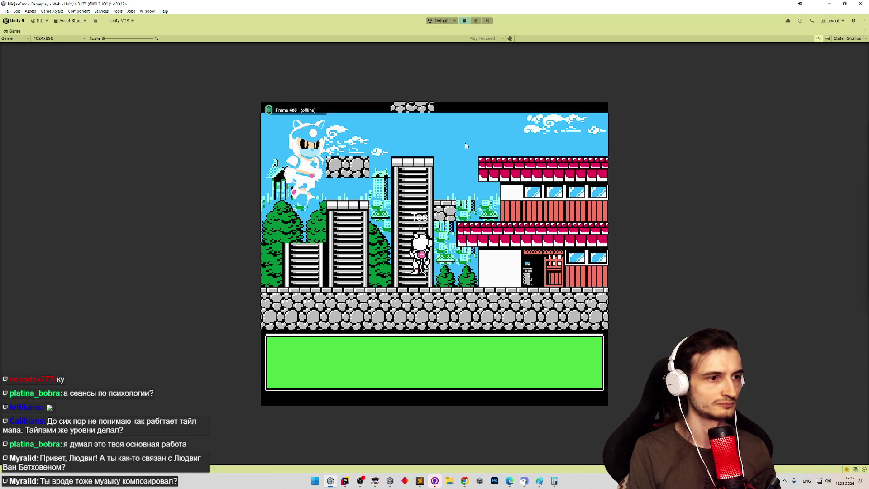
{"action": "key", "text": "Left"}
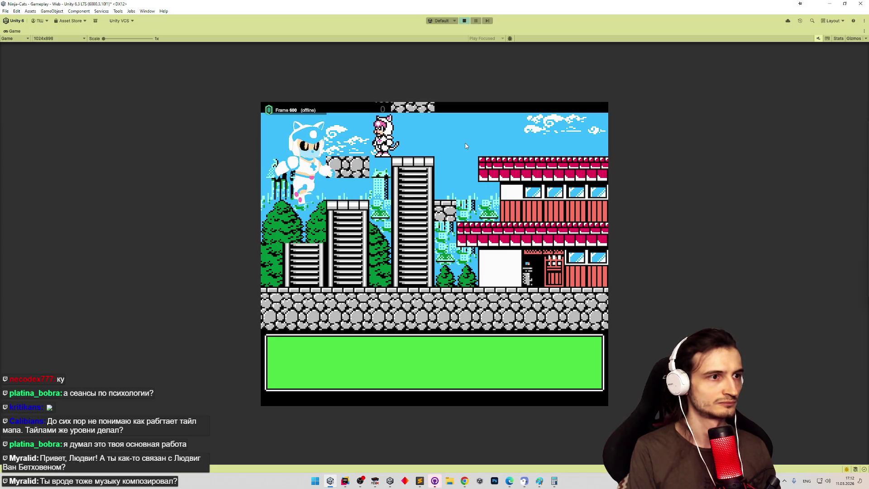
{"action": "key", "text": "Right"}
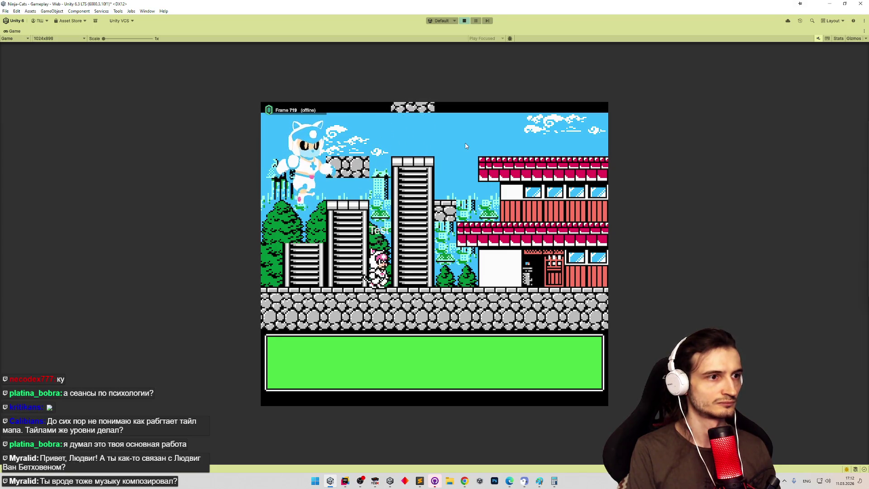
{"action": "key", "text": "Up"}
{"action": "key", "text": "Left"}
{"action": "key", "text": "Up"}
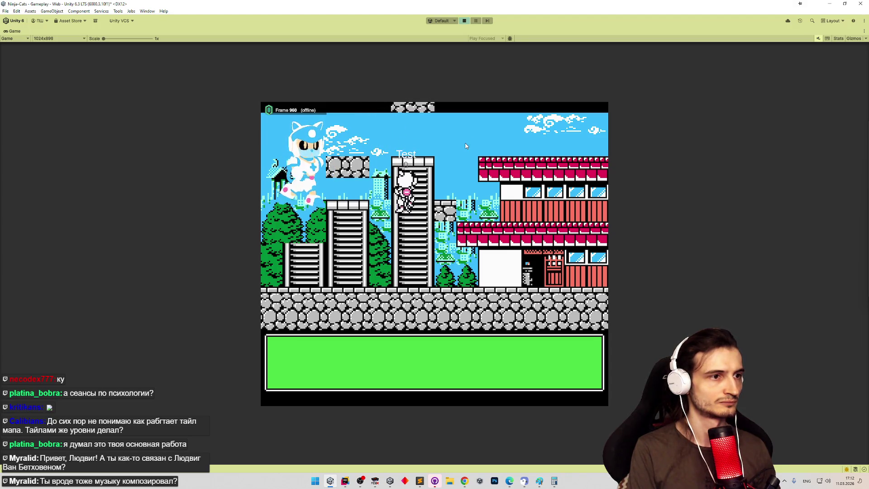
Jump left onto the rock ledge, walk along it, drop to the ground, and stop
{"action": "key", "text": "Left"}
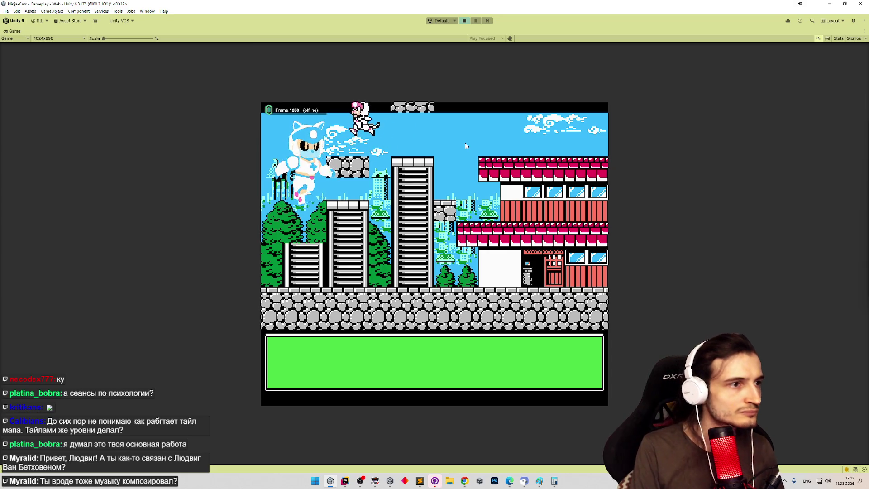
{"action": "key", "text": "Left"}
{"action": "key", "text": "Right"}
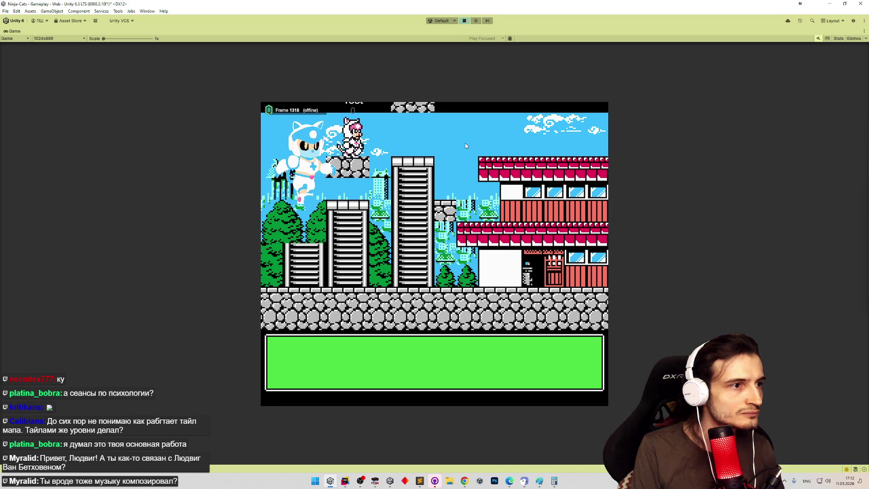
{"action": "key", "text": "Right"}
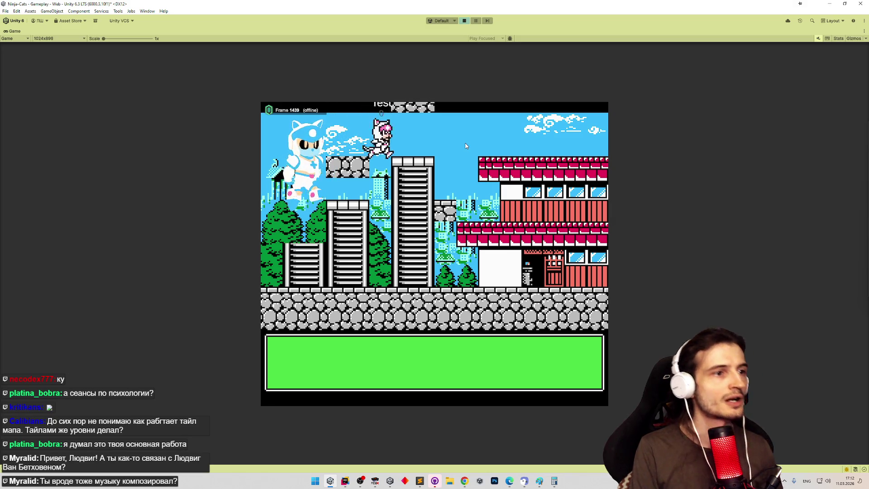
{"action": "key", "text": "ctrl+p"}
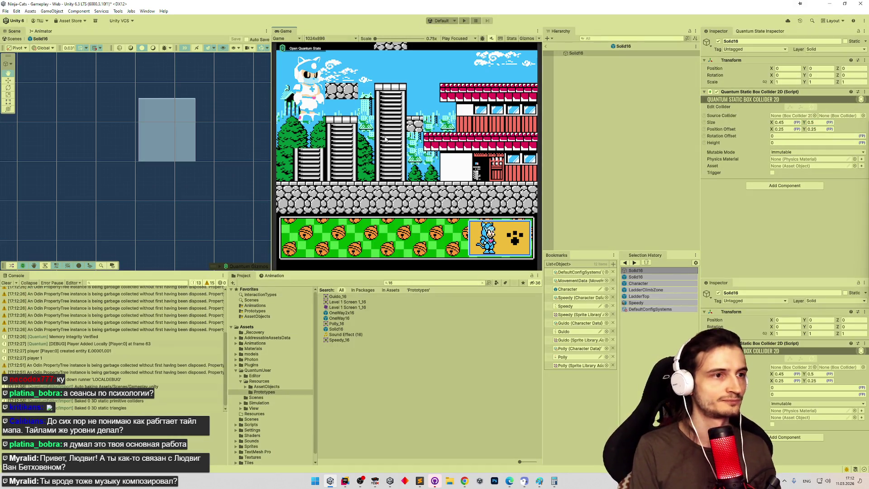
Run a quick test, exit Solid16 back to the Gameplay scene, then run the climb test again
{"action": "key", "text": "ctrl+p"}
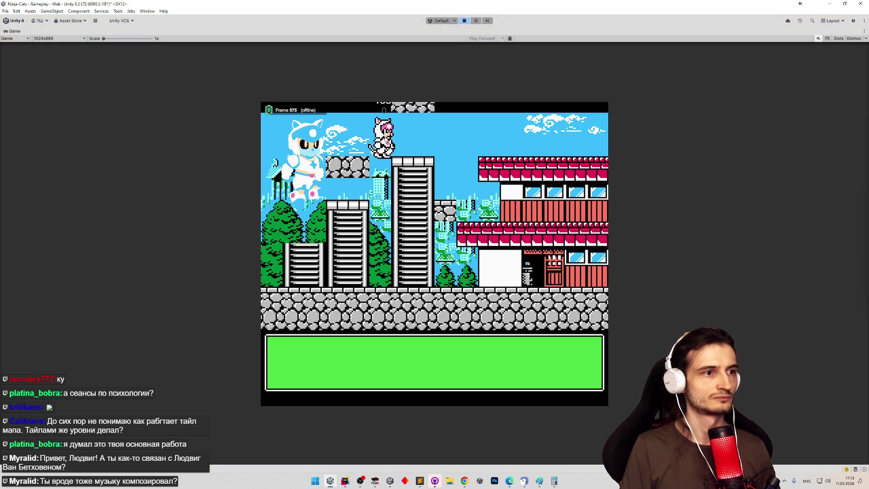
{"action": "key", "text": "ctrl+p"}
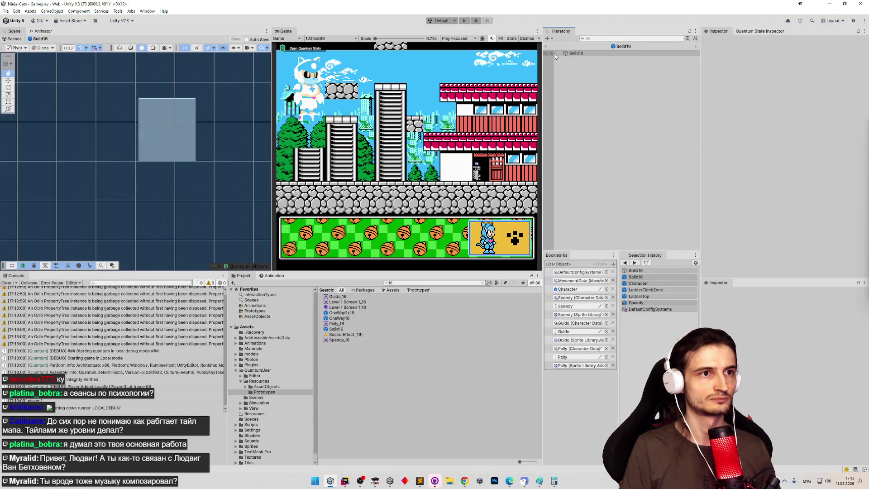
{"action": "left_click", "coordinate": [556, 54]}
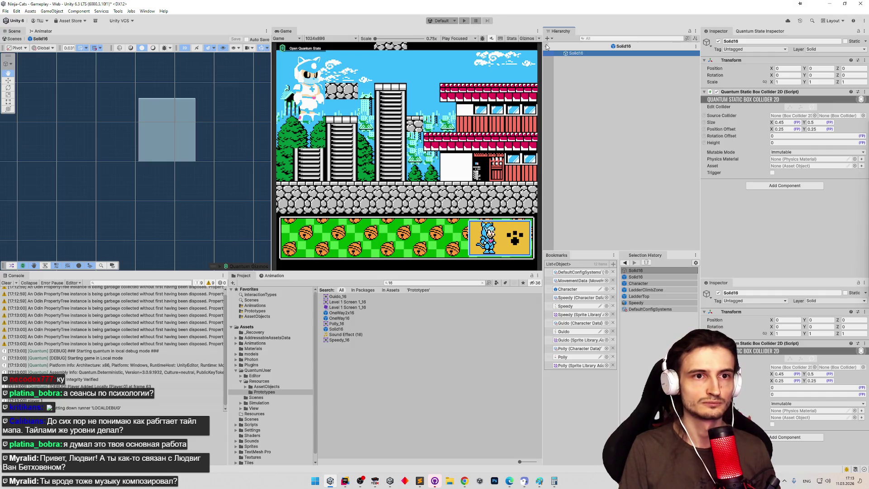
{"action": "left_click", "coordinate": [546, 46]}
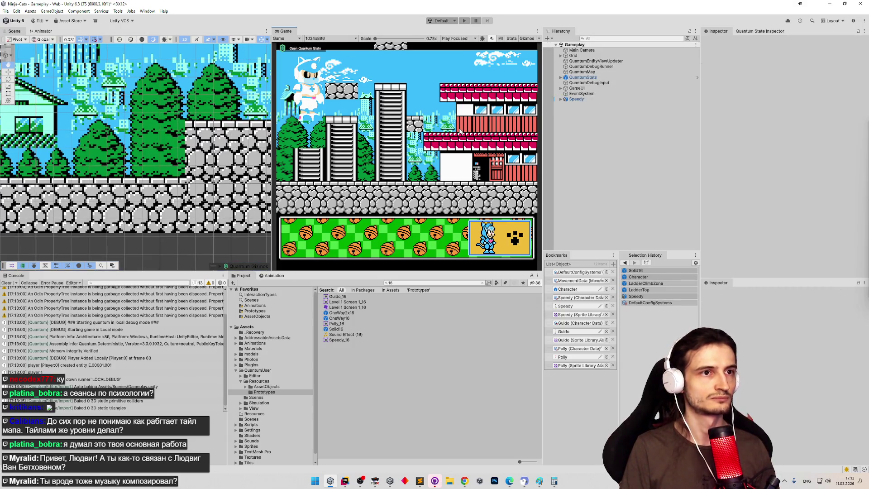
{"action": "key", "text": "ctrl+p"}
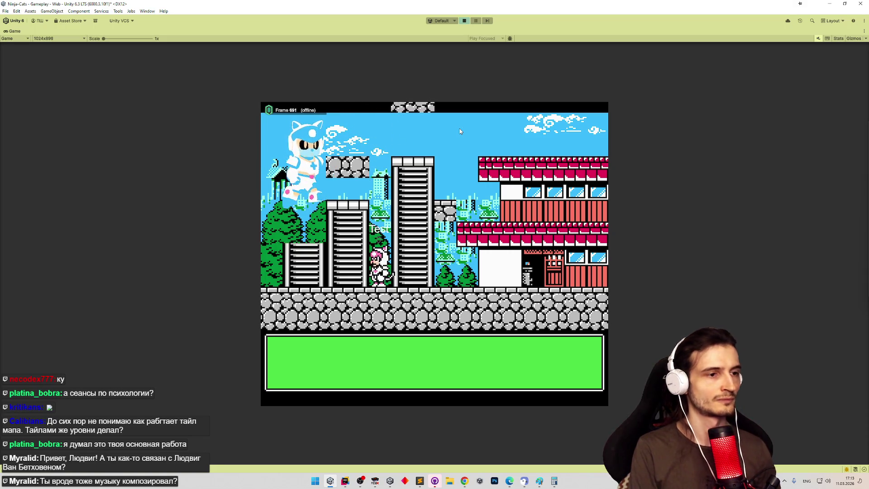
{"action": "key", "text": "ctrl+p"}
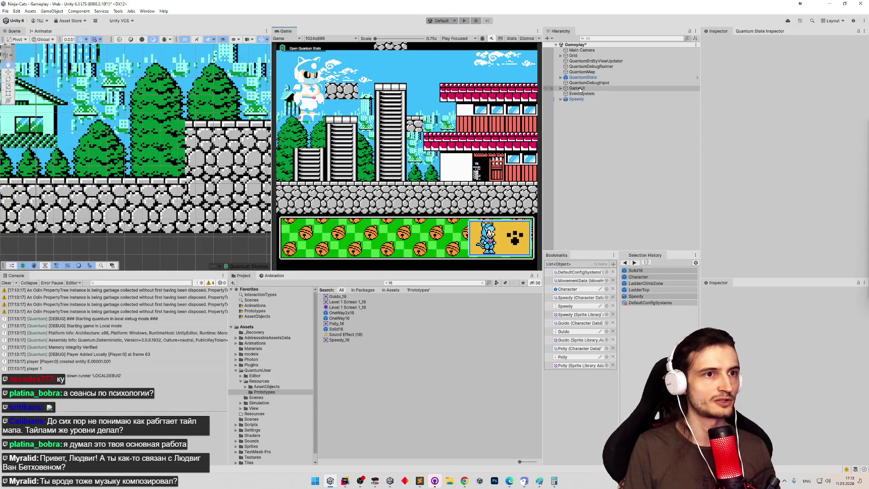
Select the Character prefab in Prototypes via its bookmark to inspect its components
{"action": "left_click", "coordinate": [568, 290]}
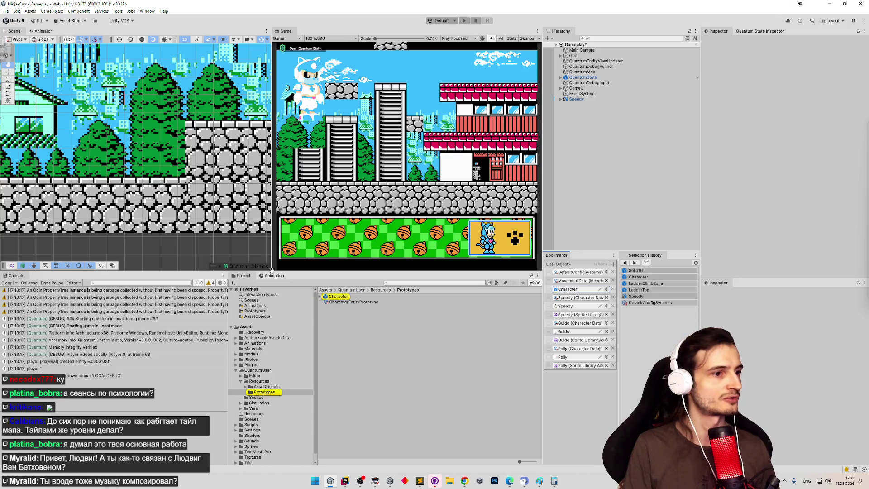
{"action": "left_click", "coordinate": [335, 297]}
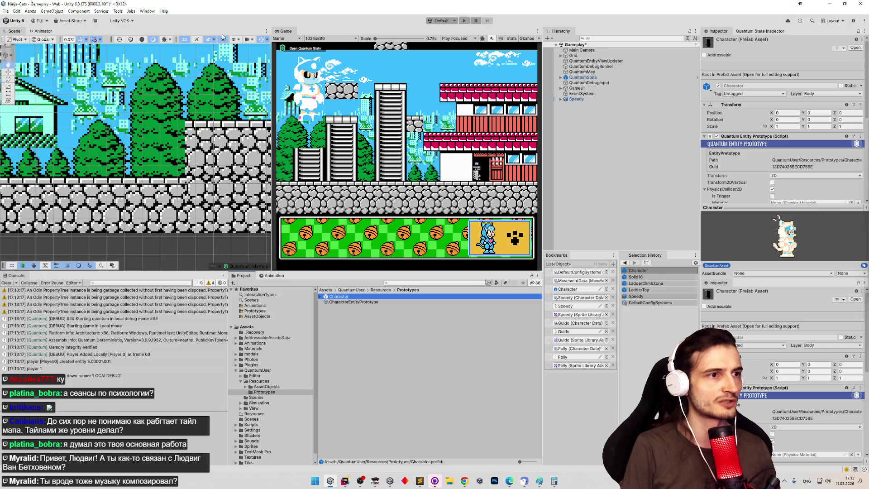
{"action": "left_click", "coordinate": [351, 137]}
Run and stop a brief maximized play test, then reopen Solid16 for collider editing
{"action": "key", "text": "ctrl+p"}
{"action": "key", "text": "shift+space"}
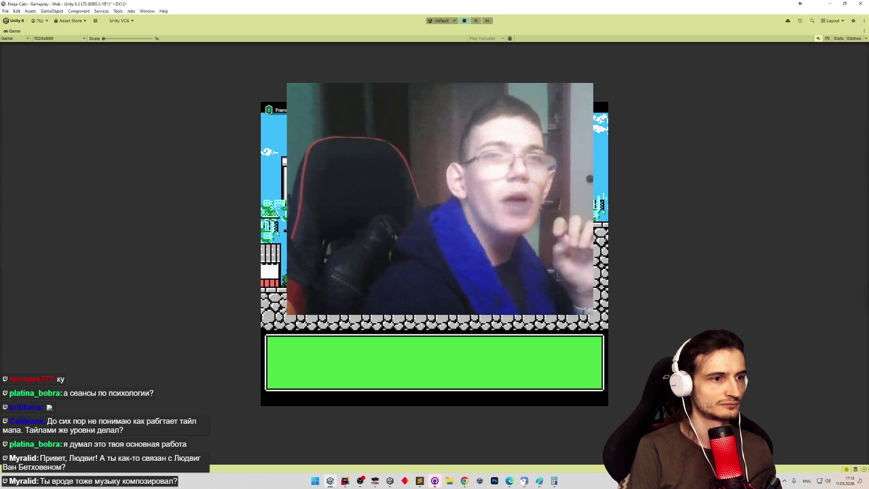
{"action": "key", "text": "shift+space"}
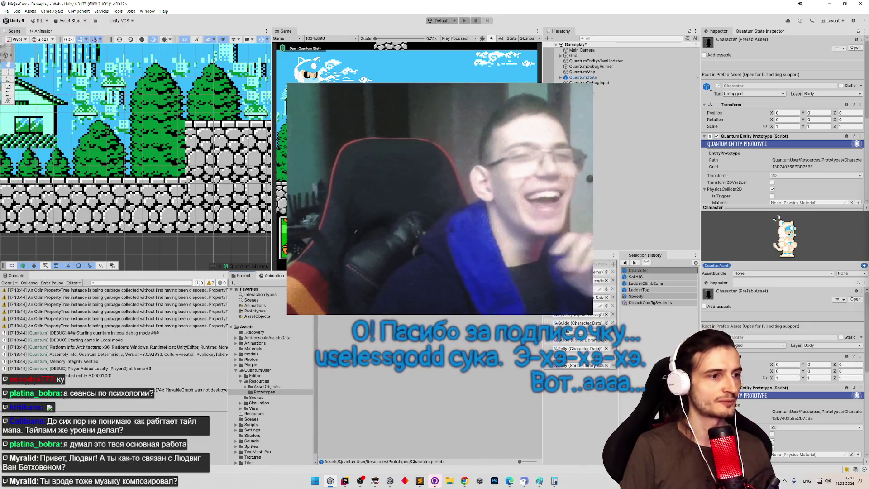
{"action": "double_click", "coordinate": [636, 277]}
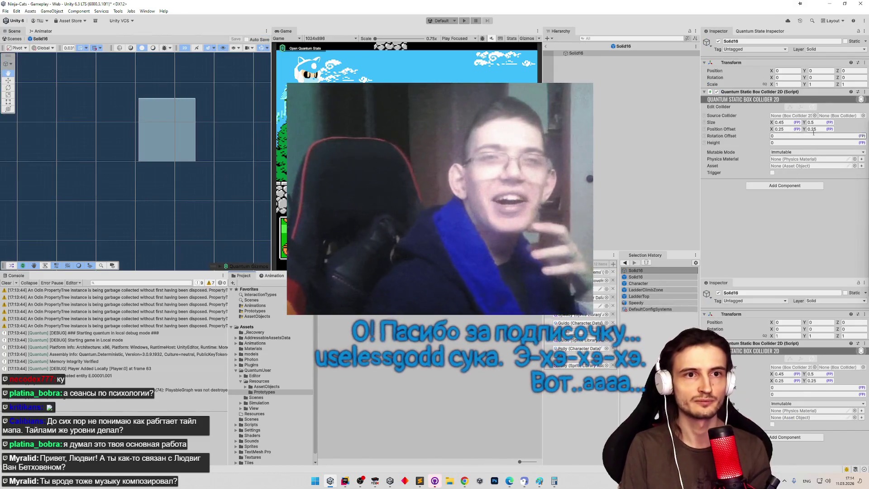
{"action": "double_click", "coordinate": [780, 122]}
{"action": "type", "text": "0.5"}
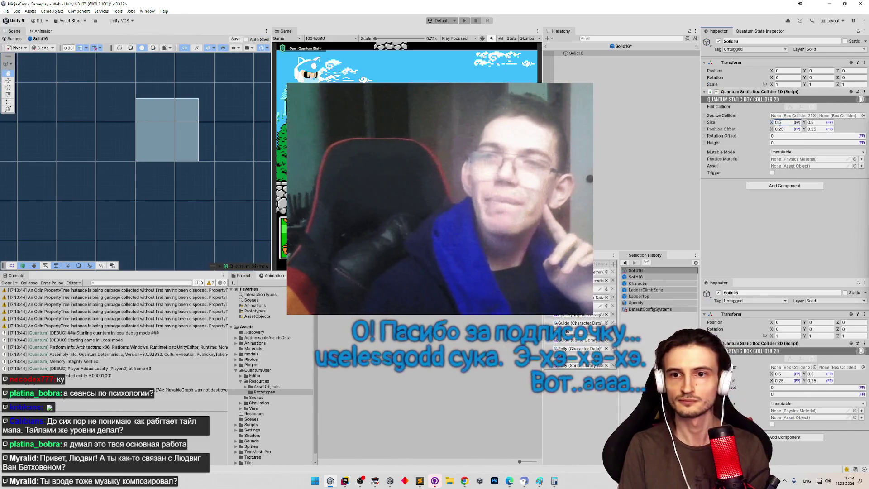
{"action": "key", "text": "Return"}
{"action": "key", "text": "ctrl+s"}
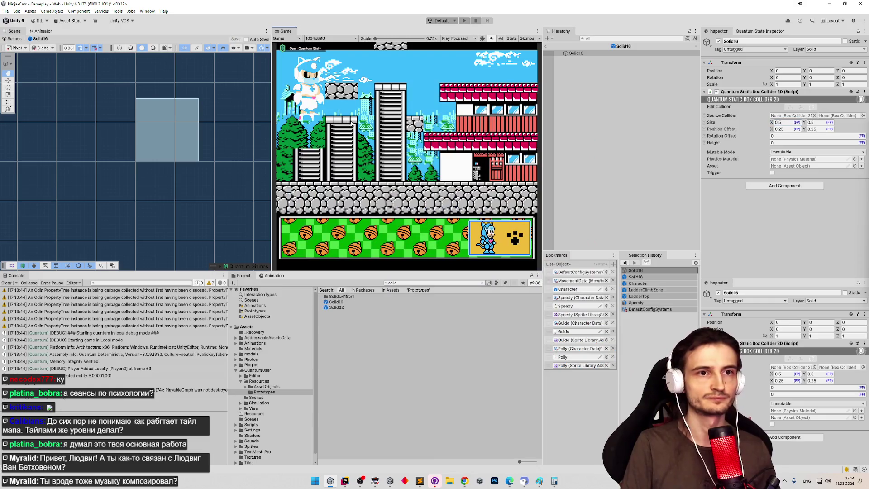
{"action": "key", "text": "ctrl+p"}
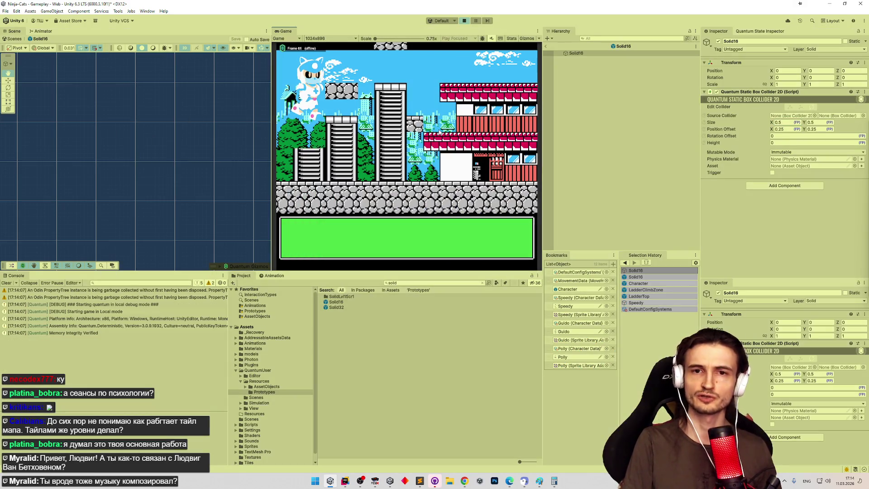
{"action": "key", "text": "shift+space"}
{"action": "key", "text": "Right"}
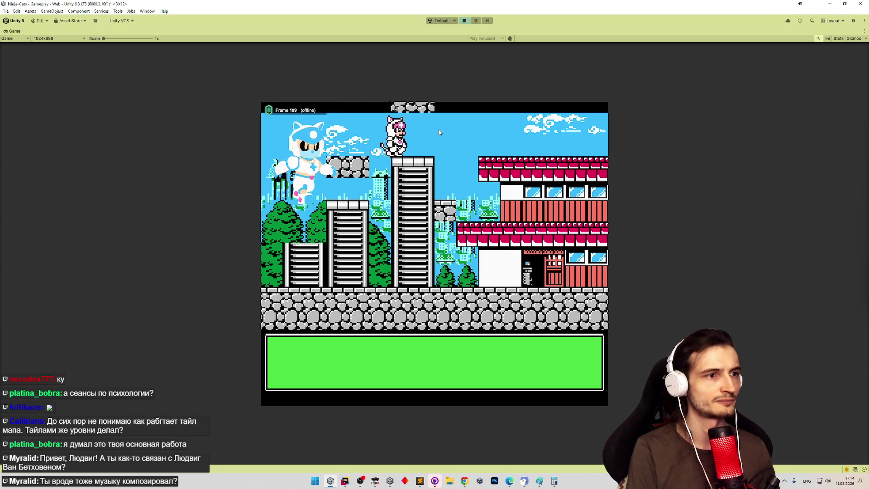
{"action": "key", "text": "space"}
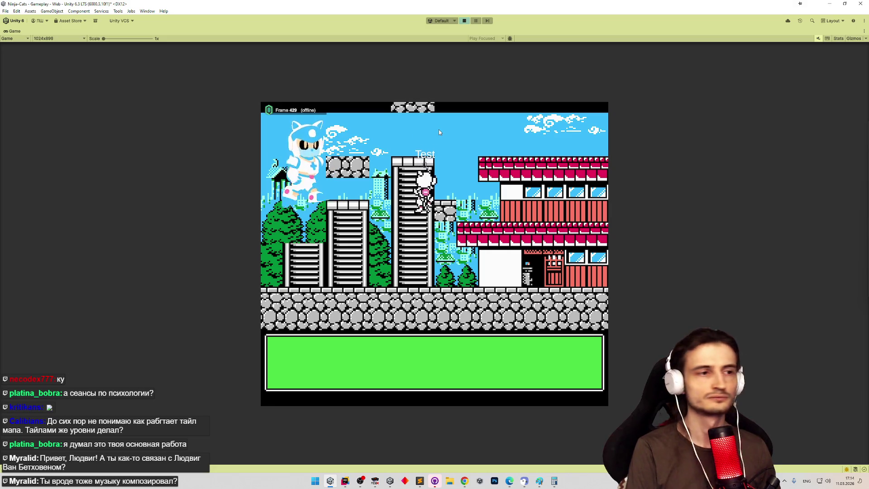
{"action": "key", "text": "space"}
{"action": "key", "text": "Right"}
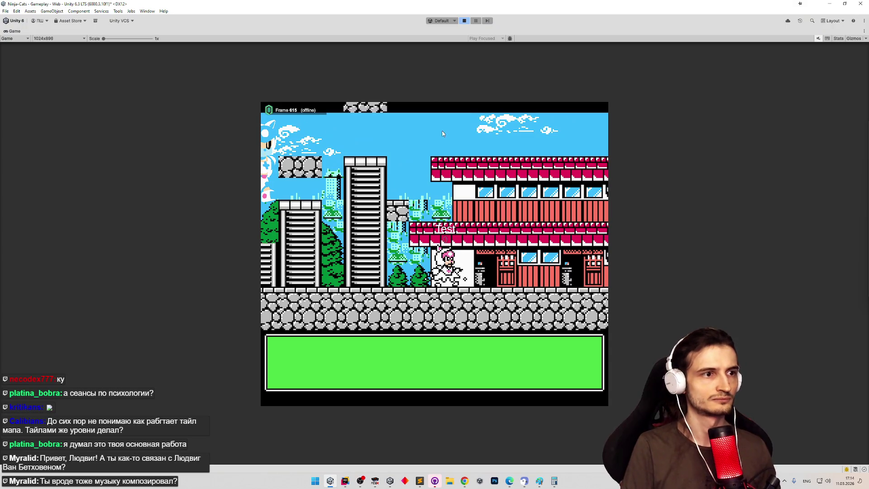
{"action": "key", "text": "ctrl+p"}
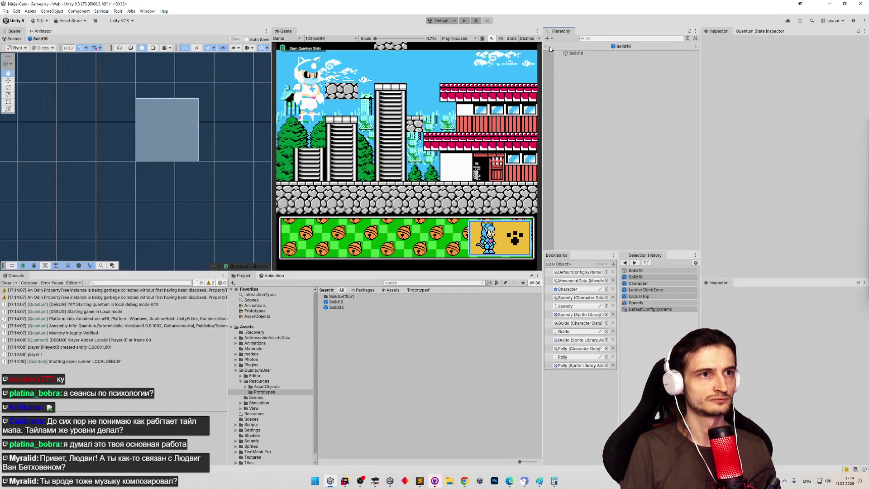
{"action": "left_click", "coordinate": [546, 47]}
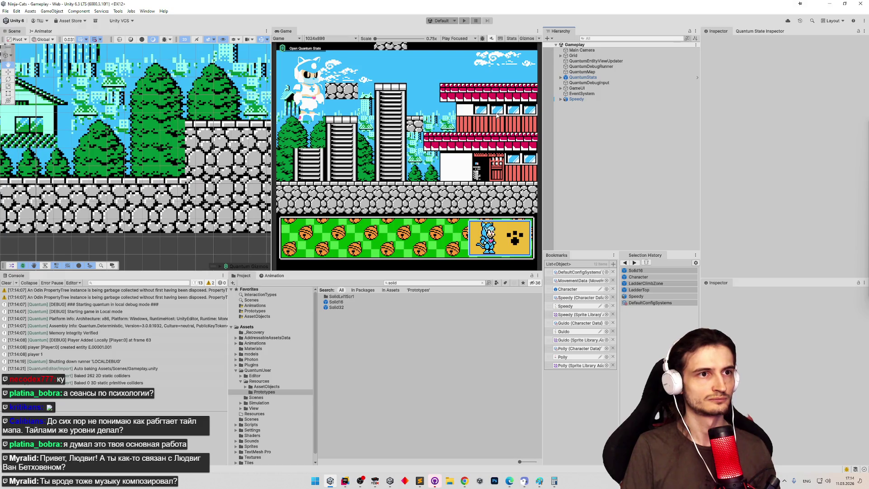
{"action": "key", "text": "ctrl+p"}
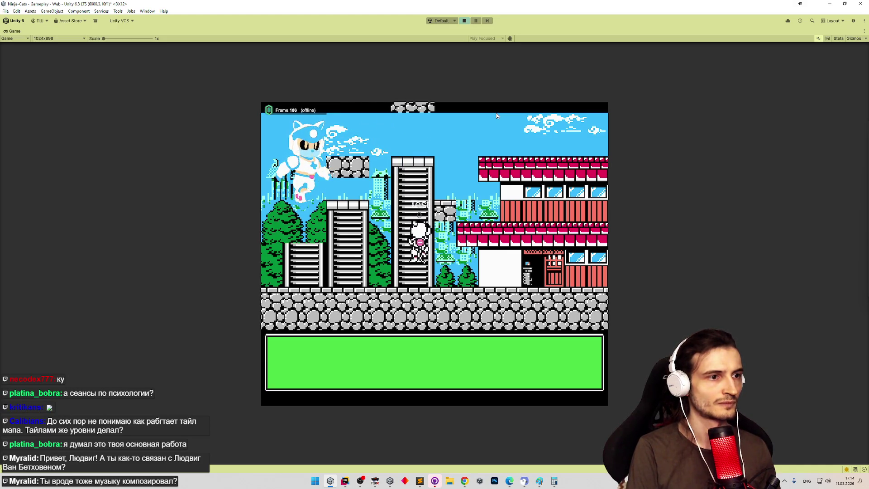
{"action": "key", "text": "Right"}
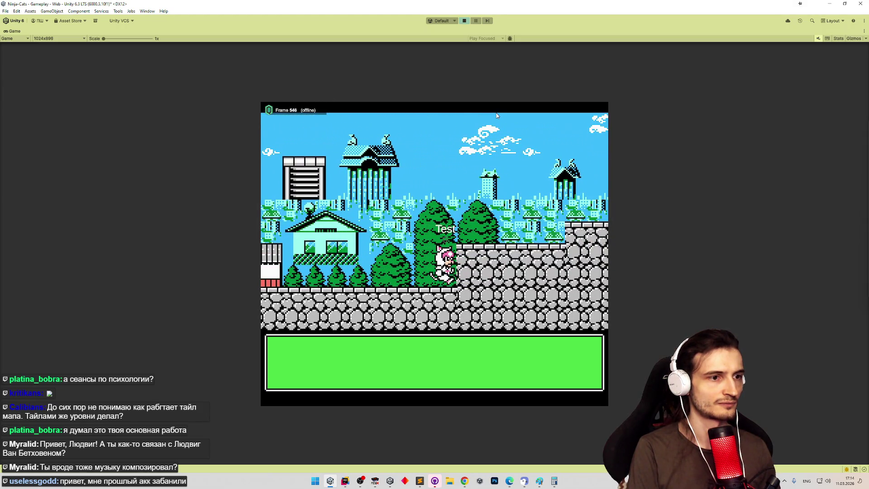
{"action": "key", "text": "space"}
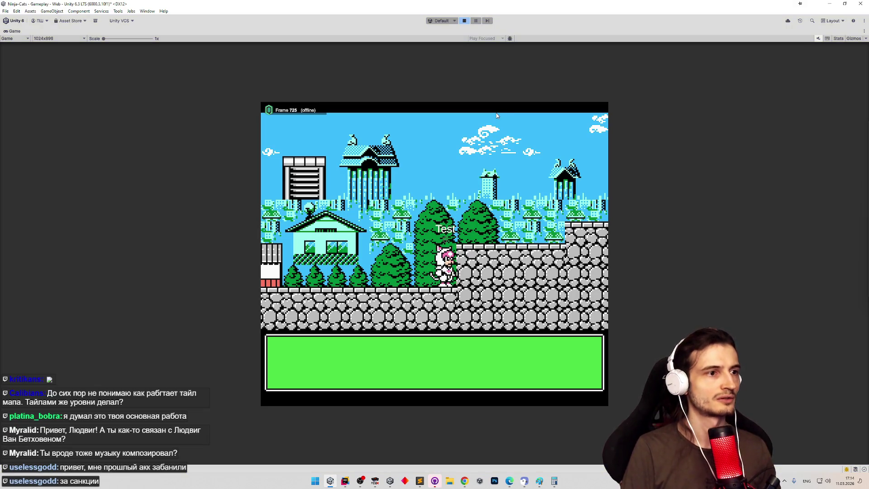
{"action": "key", "text": "ctrl+p"}
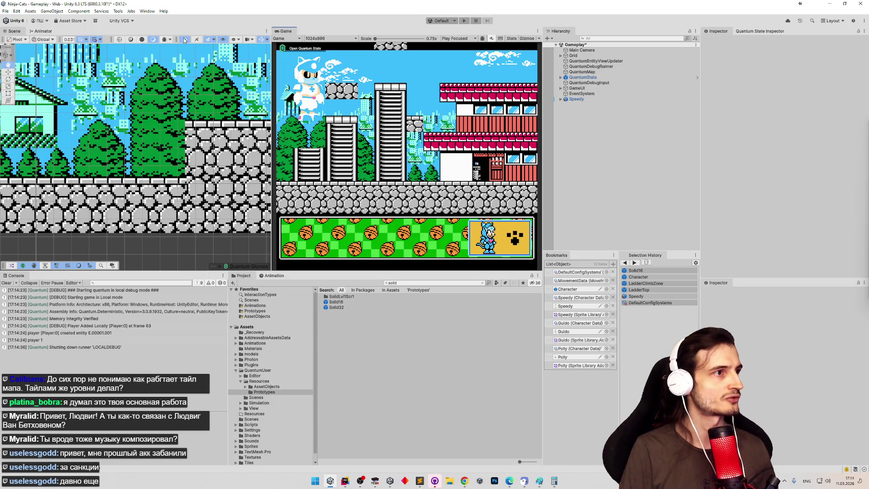
Select the Grid and paint a stone tile into the level near the tall buildings
{"action": "left_click_drag", "start_coordinate": [271, 53], "coordinate": [358, 62]}
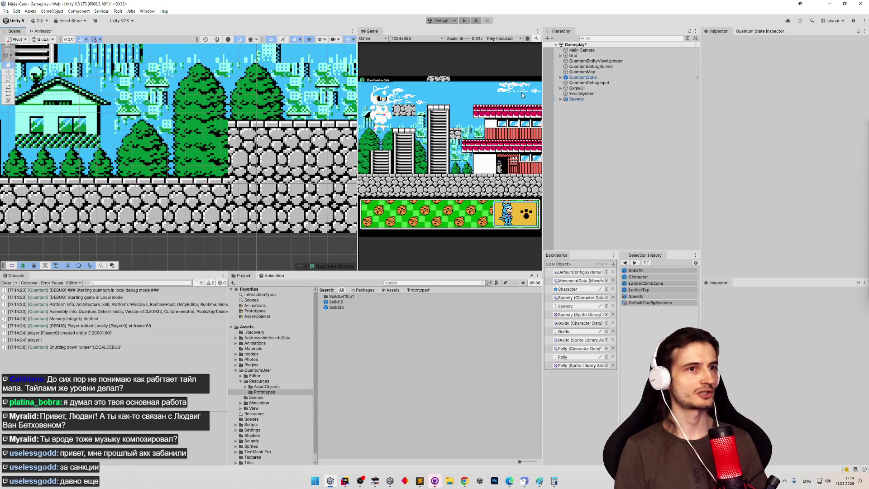
{"action": "left_click", "coordinate": [573, 55]}
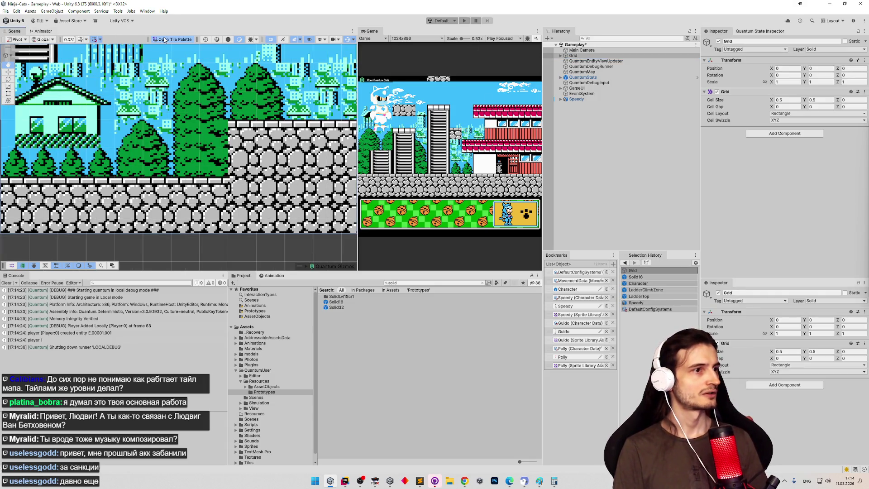
{"action": "key", "text": "Left"}
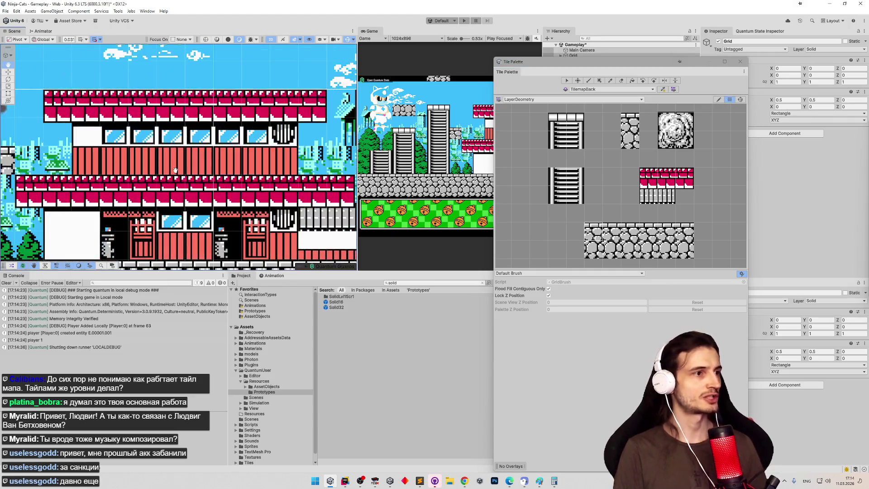
{"action": "left_click_drag", "start_coordinate": [209, 171], "coordinate": [248, 164]}
{"action": "left_click", "coordinate": [630, 131]}
{"action": "left_click", "coordinate": [183, 158]}
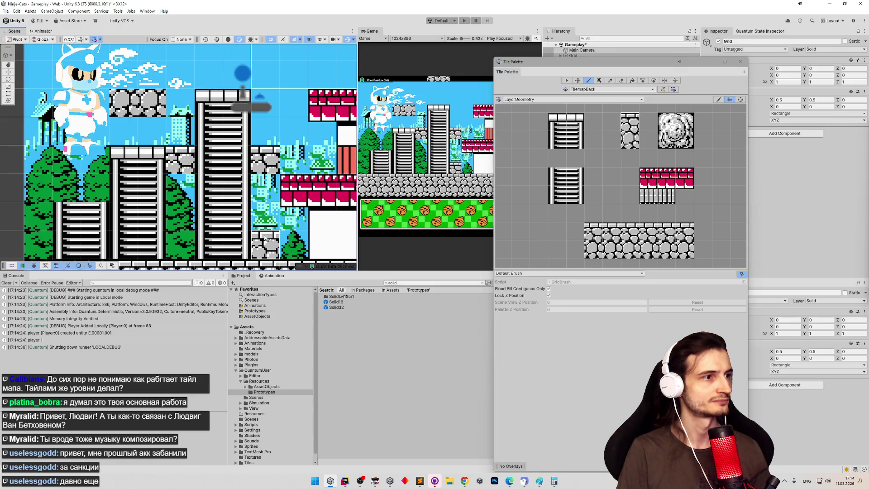
Close the Tile Palette, save the Gameplay scene, and start a maximized play test
{"action": "left_click", "coordinate": [740, 62]}
{"action": "key", "text": "ctrl+s"}
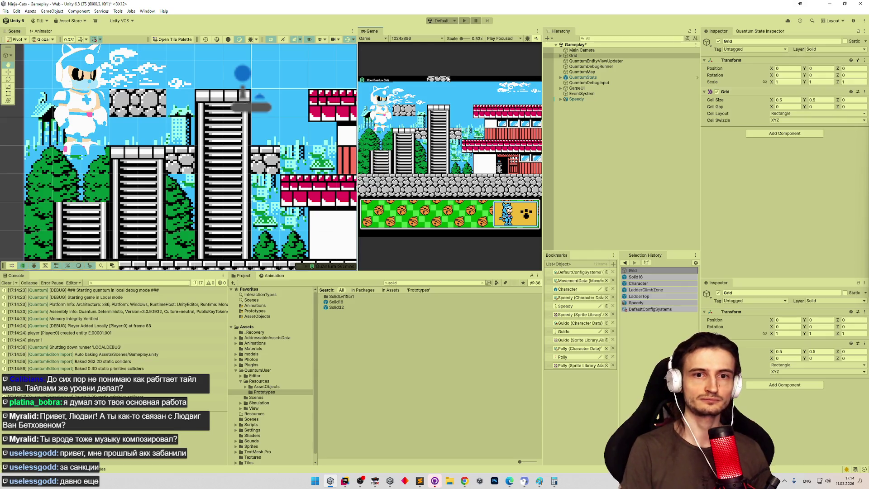
{"action": "key", "text": "shift+space"}
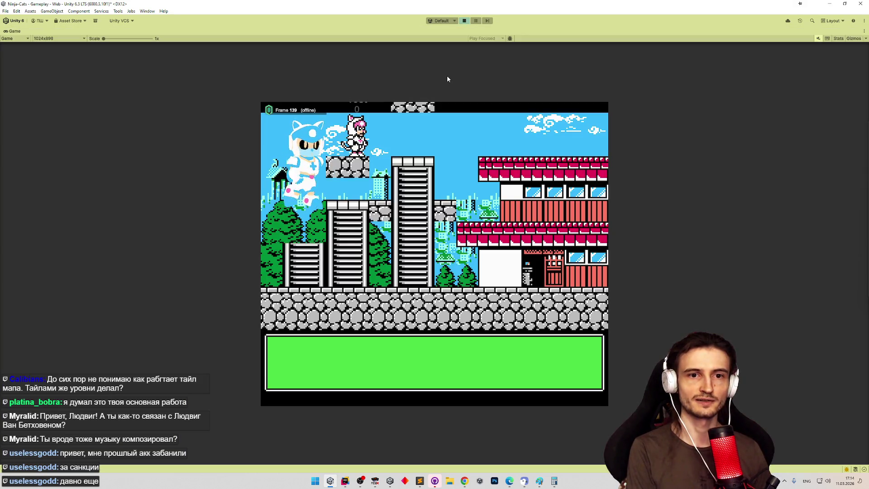
Walk the cat right across the tower tops and climb, then exit Play mode
{"action": "key", "text": "Right"}
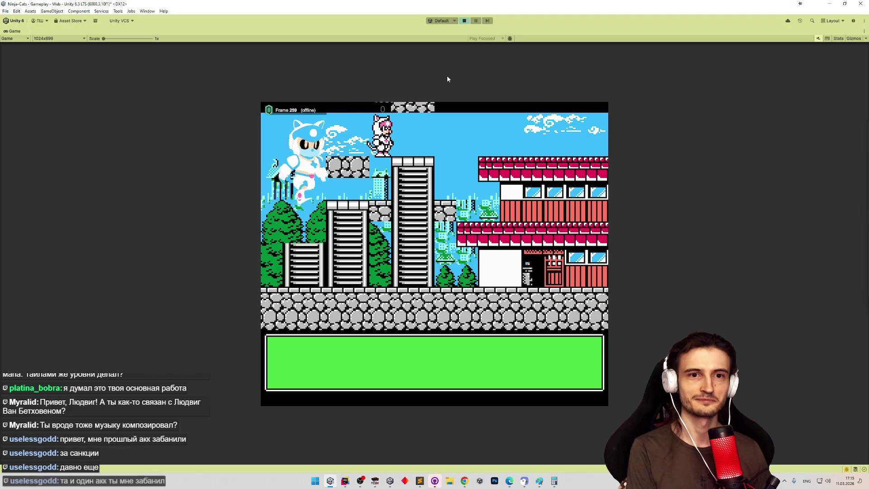
{"action": "key", "text": "Right"}
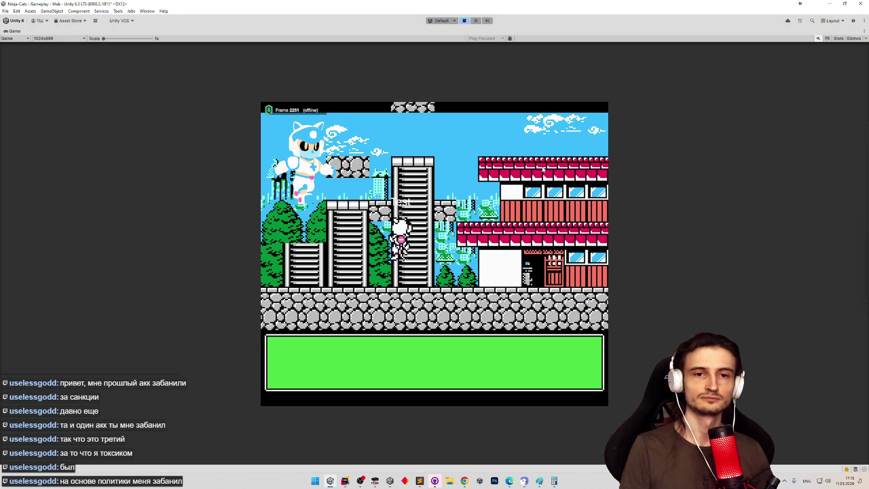
{"action": "key", "text": "ctrl+p"}
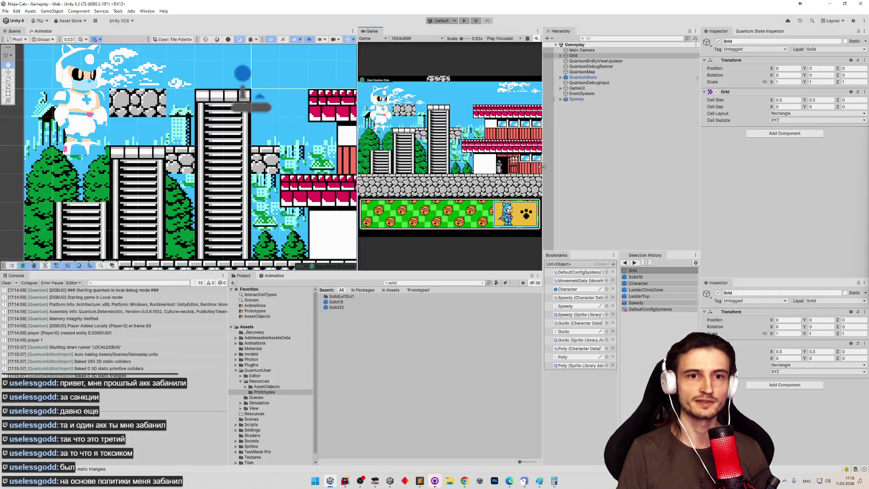
Clear the Project search and the Console log, and give the lower panels more height
{"action": "left_click", "coordinate": [483, 283]}
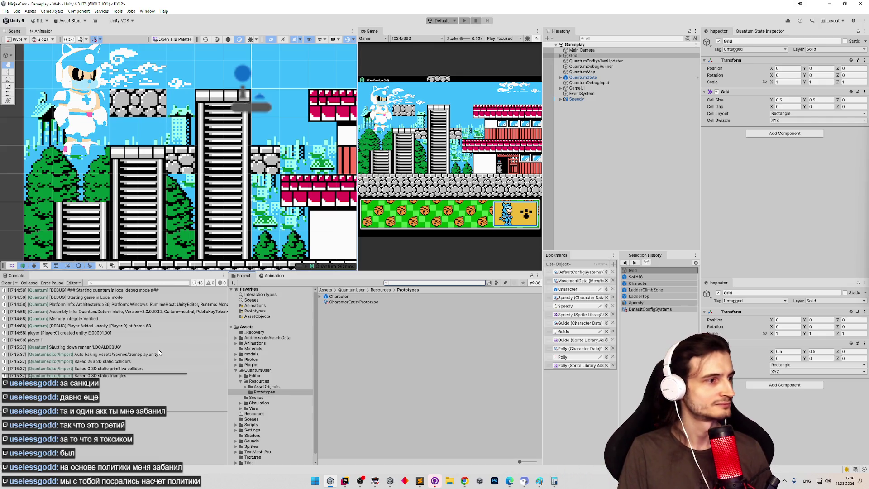
{"action": "left_click", "coordinate": [6, 283]}
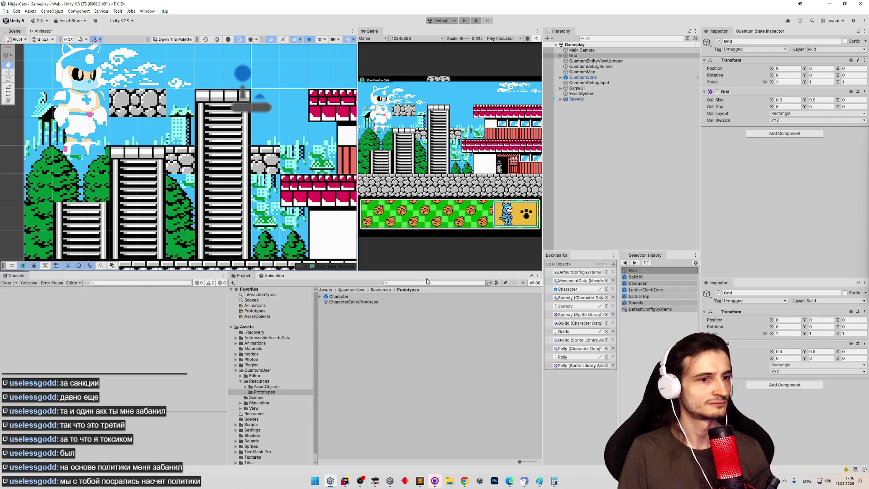
{"action": "left_click_drag", "start_coordinate": [445, 271], "coordinate": [452, 252]}
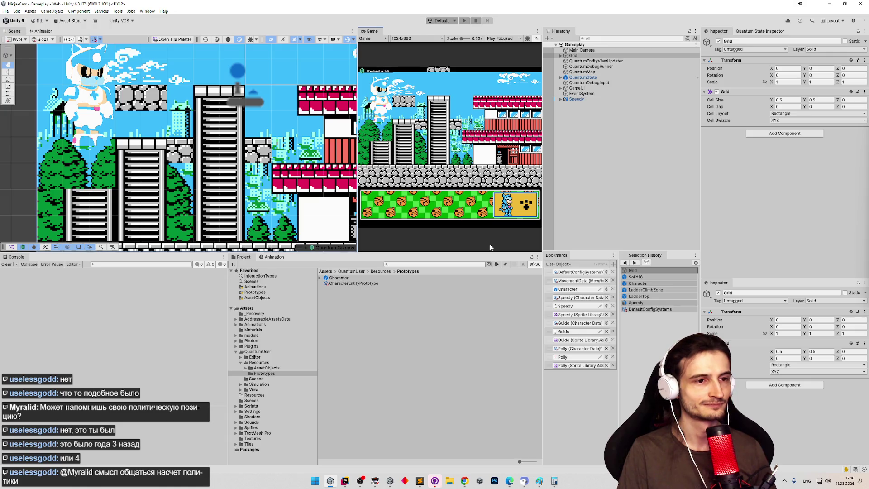
Search the project for 'ladd' and open the LadderClimbZone prefab
{"action": "left_click", "coordinate": [451, 265]}
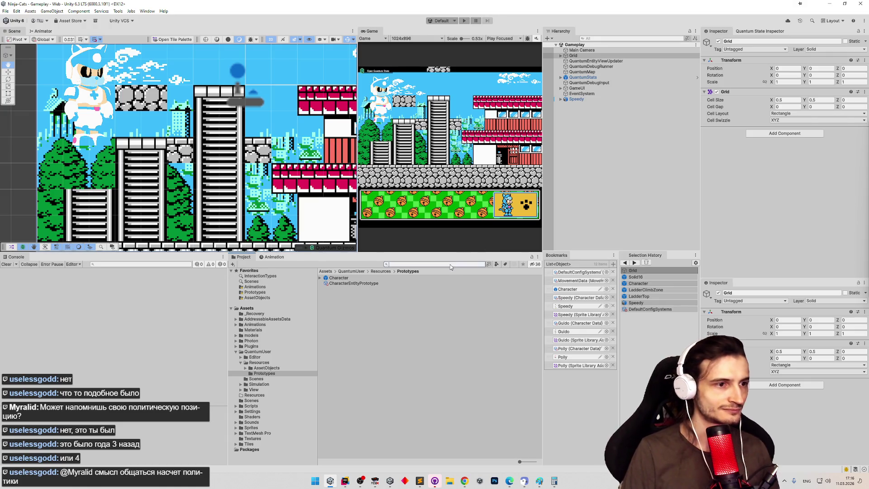
{"action": "type", "text": "ladde"}
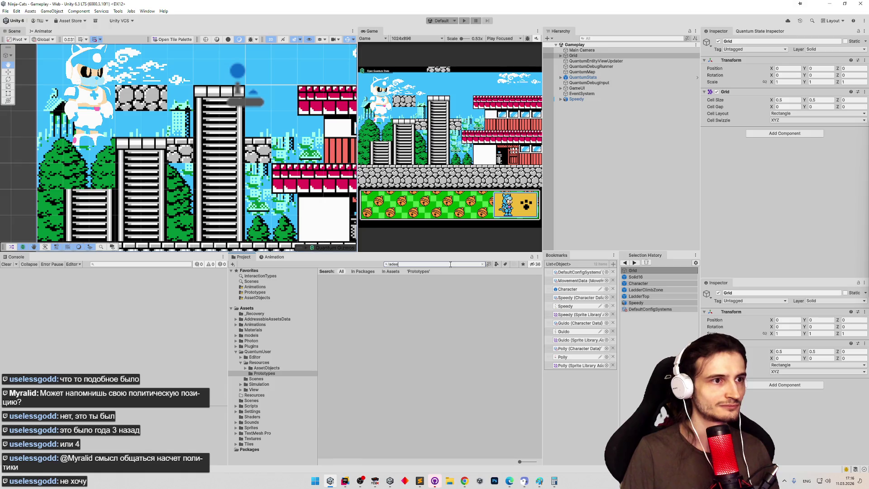
{"action": "key", "text": "BackSpace"}
{"action": "type", "text": "d"}
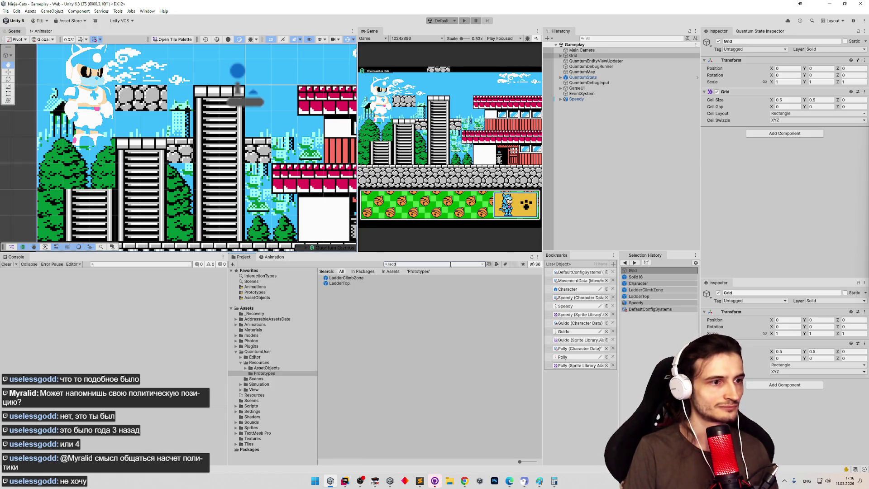
{"action": "double_click", "coordinate": [381, 279]}
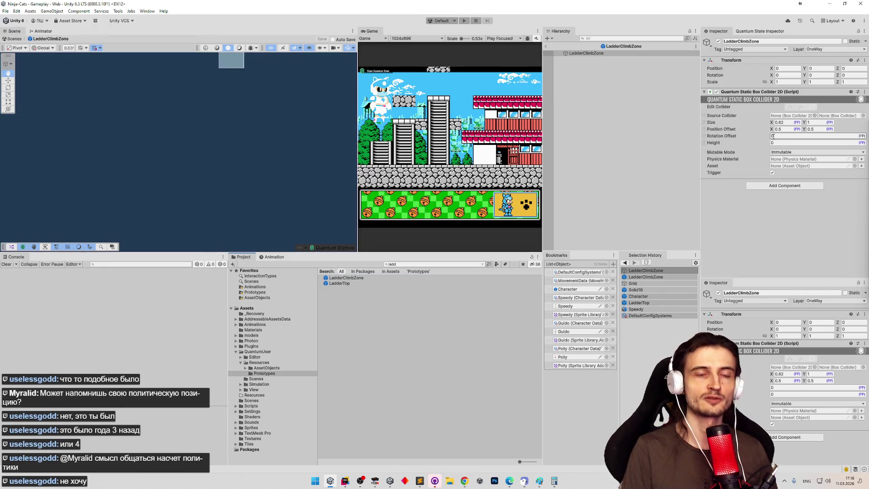
Narrow the LadderClimbZone box collider width to 0.8
{"action": "left_click", "coordinate": [785, 122]}
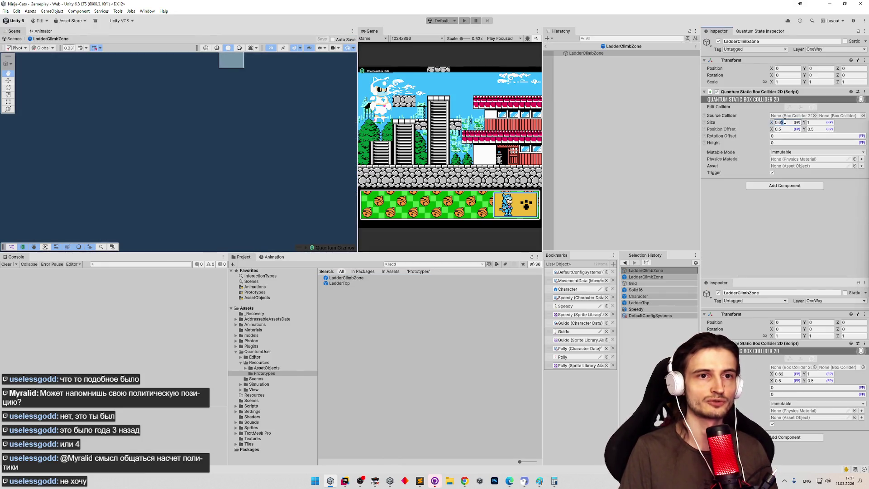
{"action": "type", "text": "0.60.8"}
{"action": "key", "text": "Return"}
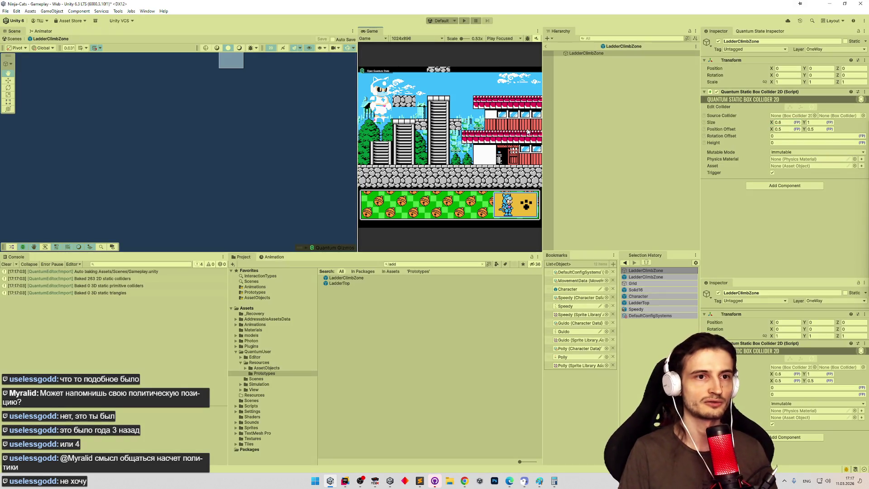
Play-test ladder climbing with the 0.8-wide zone, stopping and restarting the game once
{"action": "key", "text": "ctrl+p"}
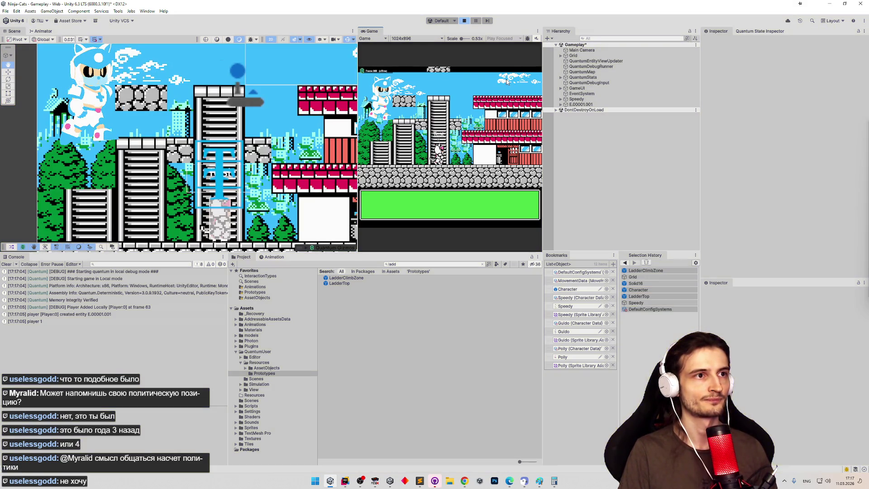
{"action": "key", "text": "ctrl+p"}
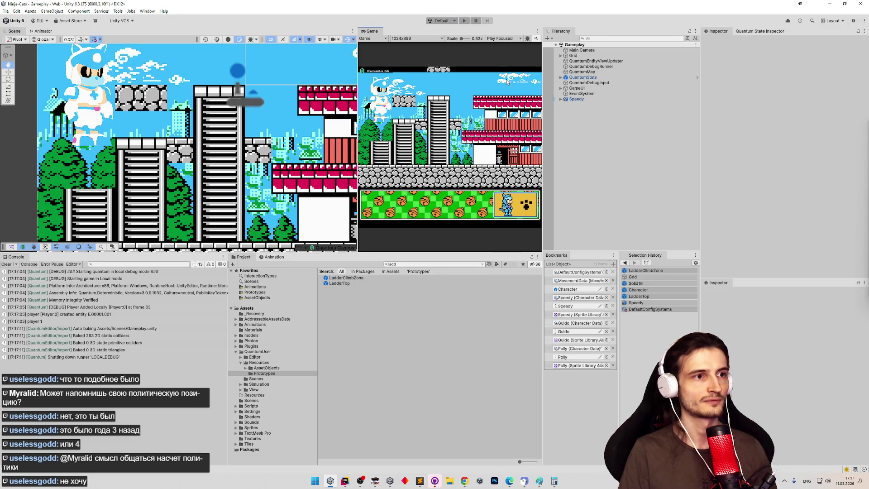
{"action": "key", "text": "ctrl+p"}
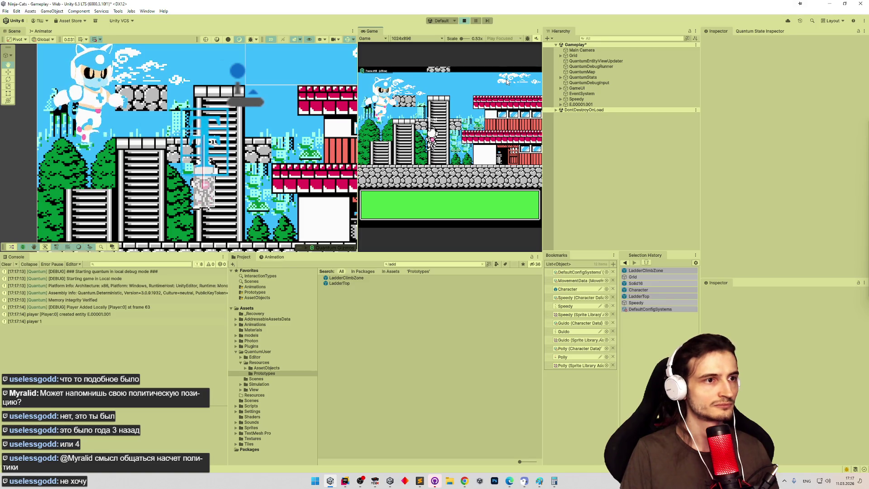
{"action": "double_click", "coordinate": [348, 283]}
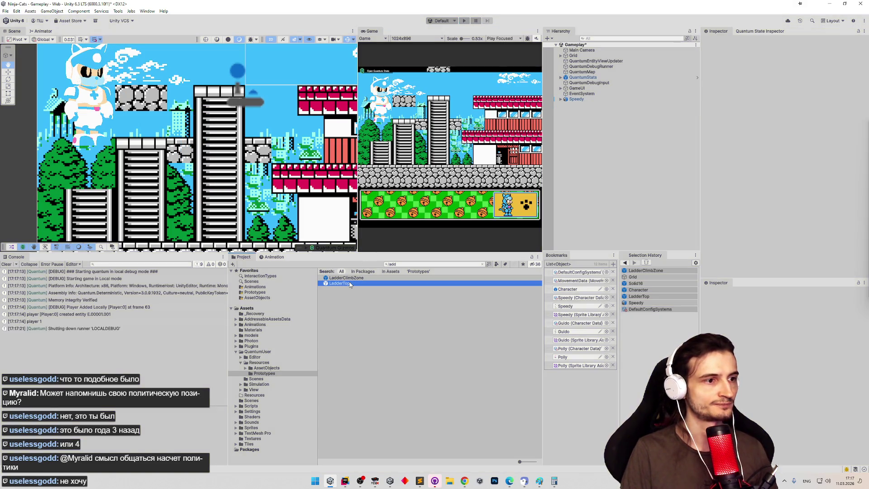
Set LadderTop's box collider width to 0.857, then 0.8, and save the prefab
{"action": "scroll", "scroll_direction": "down", "scroll_amount": 3}
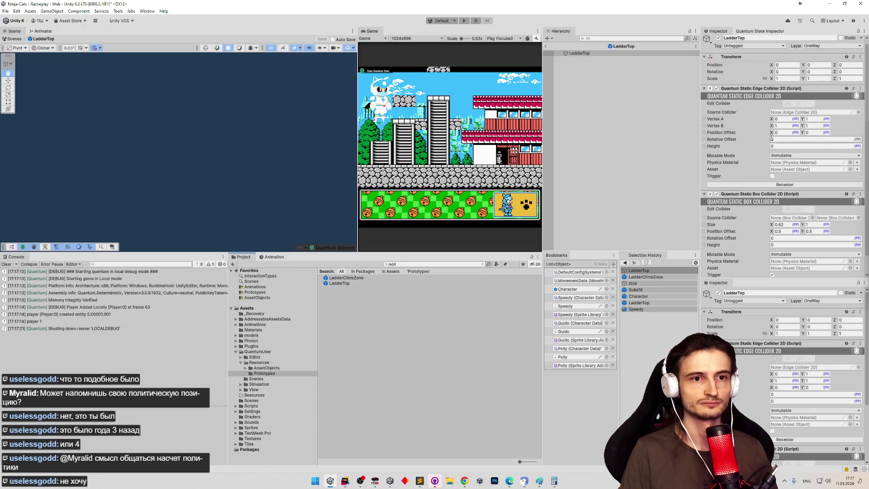
{"action": "left_click", "coordinate": [784, 226]}
{"action": "type", "text": "0.857"}
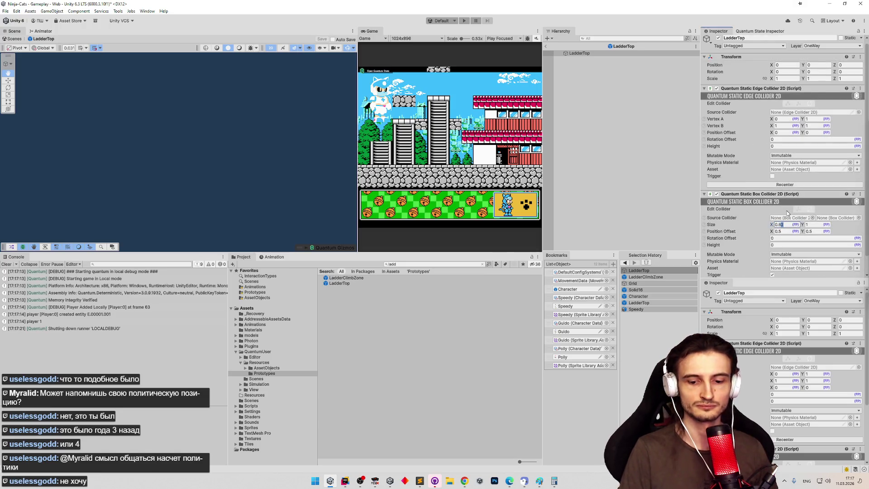
{"action": "type", "text": "7"}
{"action": "key", "text": "Return"}
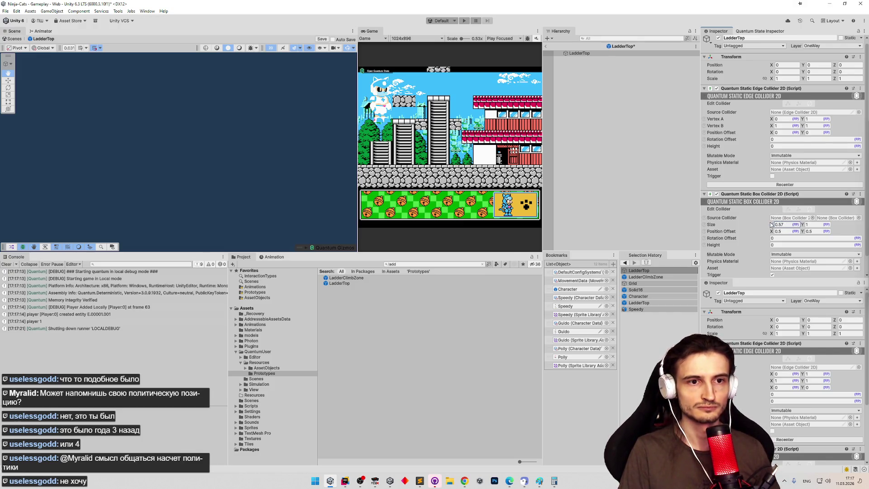
{"action": "left_click", "coordinate": [780, 224]}
{"action": "type", "text": "0.8"}
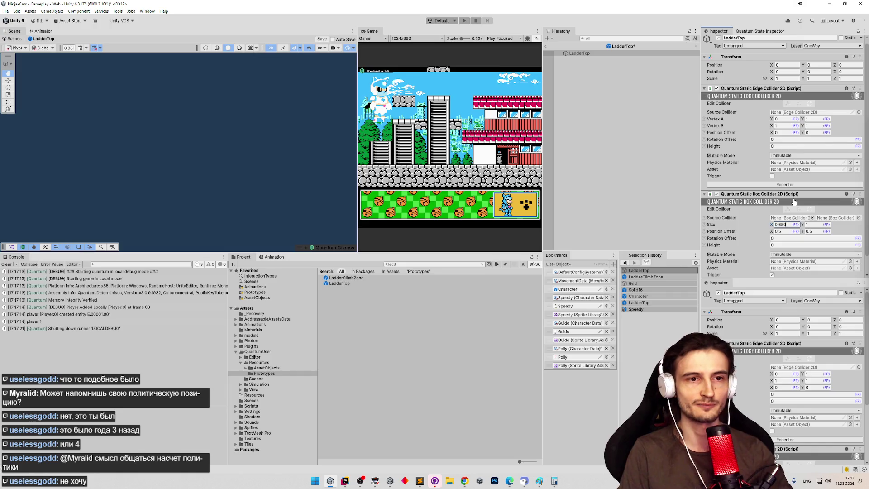
{"action": "key", "text": "ctrl+s"}
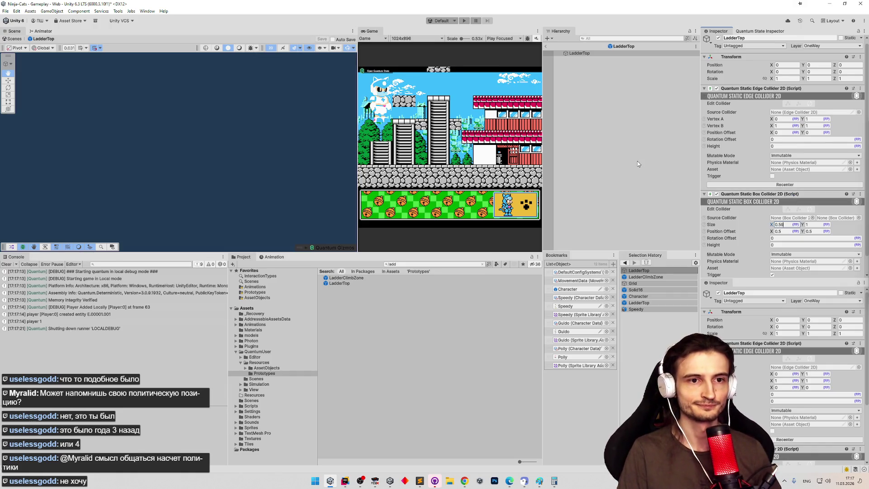
Leave prefab editing, return to the Gameplay scene and save it
{"action": "left_click", "coordinate": [637, 164]}
{"action": "left_click", "coordinate": [547, 46]}
{"action": "left_click", "coordinate": [584, 77]}
{"action": "key", "text": "ctrl+s"}
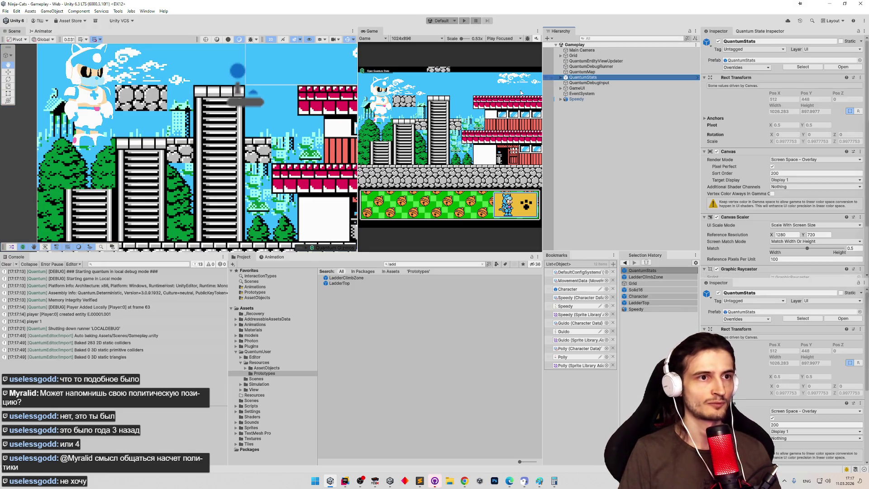
Play-test walking right off the rock and climbing the tower ladder, then stop the game
{"action": "key", "text": "ctrl+p"}
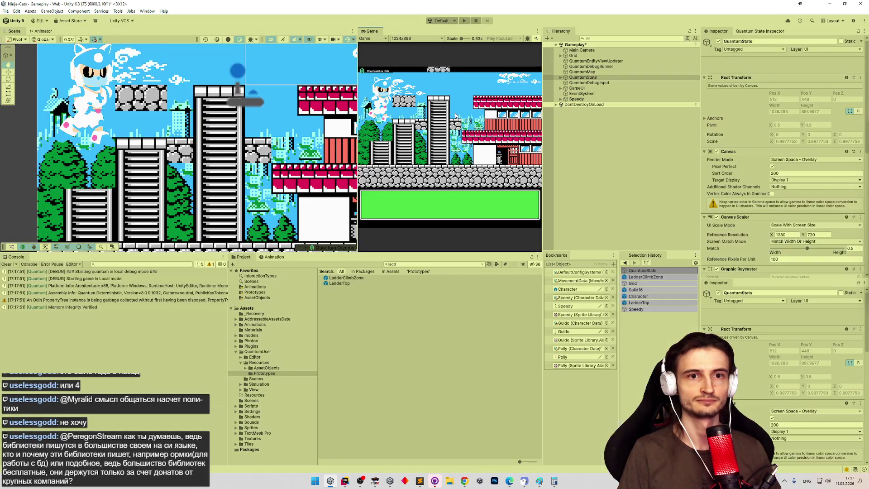
{"action": "key", "text": "d"}
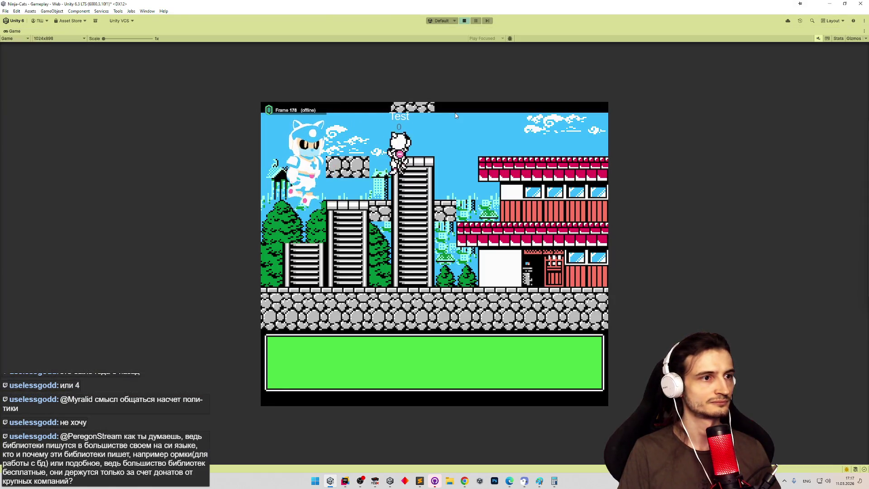
{"action": "key", "text": "w"}
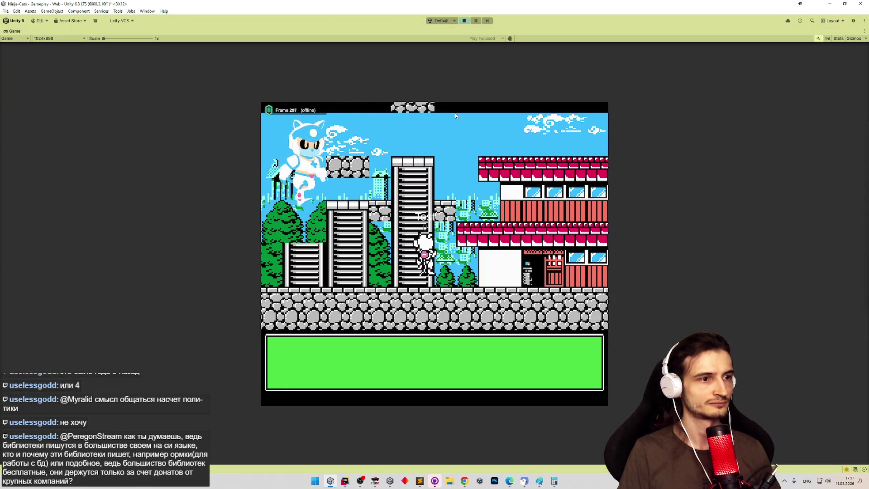
{"action": "key", "text": "w"}
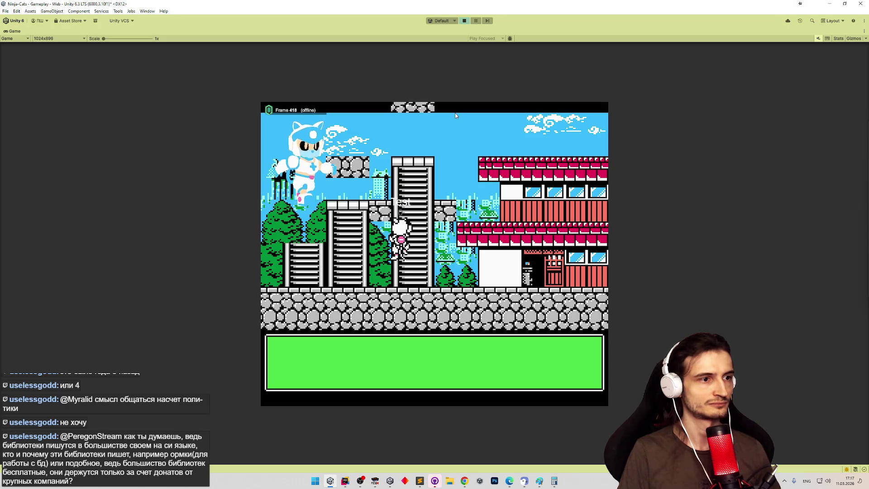
{"action": "key", "text": "ctrl+p"}
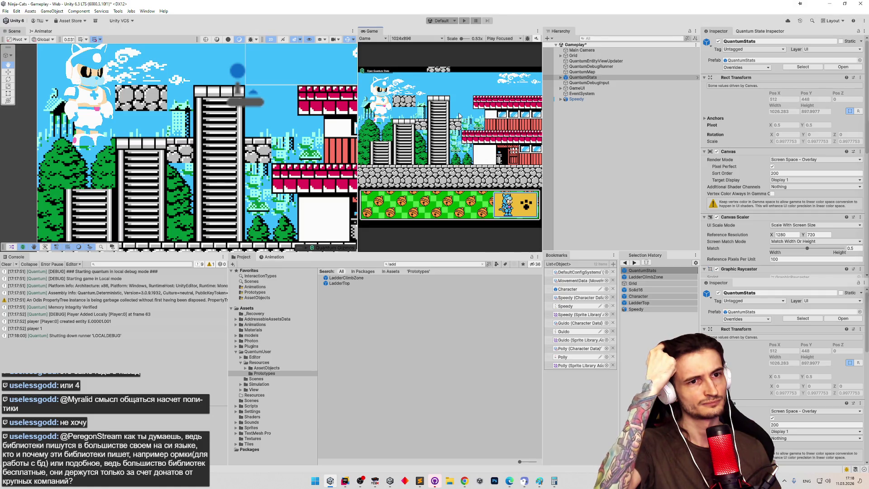
Give LadderTop's Quantum Static Box Collider 2D a Size X of 0.6, then switch to MoveSystem.cs in Rider
{"action": "double_click", "coordinate": [375, 277]}
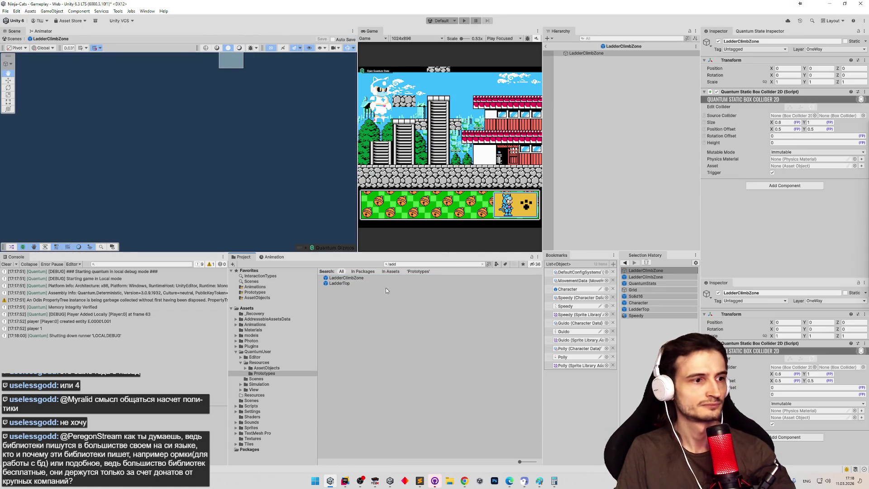
{"action": "left_click", "coordinate": [383, 284]}
{"action": "left_click", "coordinate": [782, 122]}
{"action": "left_click", "coordinate": [781, 228]}
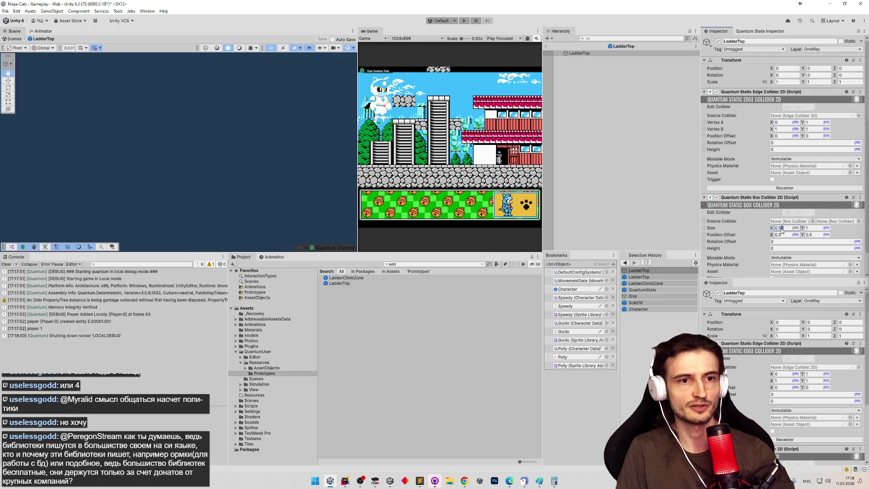
{"action": "type", "text": "0.6"}
{"action": "key", "text": "Return"}
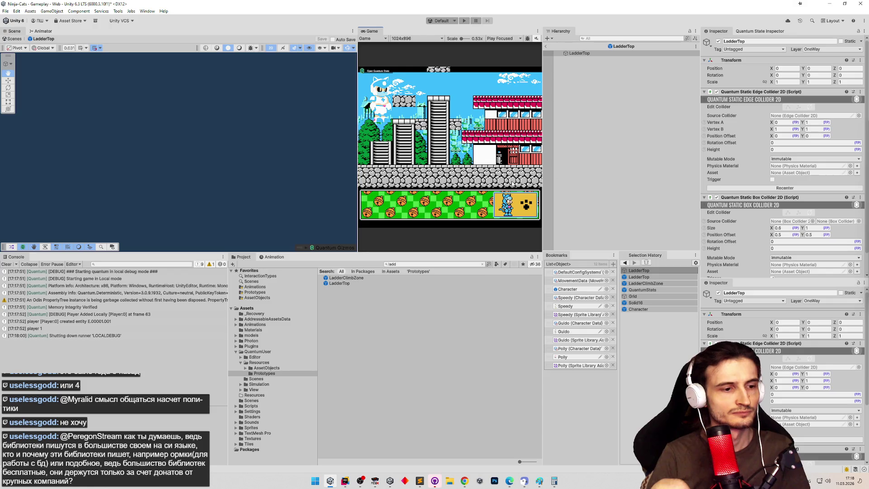
{"action": "left_click", "coordinate": [345, 481]}
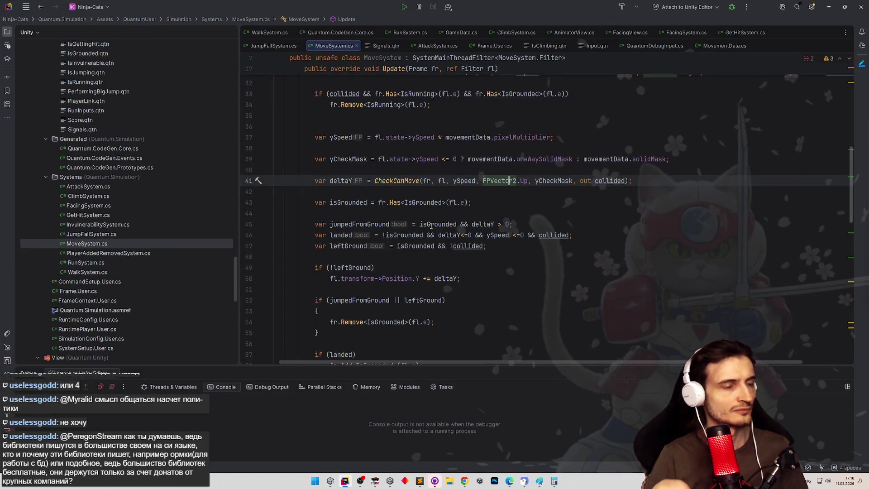
{"action": "left_click", "coordinate": [446, 203]}
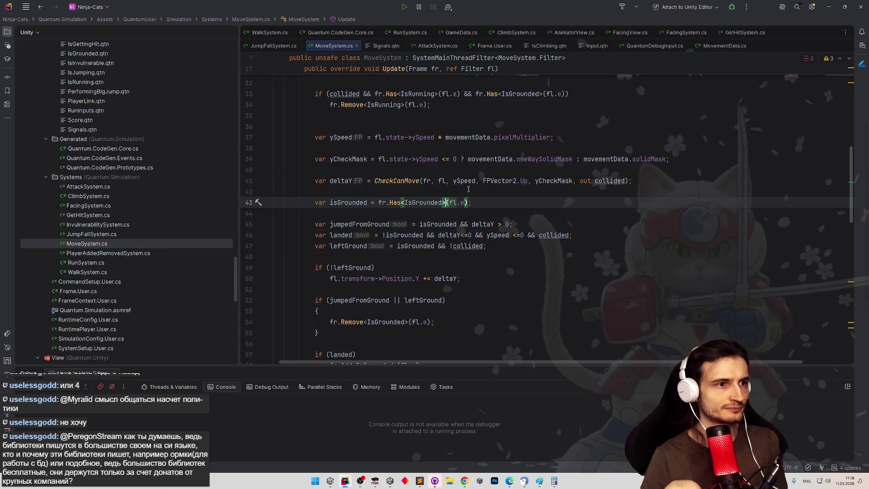
{"action": "scroll", "scroll_direction": "up", "scroll_amount": 3}
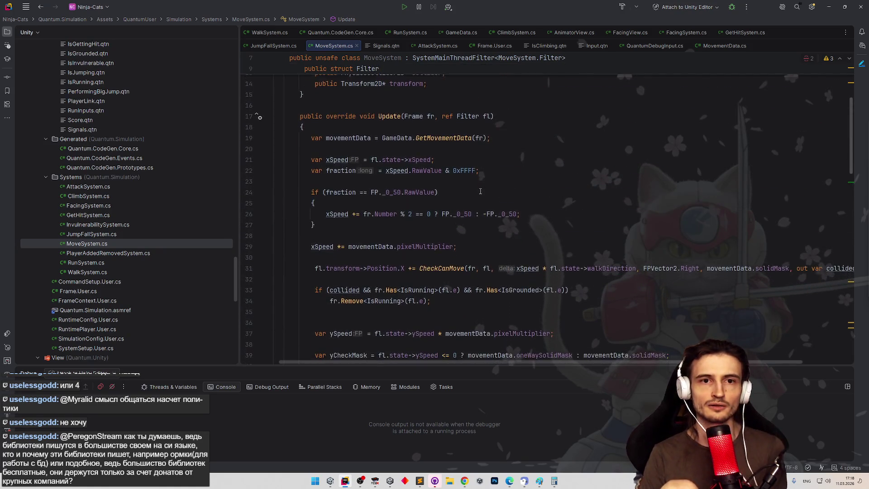
{"action": "scroll", "scroll_direction": "down", "scroll_amount": 3}
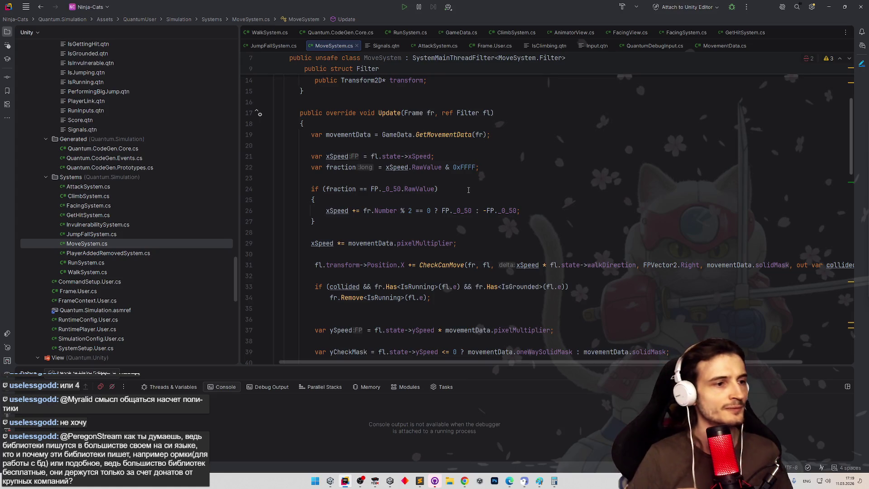
{"action": "scroll", "scroll_direction": "down", "scroll_amount": 3}
{"action": "scroll", "scroll_direction": "down", "scroll_amount": 3}
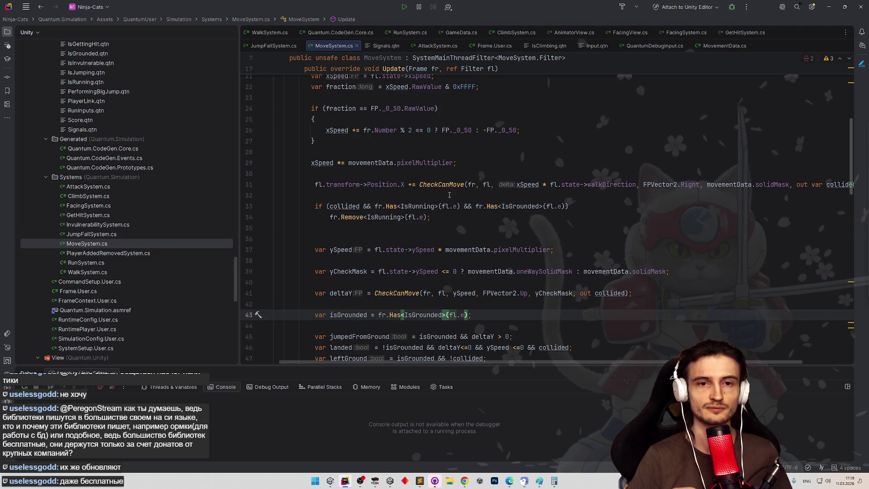
Scroll through MoveSystem.cs's ground-collision and vertical-movement code
{"action": "scroll", "scroll_direction": "down", "scroll_amount": 3}
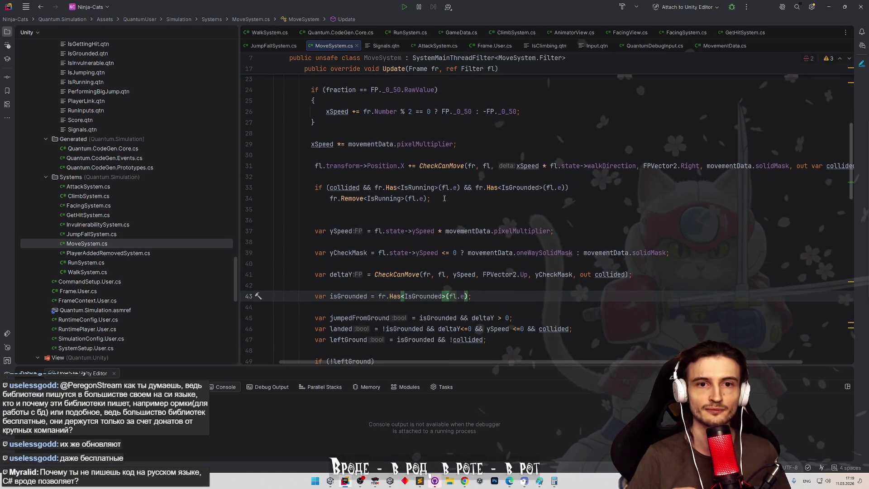
{"action": "scroll", "scroll_direction": "down", "scroll_amount": 3}
{"action": "scroll", "scroll_direction": "down", "scroll_amount": 3}
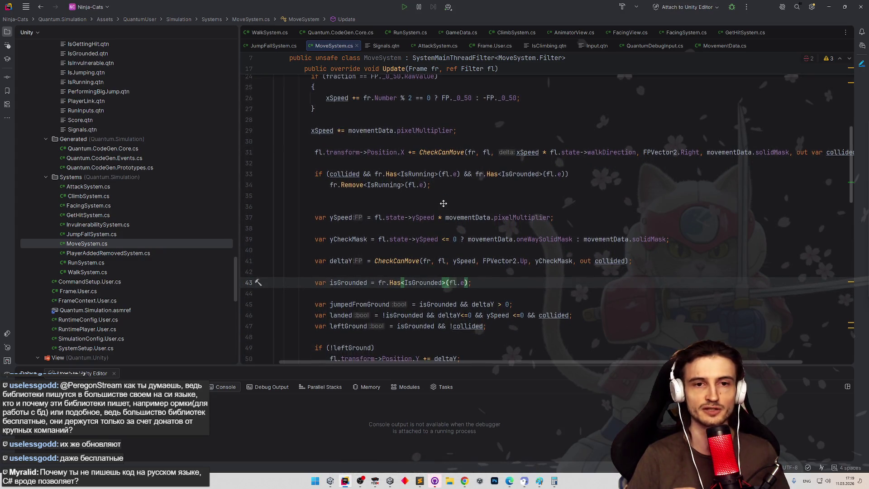
{"action": "scroll", "scroll_direction": "up", "scroll_amount": 3}
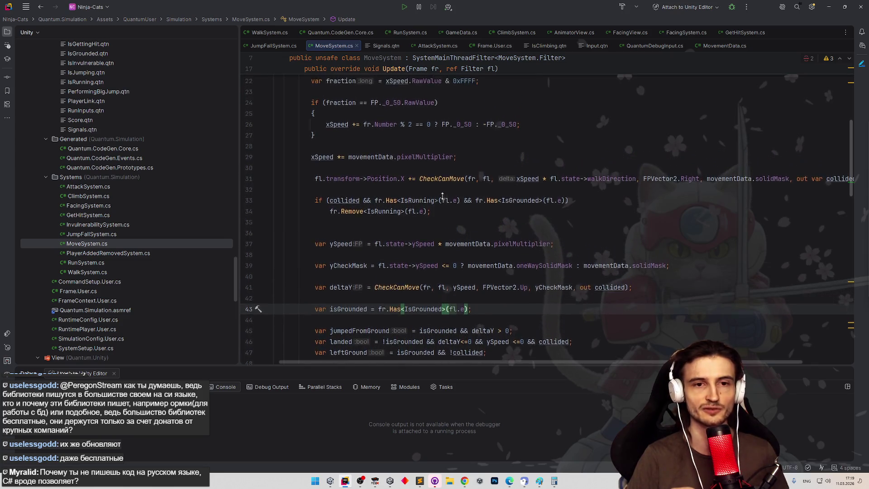
{"action": "scroll", "scroll_direction": "up", "scroll_amount": 3}
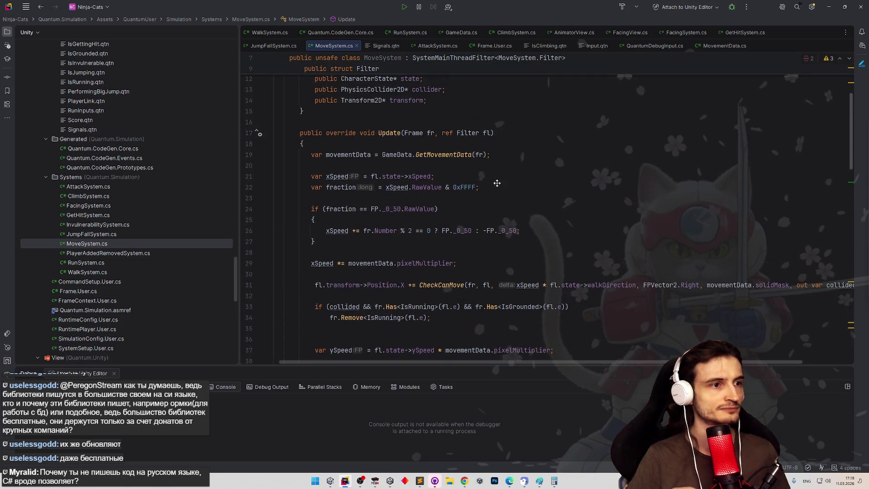
{"action": "scroll", "scroll_direction": "up", "scroll_amount": 3}
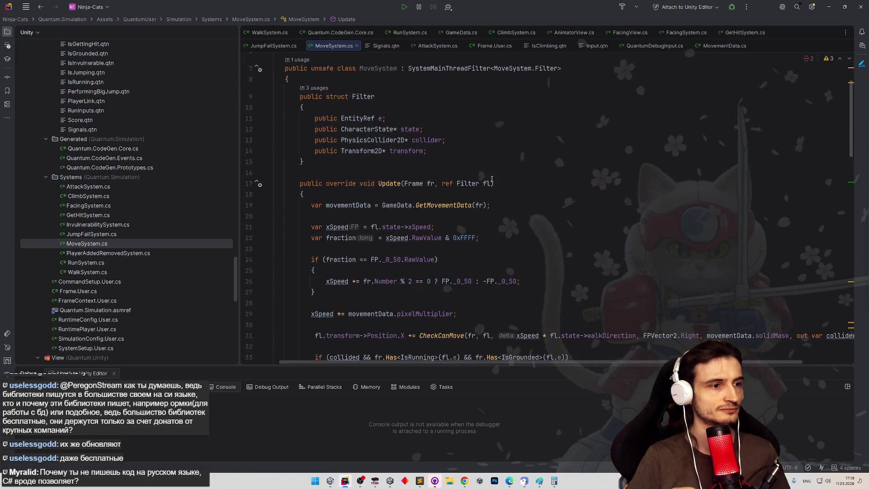
{"action": "scroll", "scroll_direction": "up", "scroll_amount": 3}
{"action": "scroll", "scroll_direction": "down", "scroll_amount": 3}
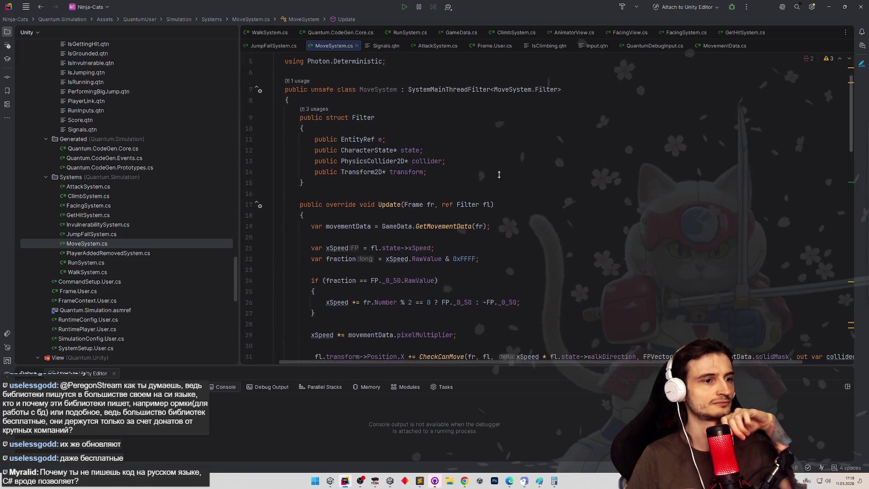
{"action": "scroll", "scroll_direction": "down", "scroll_amount": 3}
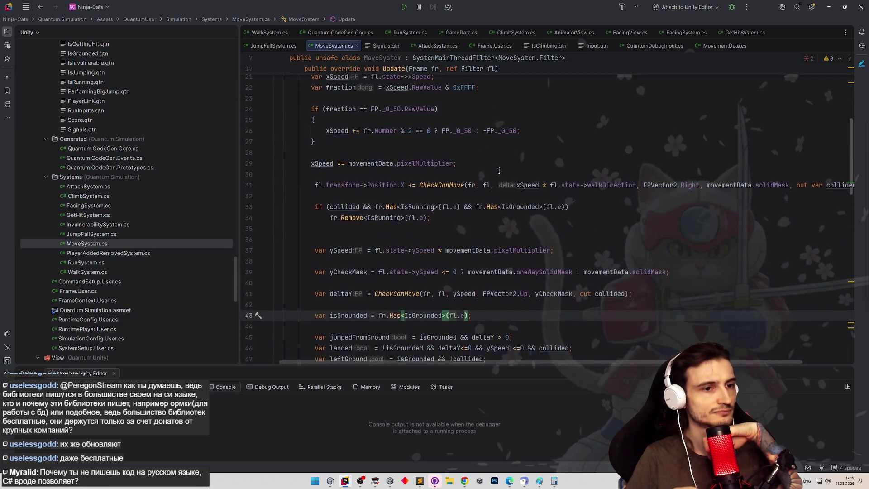
{"action": "scroll", "scroll_direction": "down", "scroll_amount": 3}
{"action": "scroll", "scroll_direction": "down", "scroll_amount": 3}
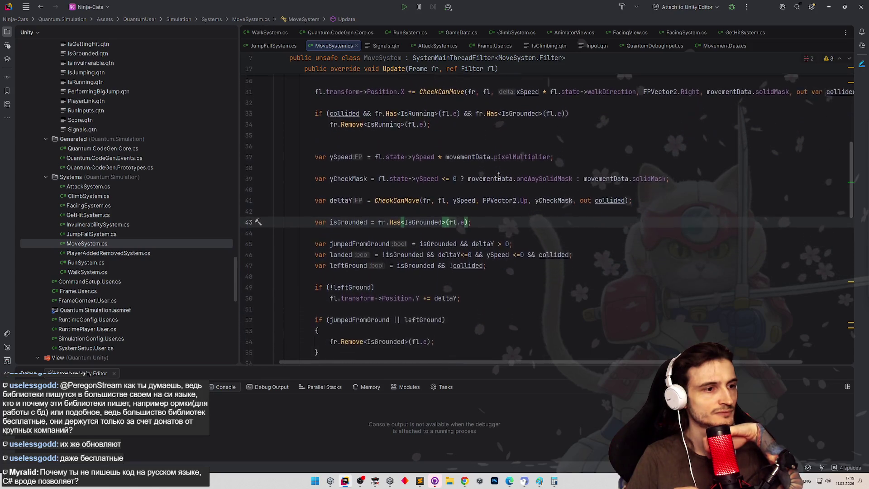
{"action": "scroll", "scroll_direction": "down", "scroll_amount": 3}
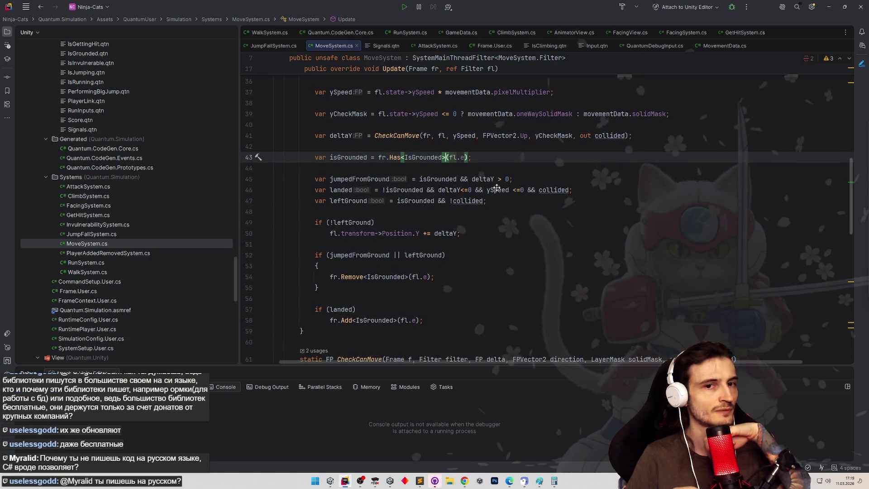
{"action": "scroll", "scroll_direction": "up", "scroll_amount": 3}
{"action": "scroll", "scroll_direction": "up", "scroll_amount": 3}
{"action": "scroll", "scroll_direction": "down", "scroll_amount": 3}
{"action": "scroll", "scroll_direction": "down", "scroll_amount": 3}
{"action": "scroll", "scroll_direction": "down", "scroll_amount": 3}
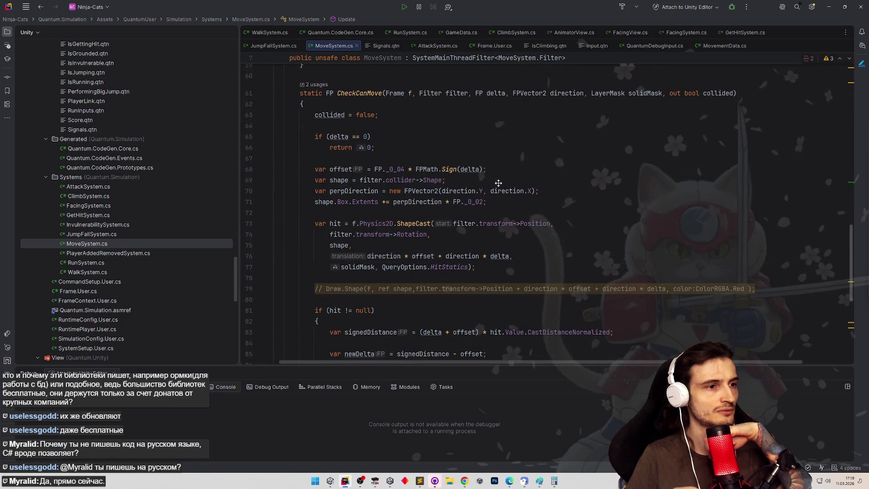
Check ClimbSystem.cs's ProcessClimbing CheckIsInClimbZone logic, then return to Unity
{"action": "scroll", "scroll_direction": "up", "scroll_amount": 3}
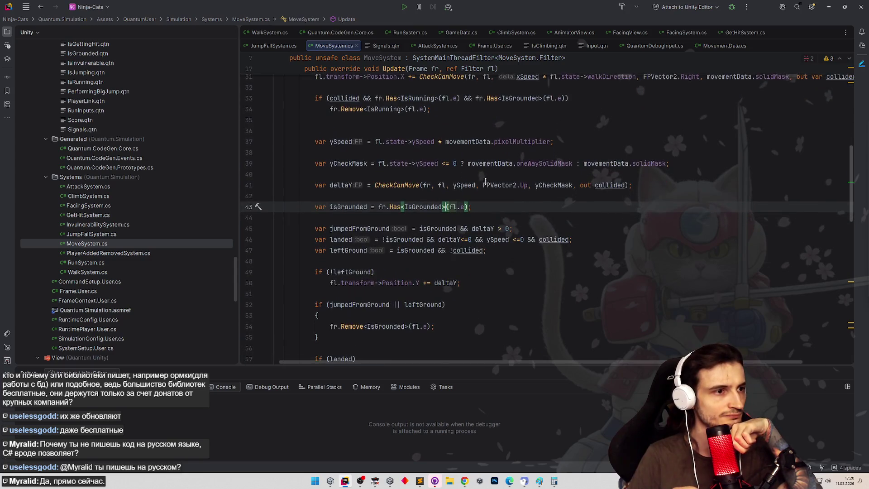
{"action": "scroll", "scroll_direction": "down", "scroll_amount": 3}
{"action": "scroll", "scroll_direction": "up", "scroll_amount": 3}
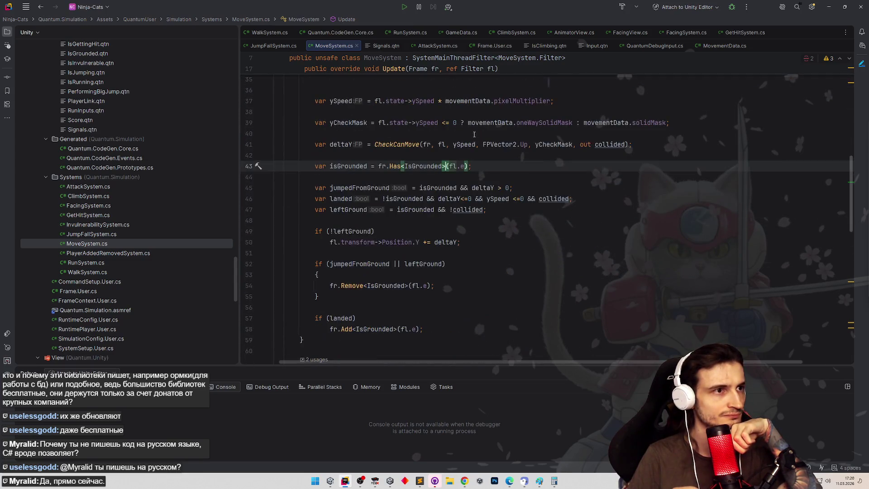
{"action": "left_click", "coordinate": [517, 32]}
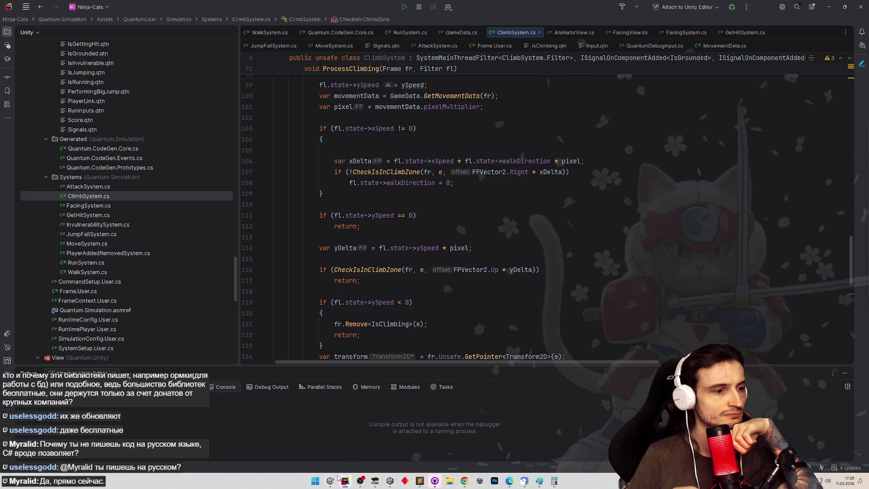
{"action": "left_click", "coordinate": [331, 481]}
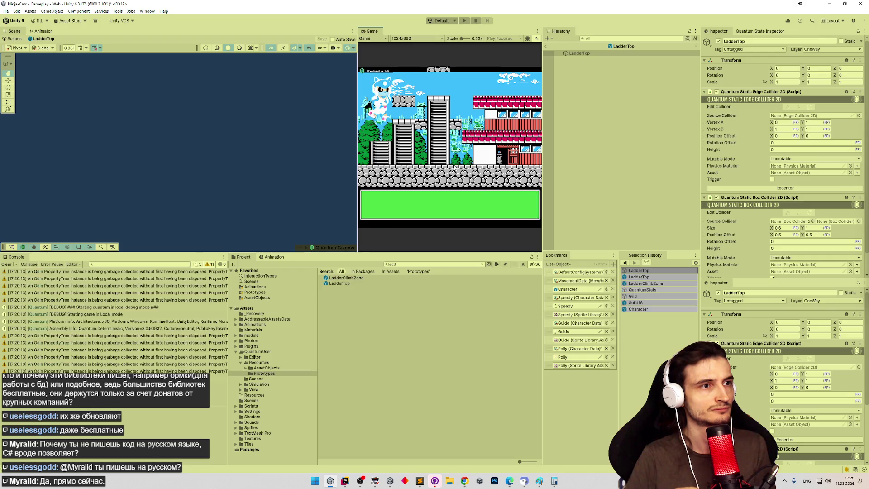
Play-test walking onto the rooftop, falling off it and climbing the ladder
{"action": "key", "text": "Right"}
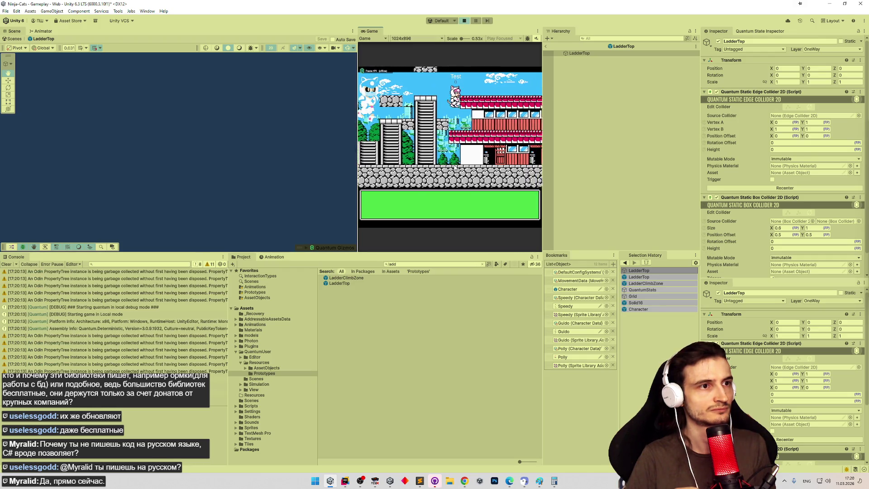
{"action": "key", "text": "Left"}
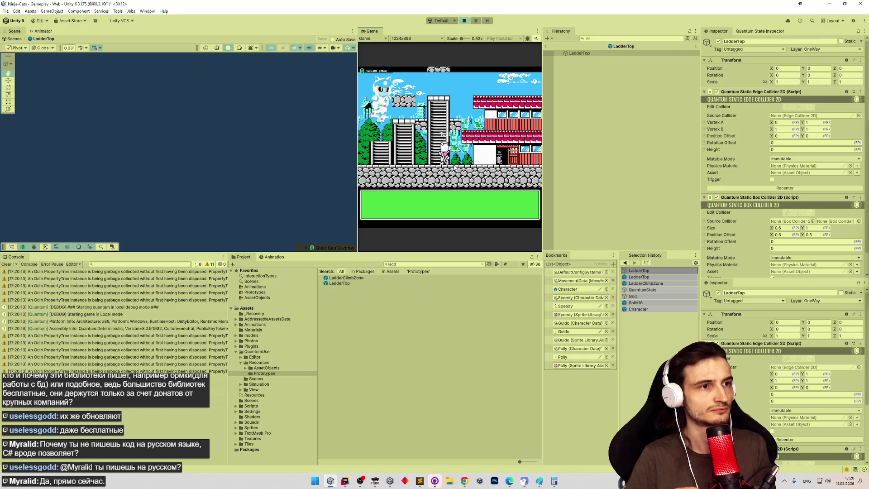
{"action": "key", "text": "Up"}
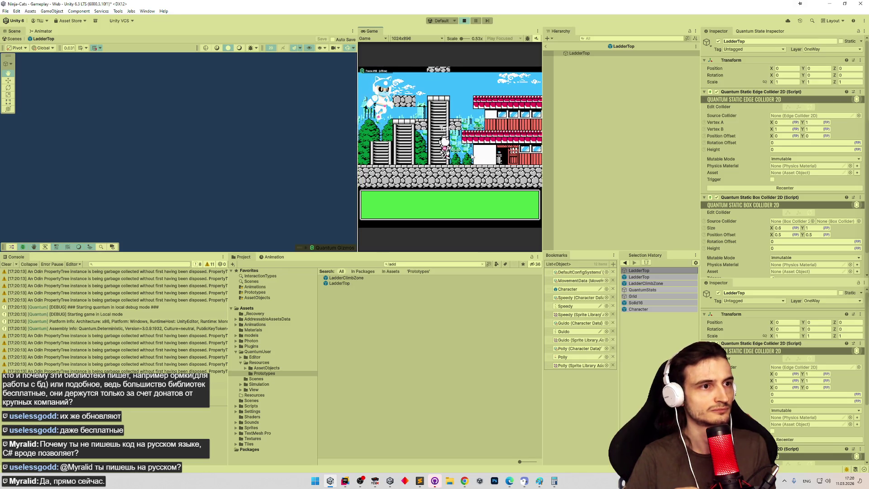
Exit LadderTop prefab mode and frame the player entity E.00001.001 in the scene
{"action": "left_click", "coordinate": [546, 46]}
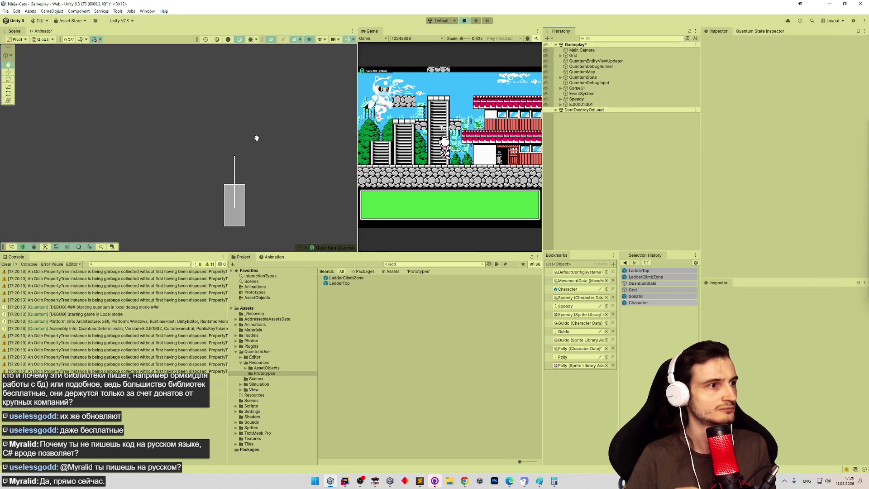
{"action": "double_click", "coordinate": [582, 104]}
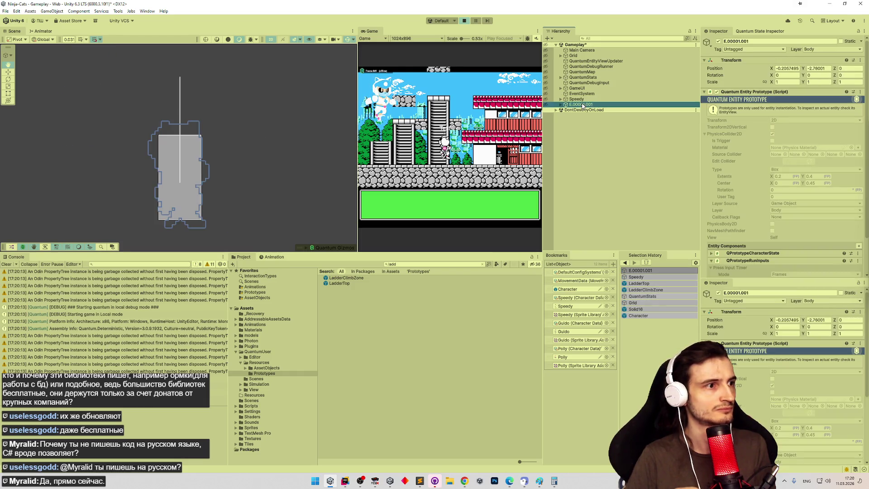
{"action": "left_click", "coordinate": [573, 135]}
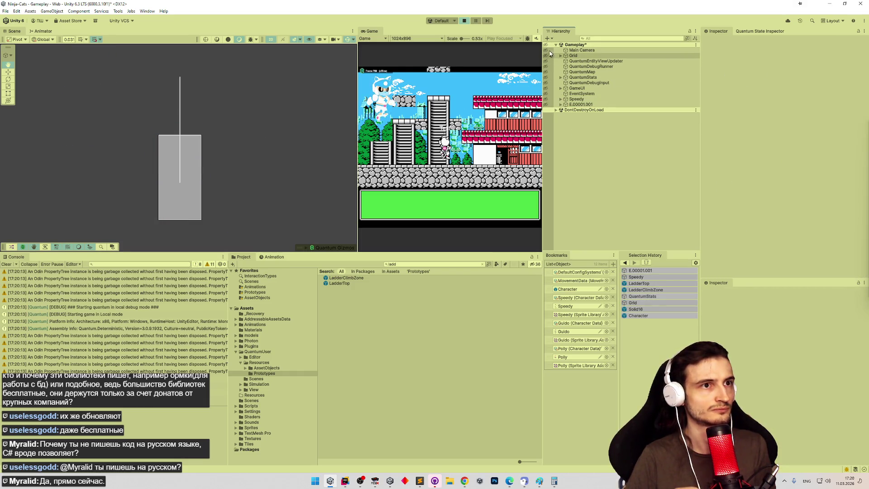